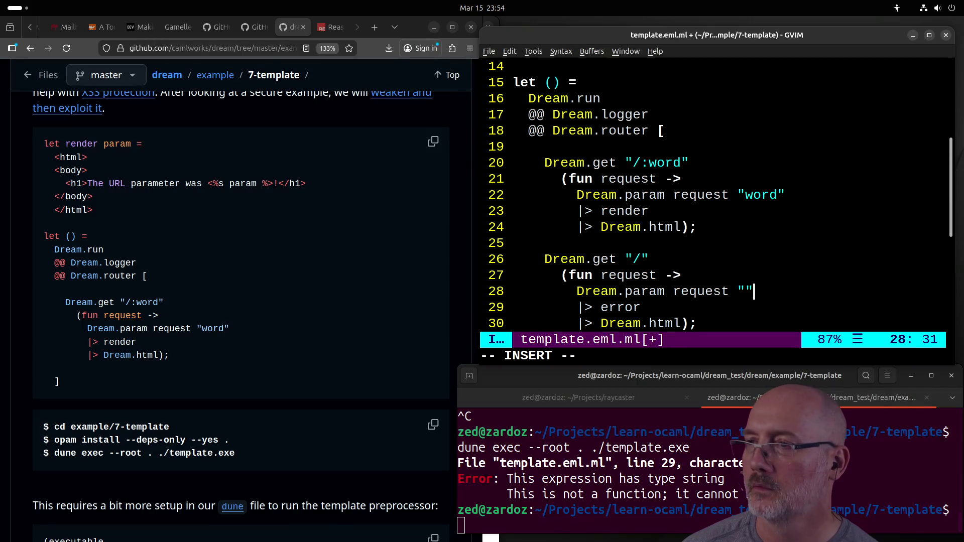
Step: Save template.eml.ml with the empty parameter name on the "/" route
key(Escape)
text(:wa)
key(Return)
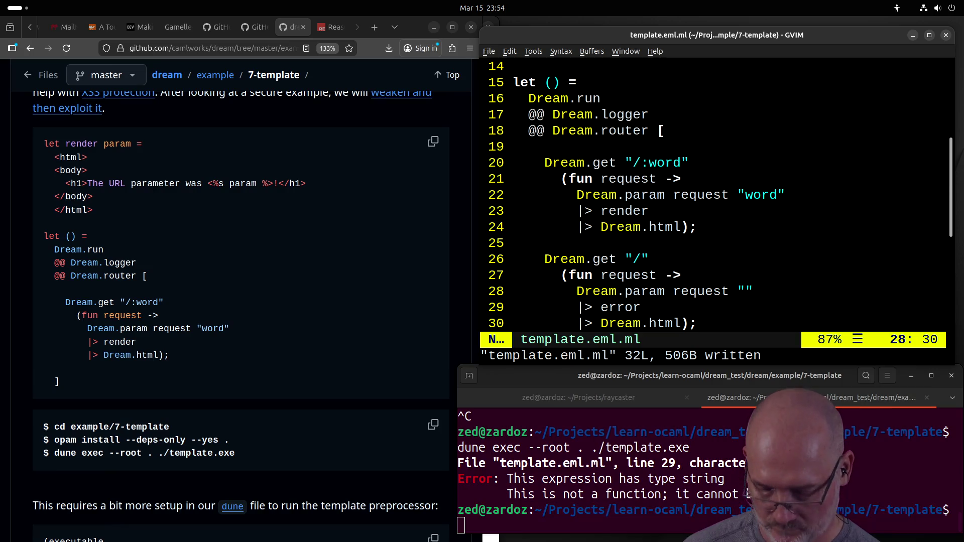
Step: Rerun dune exec --root . ./template.exe, which now reports an unused param on line 8
click(636, 447)
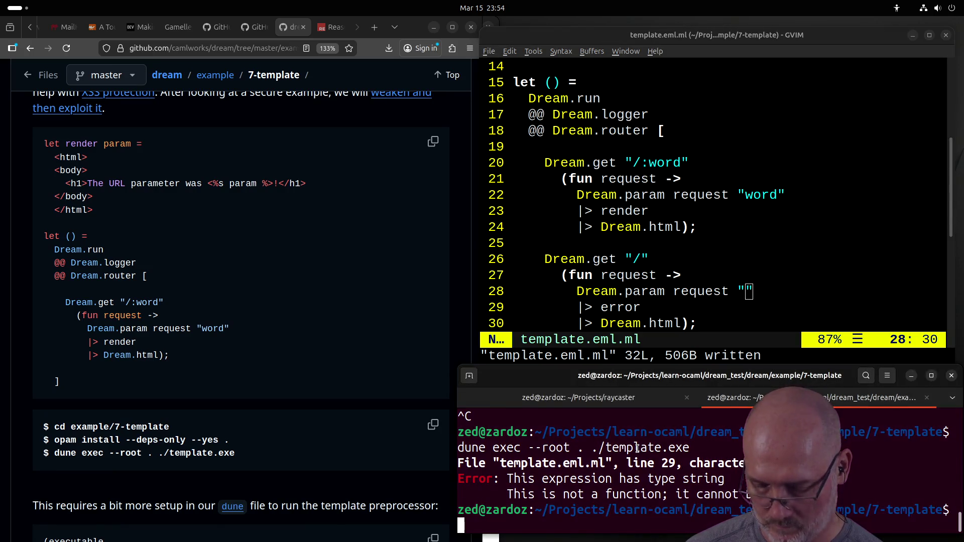
key(Up)
key(Return)
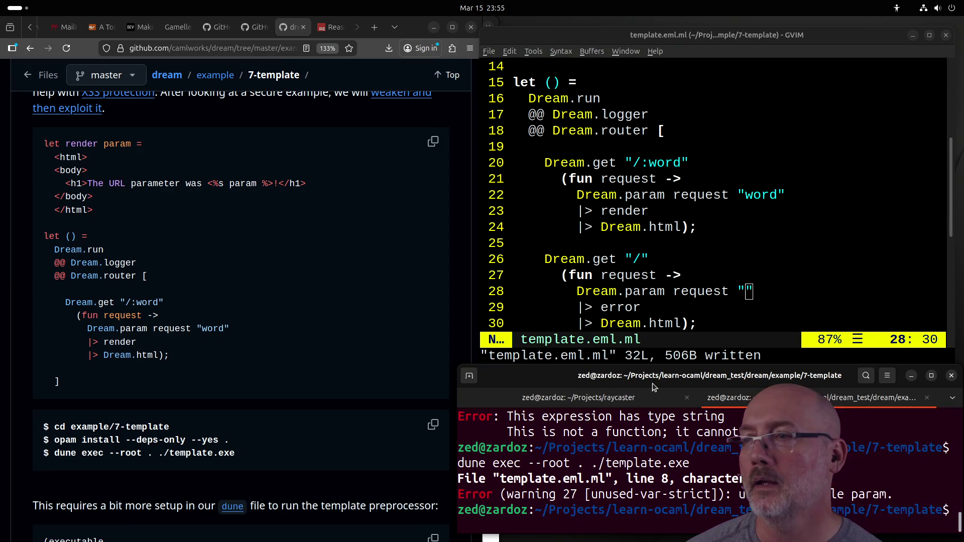
click(710, 260)
Step: Add the '<%s param %>!' placeholder to the 404 heading on line 11 and save
scroll(711, 270, up, 5)
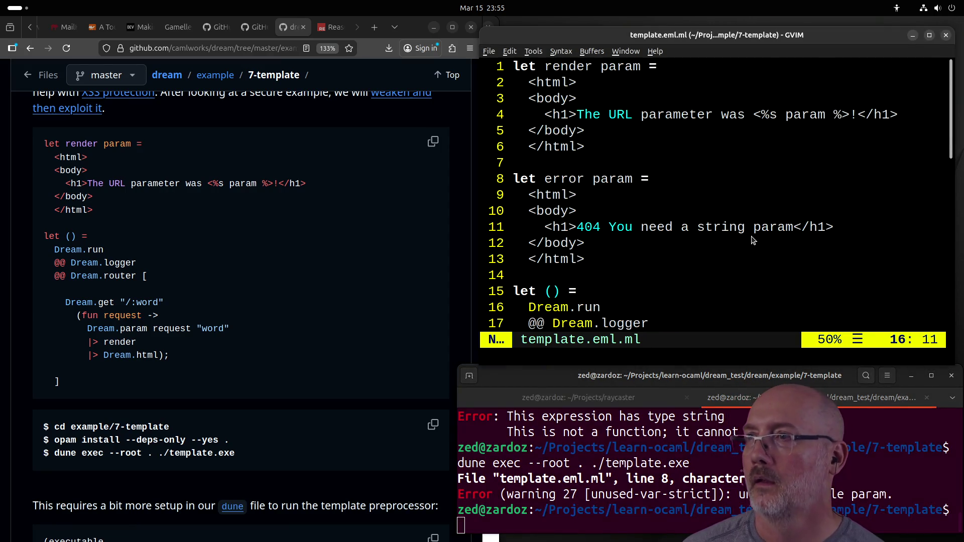
click(790, 229)
text(am <)
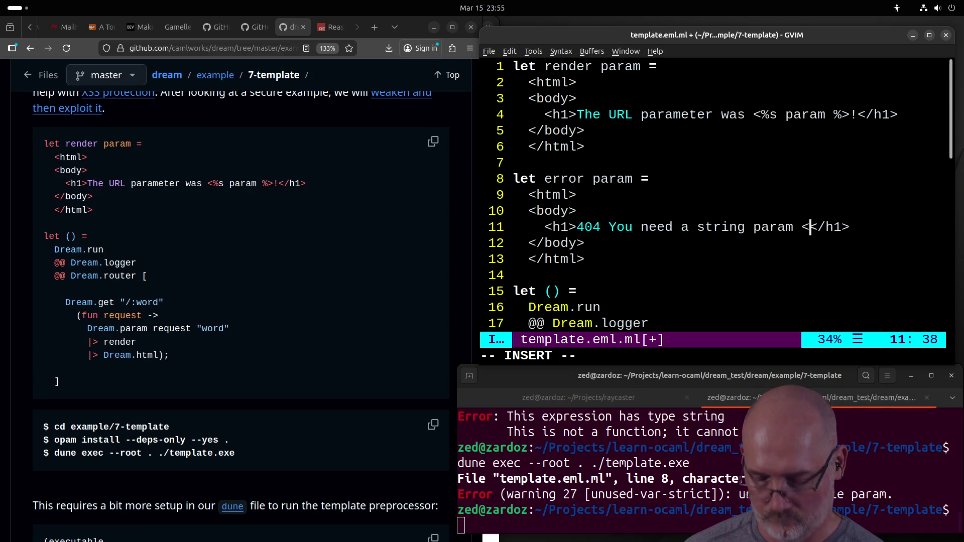
text(%s param )
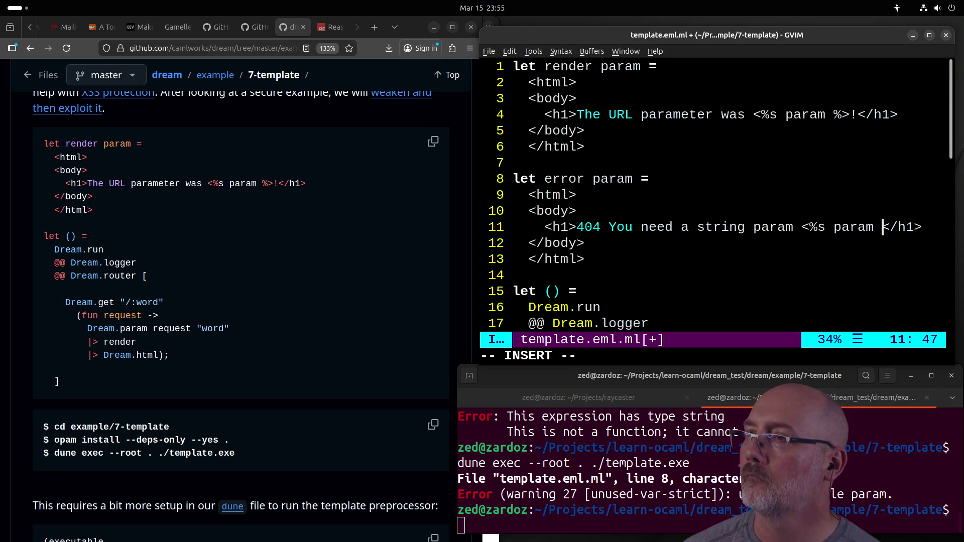
text(%>!)
key(Escape)
text(:wa)
key(Return)
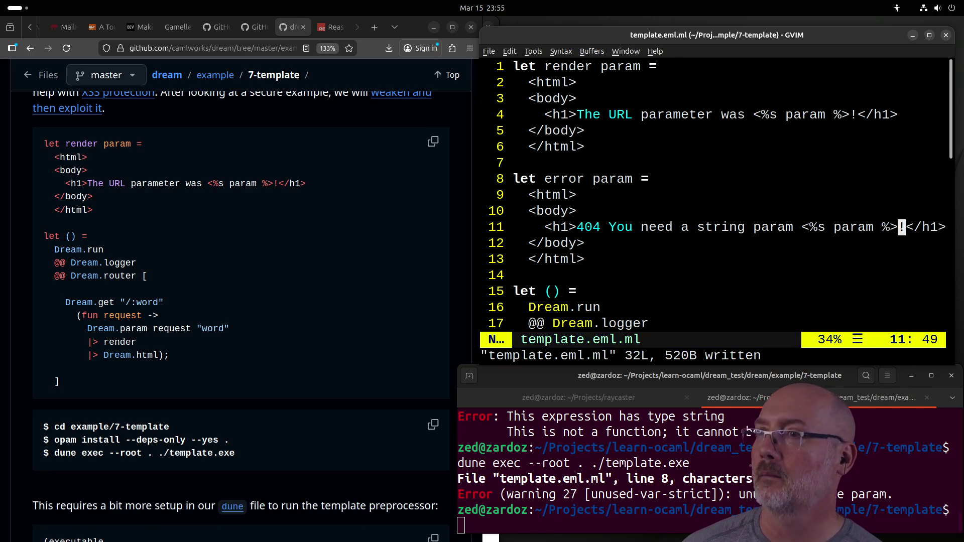
Step: Write all modified files with :wa
scroll(785, 229, down, 7)
scroll(785, 232, up, 1)
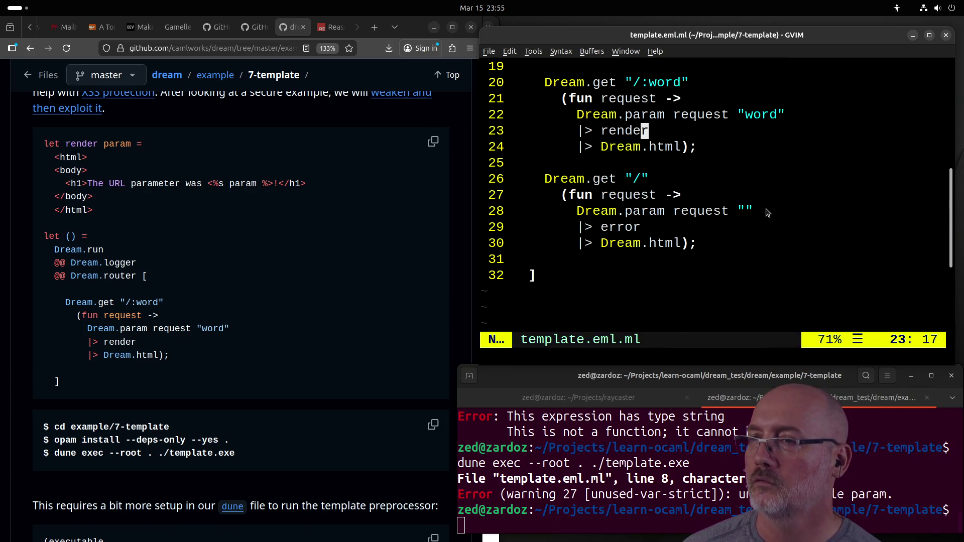
click(772, 209)
text(:wa)
key(Return)
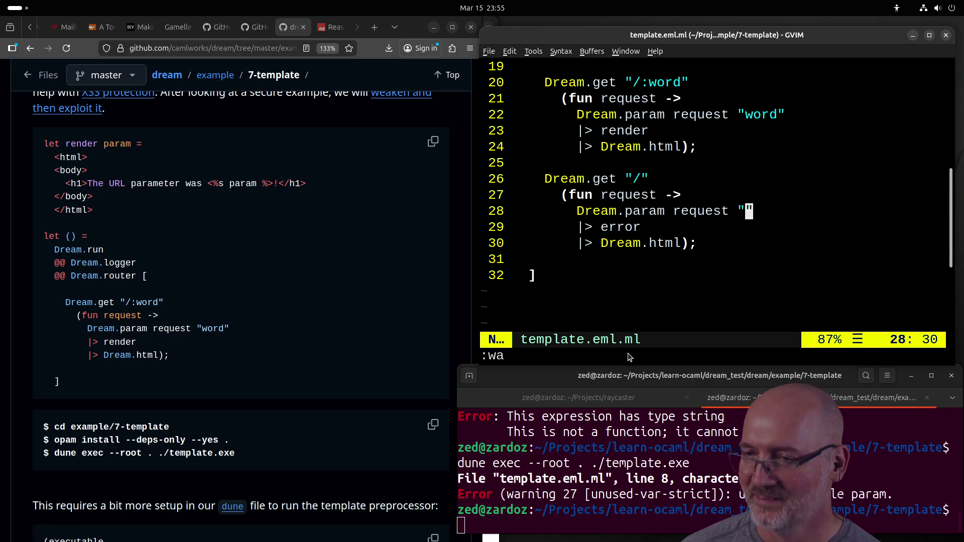
Step: Rerun dune exec to restart the server on localhost:8080, then bring Firefox forward
key(alt+Tab)
key(Up)
key(Return)
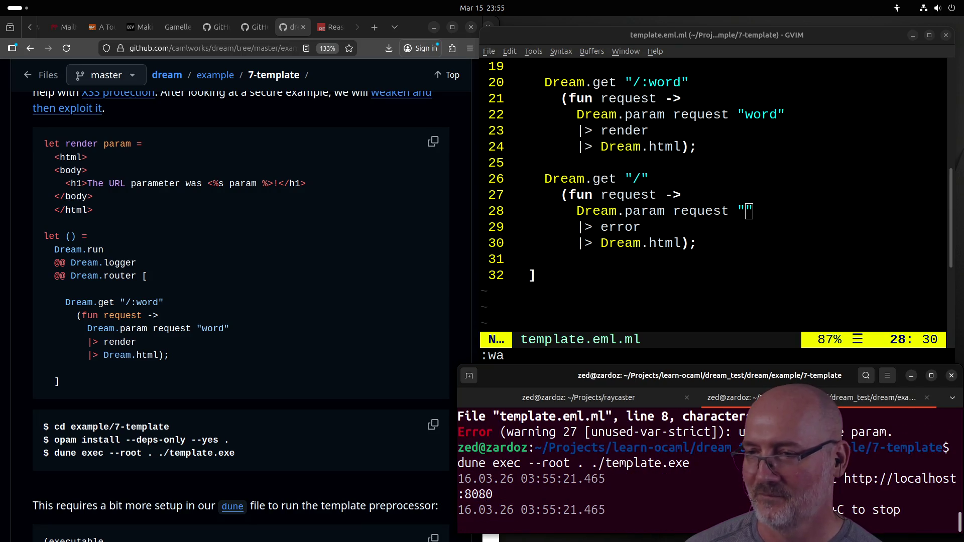
key(alt+Tab)
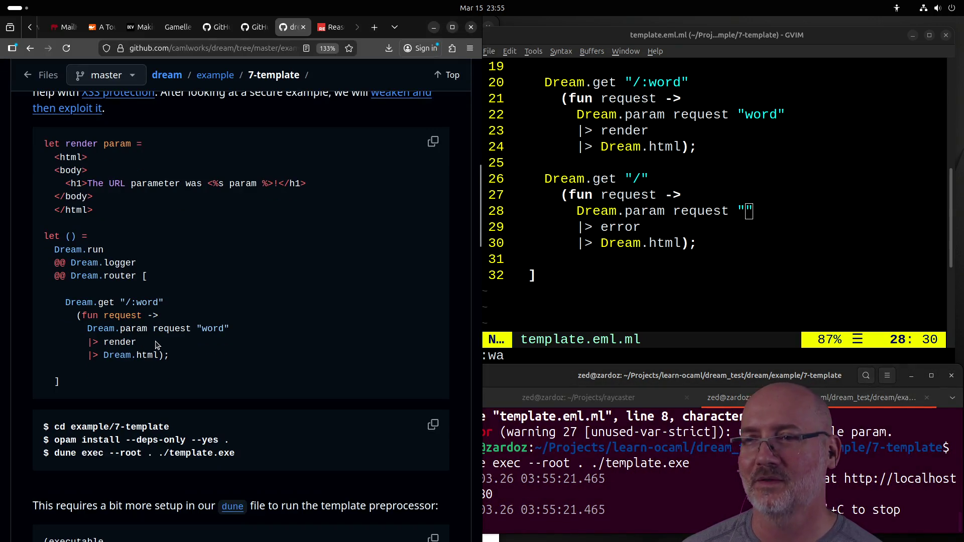
key(alt+Tab)
key(alt+Tab)
key(alt+Tab)
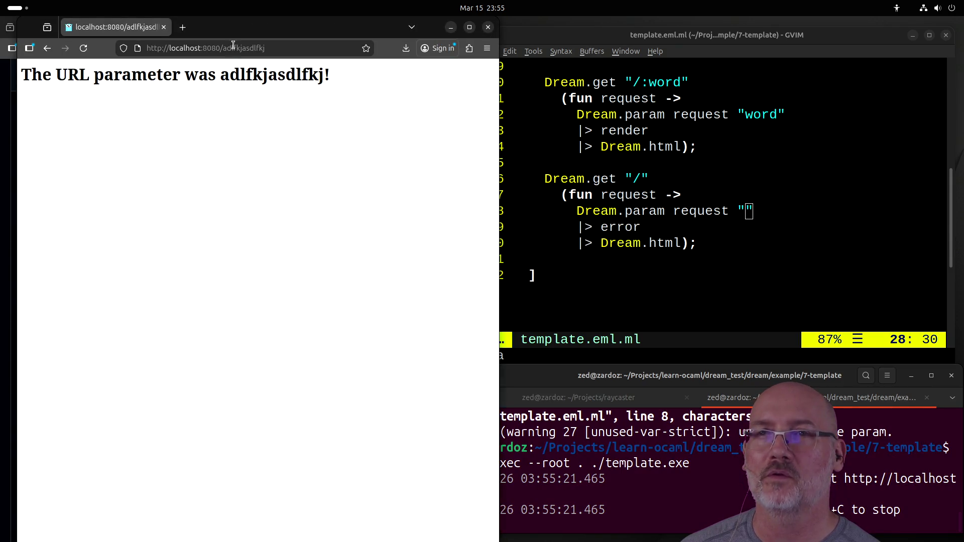
Step: Load localhost:8080/ in Firefox, which returns a 500 Internal Server Error
double_click(223, 48)
key(BackSpace)
key(Return)
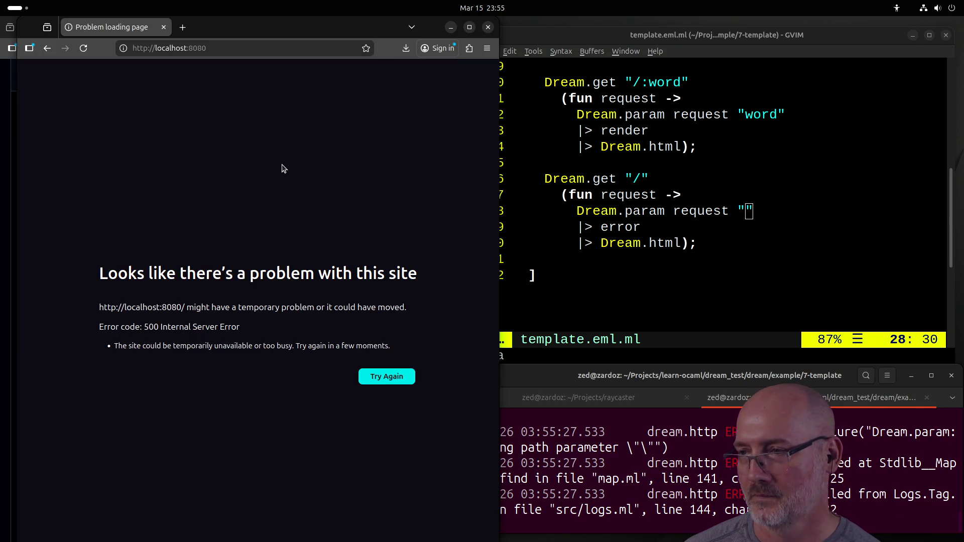
Step: Read the server log reporting the missing path parameter "", then return to the "/" route
click(525, 393)
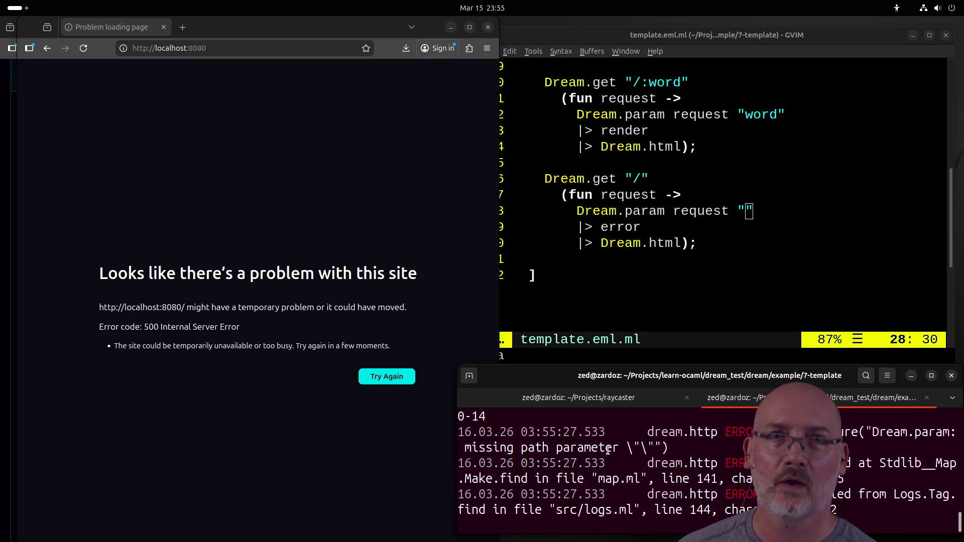
scroll(623, 475, up, 1)
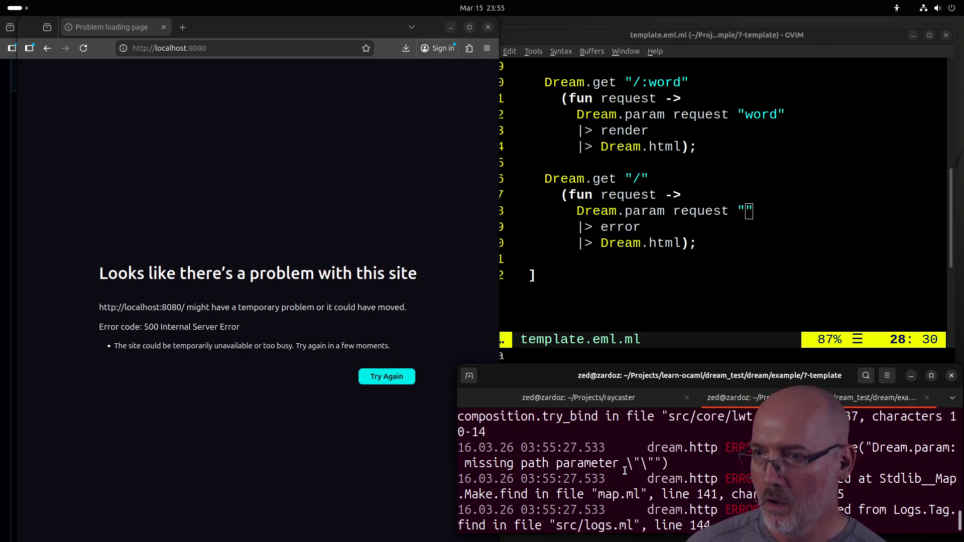
scroll(625, 470, up, 2)
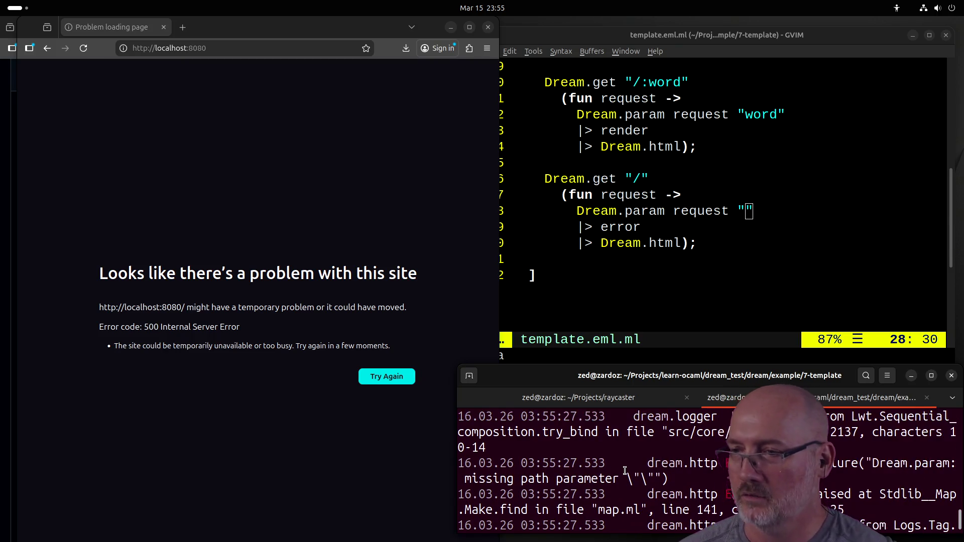
scroll(624, 471, up, 1)
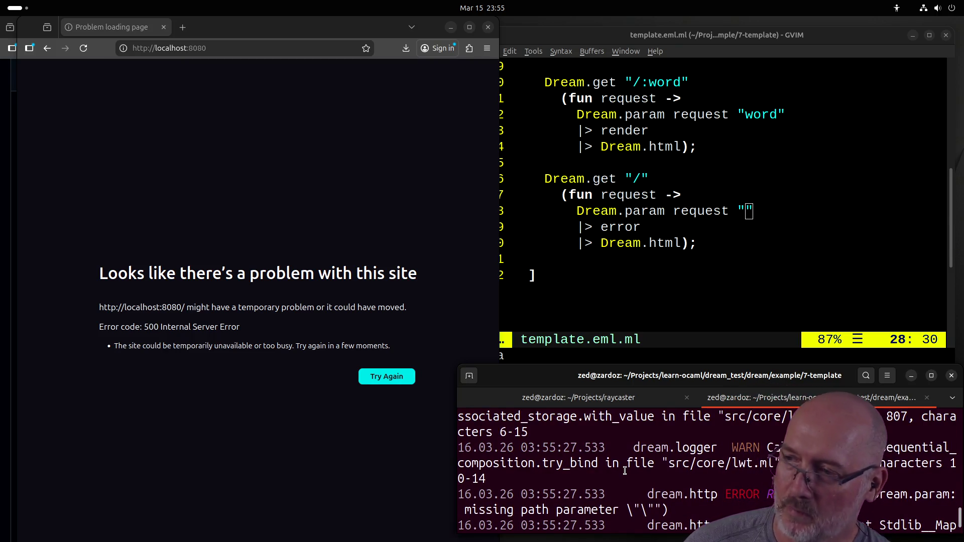
scroll(625, 470, down, 1)
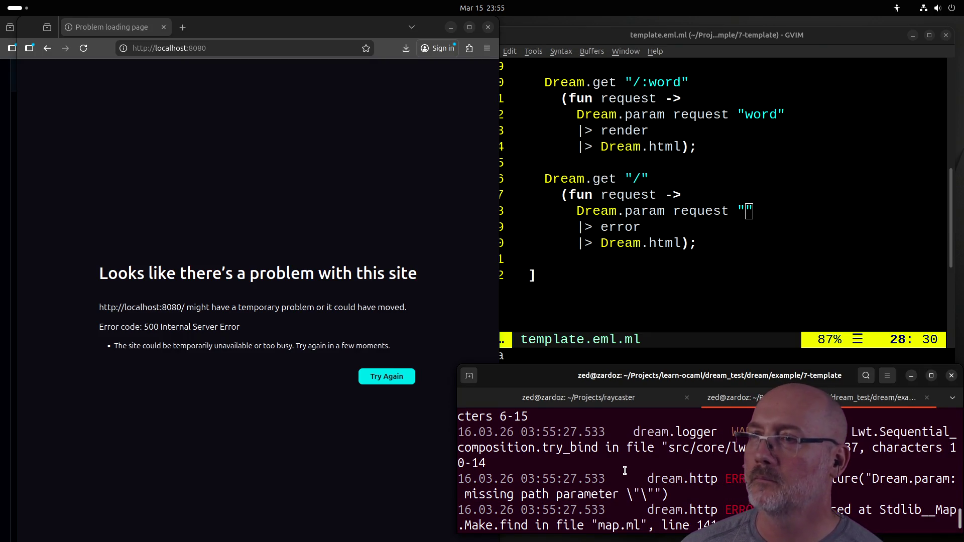
click(641, 181)
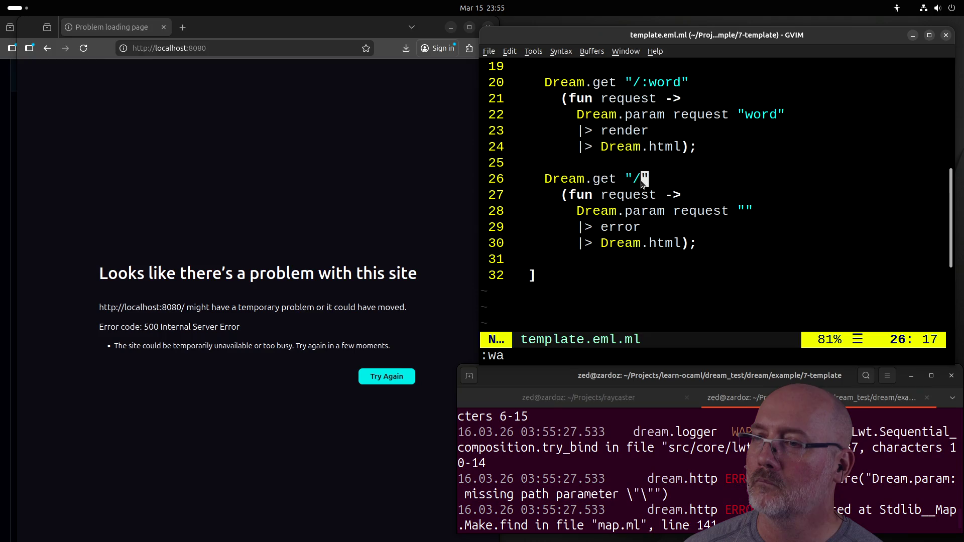
Step: Stop the server, insert a colon into the "/" route path, and save
key(alt+Tab)
key(ctrl+c)
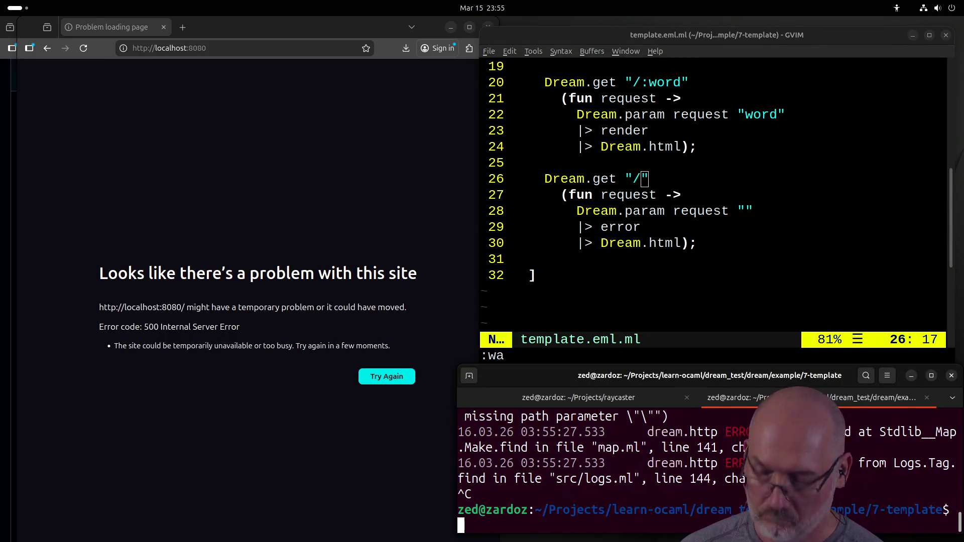
click(633, 181)
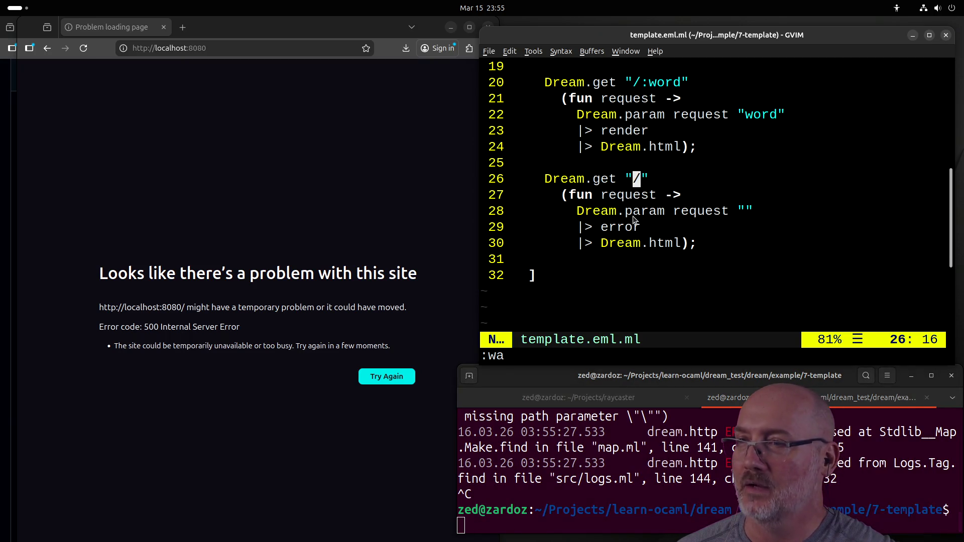
click(628, 180)
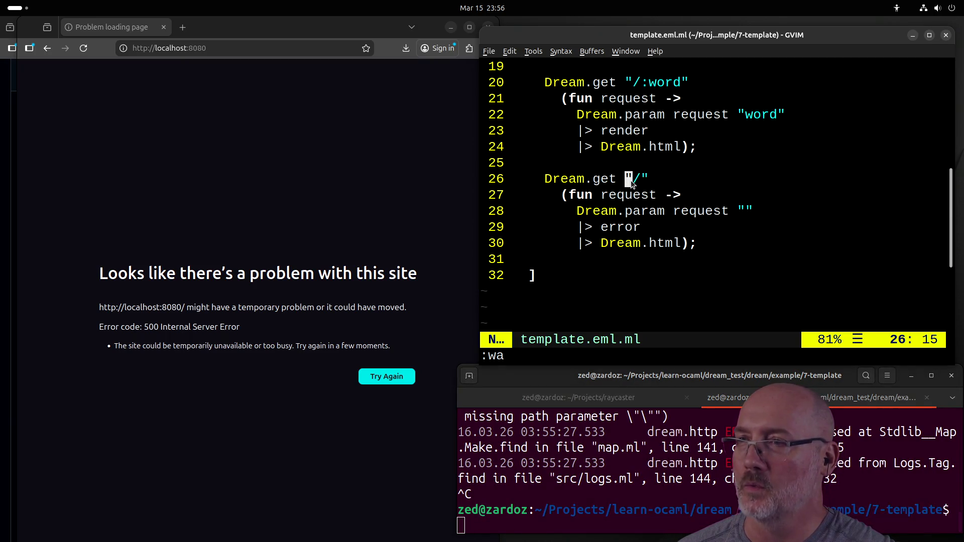
click(639, 180)
text(a:)
key(Escape)
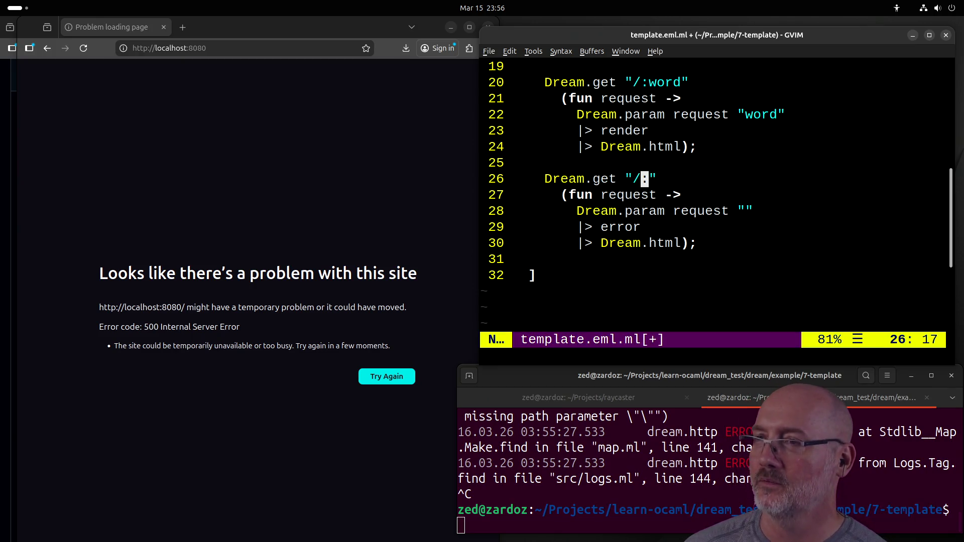
text(:wa)
key(Return)
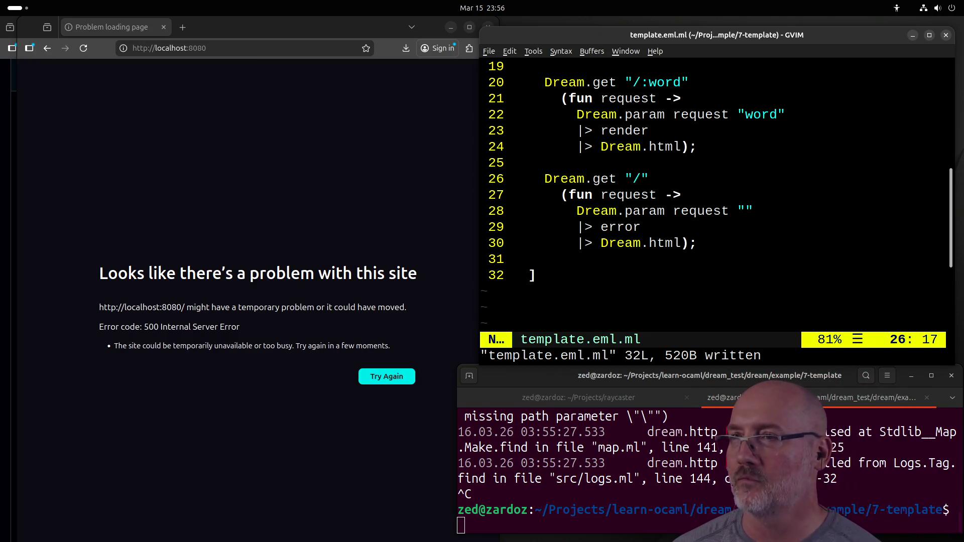
Step: Move the "/" route above the "/:word" route and remove the extra blank lines
key(V)
key(j)
key(j)
key(j)
key(j)
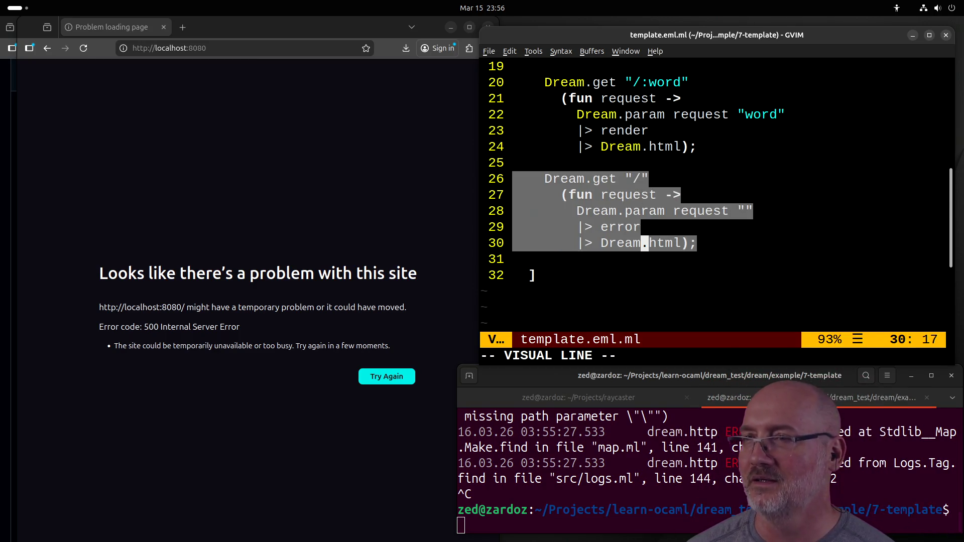
key(d)
key(k)
key(k)
key(k)
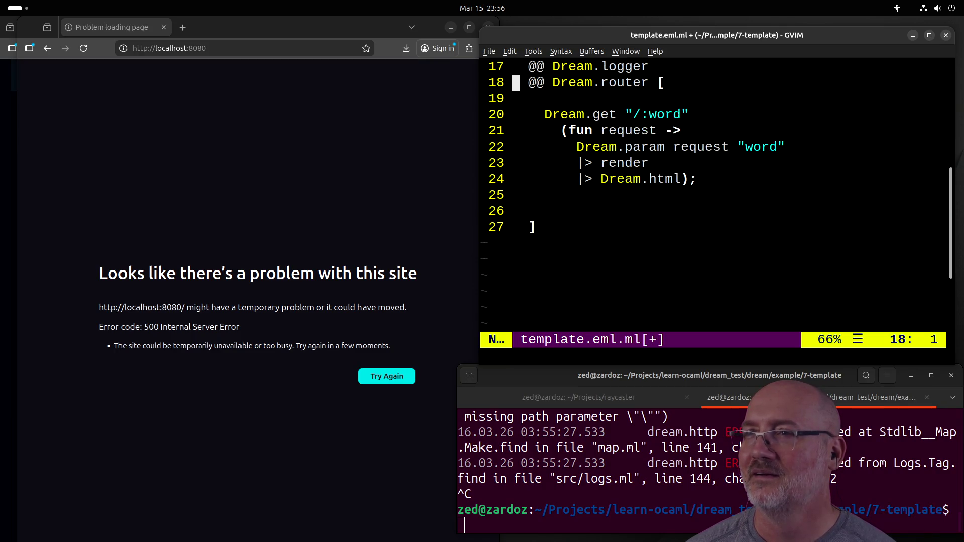
key(P)
key(k)
key(A)
key(Return)
key(Escape)
key(j)
key(j)
key(j)
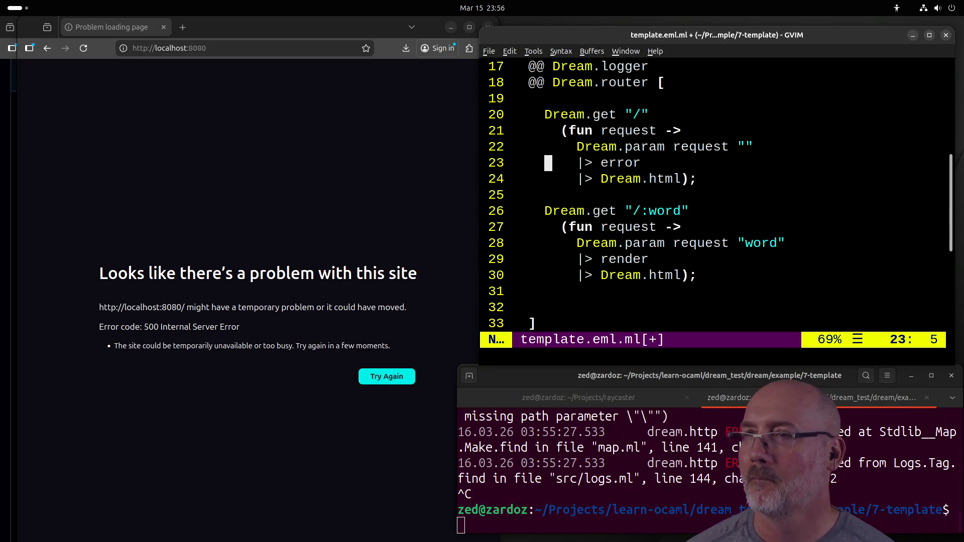
key(j)
key(j)
key(j)
key(j)
key(d)
key(d)
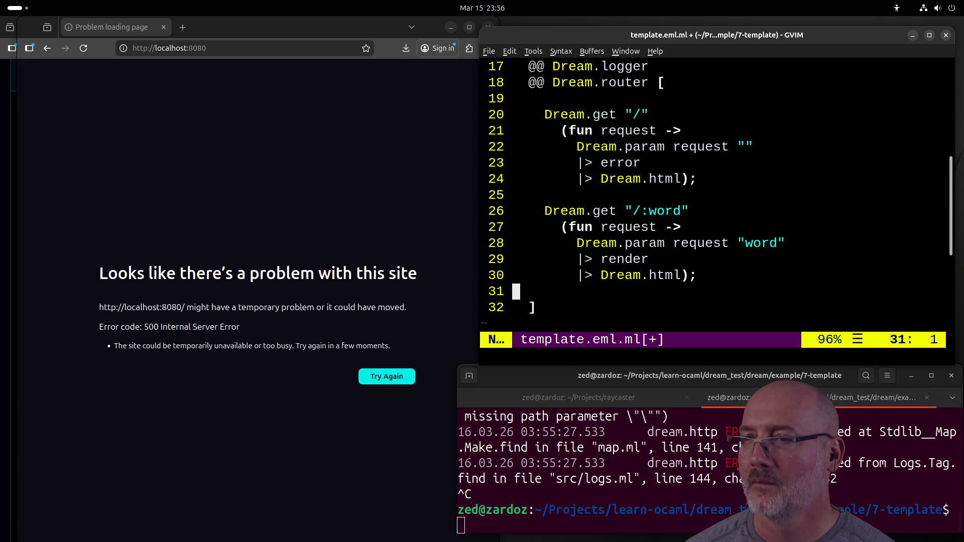
key(d)
key(d)
Step: Step through the :word route's handler code and back up to the root route's path
key(k)
key(k)
key(k)
key(w)
key(e)
key(e)
key(e)
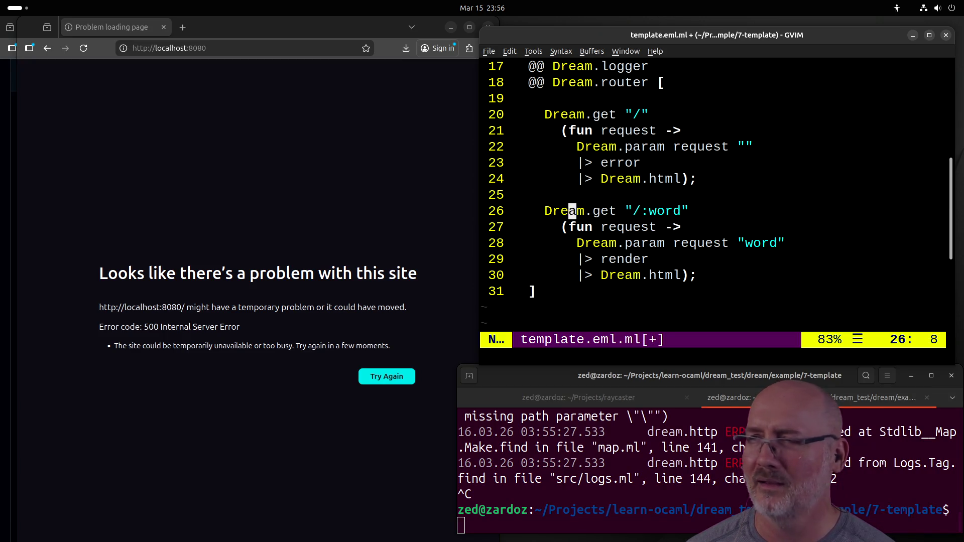
key(j)
key(j)
key(l)
key(l)
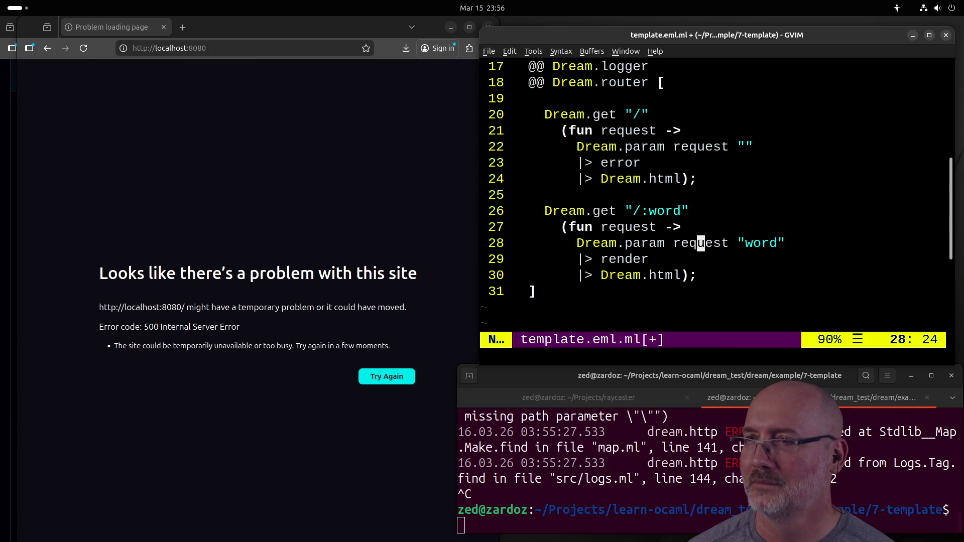
key(w)
key(k)
key(k)
key(k)
key(k)
key(k)
key(k)
key(k)
key(h)
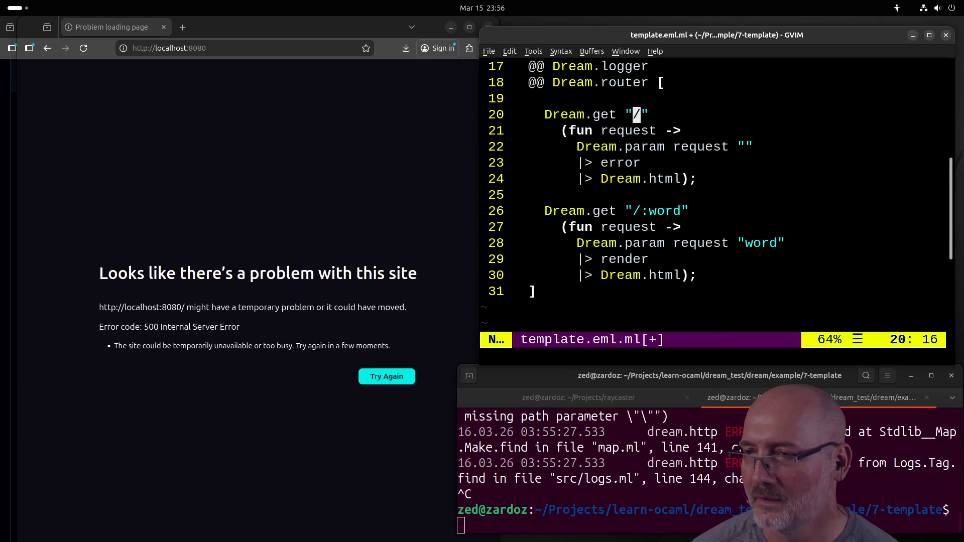
Step: Reread the error in the terminal log, then bring up the Dream 7-template example in Firefox
click(624, 446)
scroll(624, 447, up, 1)
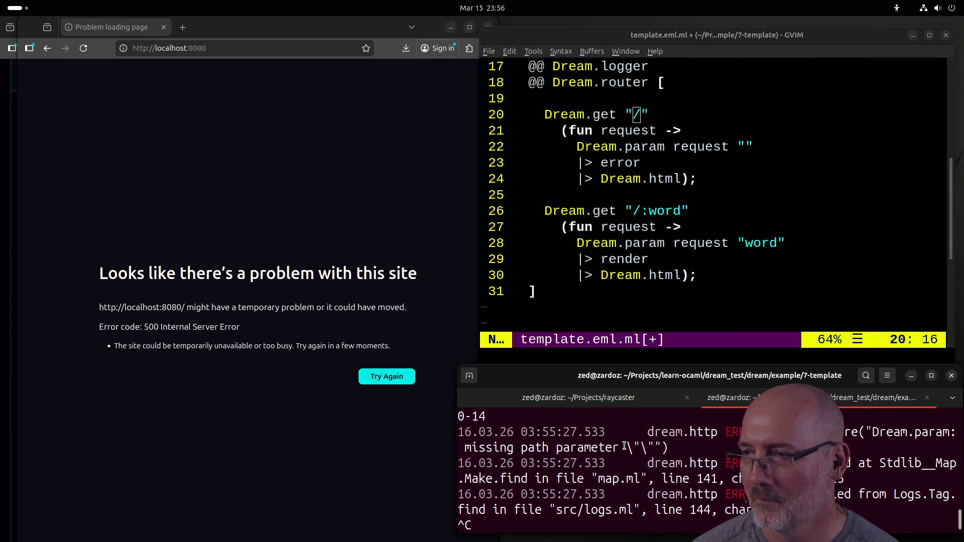
scroll(624, 446, up, 1)
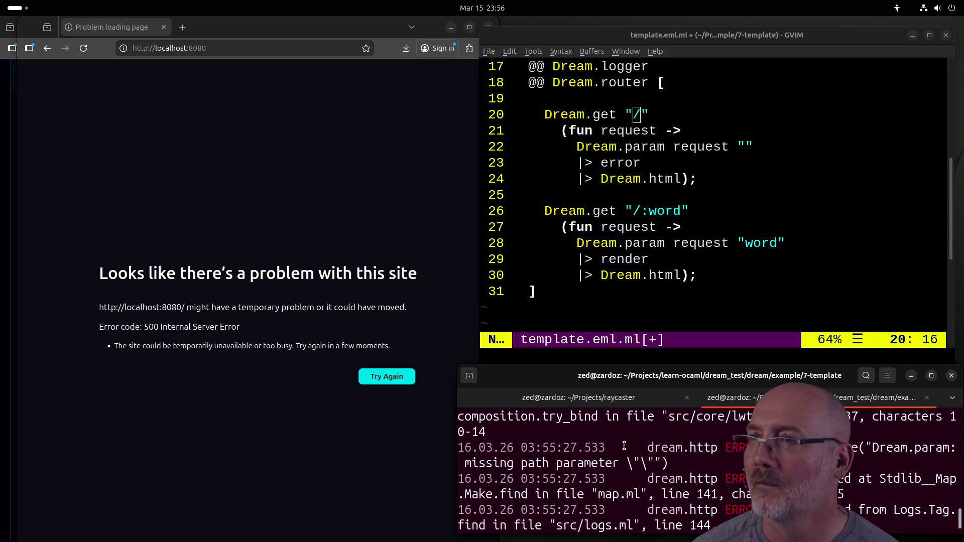
scroll(620, 452, up, 1)
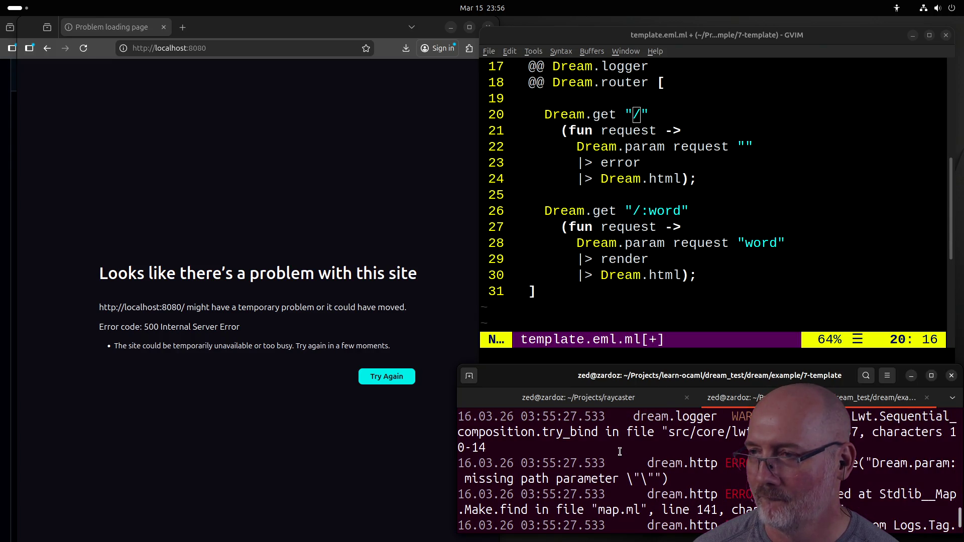
scroll(619, 452, down, 2)
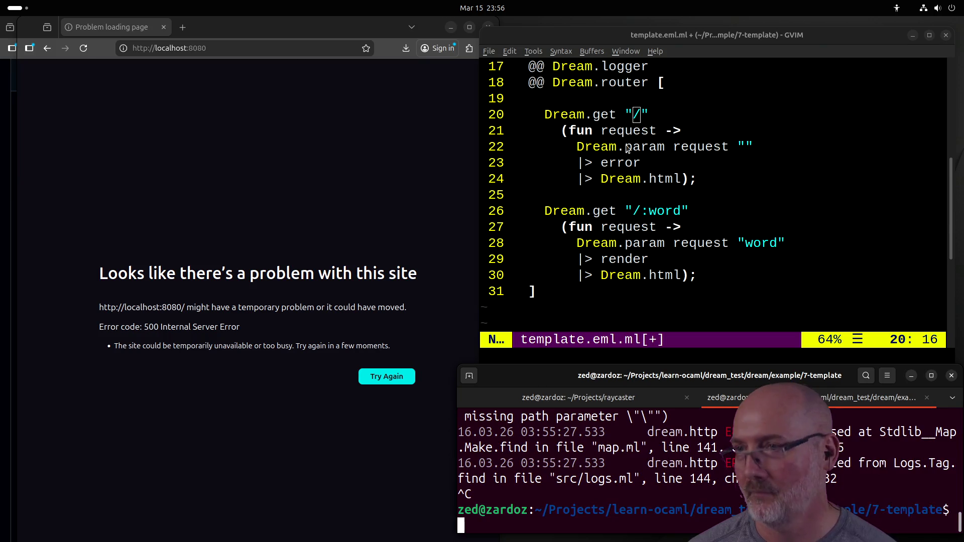
click(670, 146)
click(331, 190)
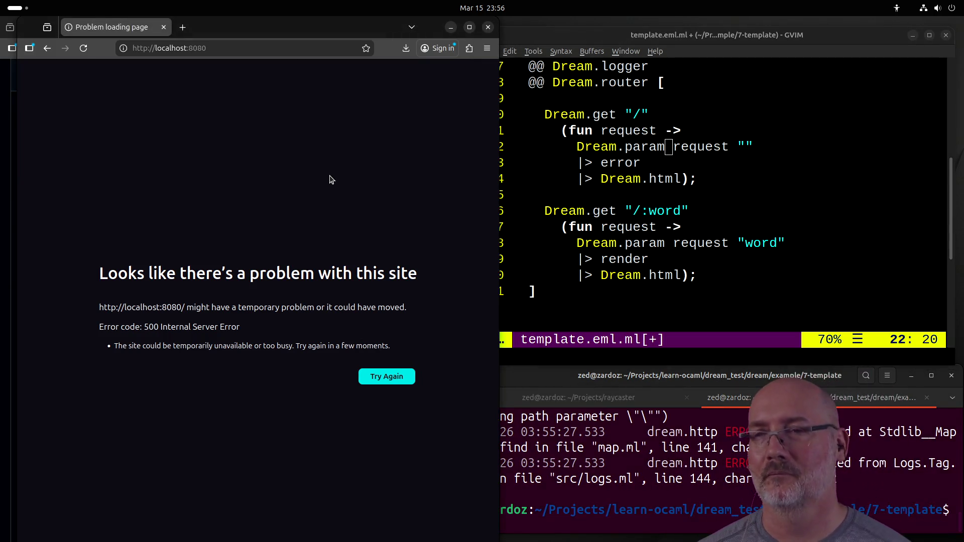
key(alt+Tab)
key(alt+Tab)
key(alt+Tab)
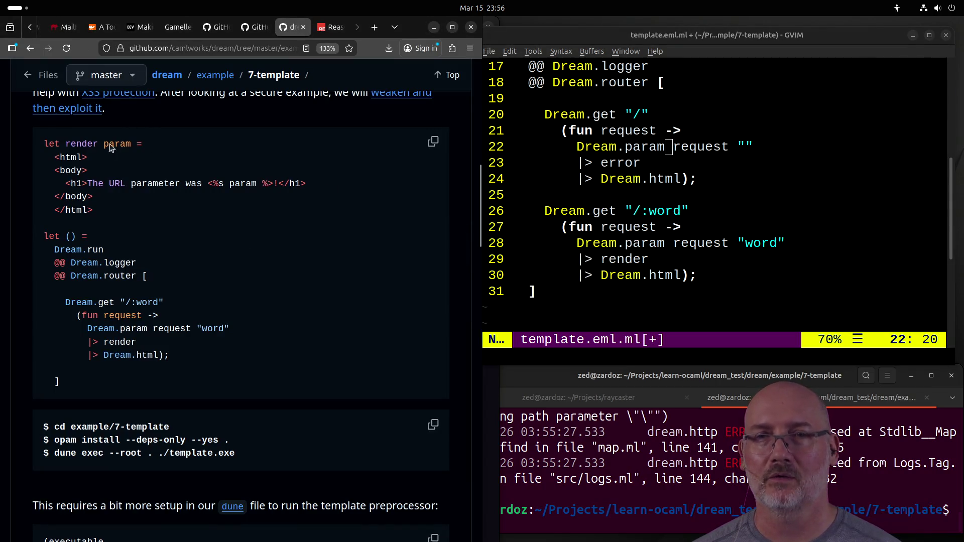
Step: Go back to the Dream example list and open 1-hello's hello.ml
click(26, 50)
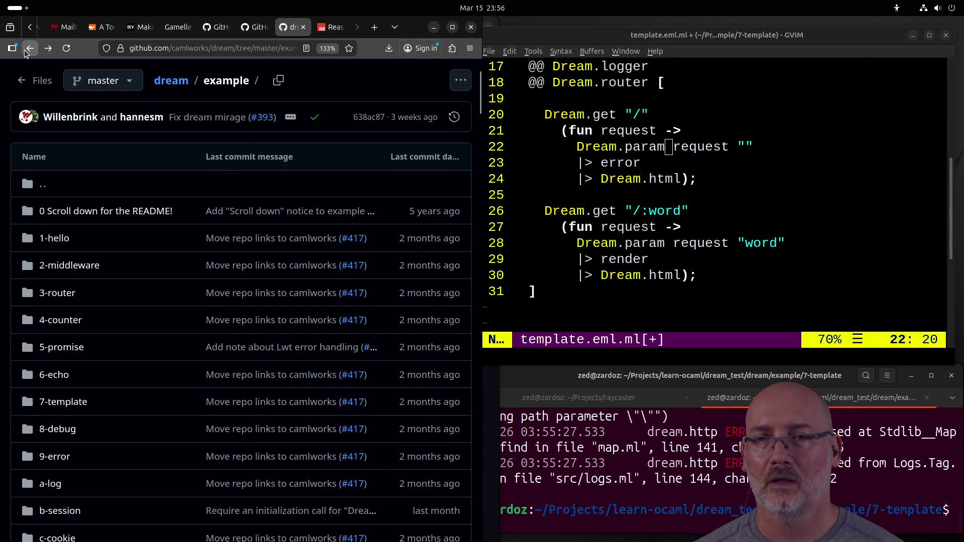
click(53, 239)
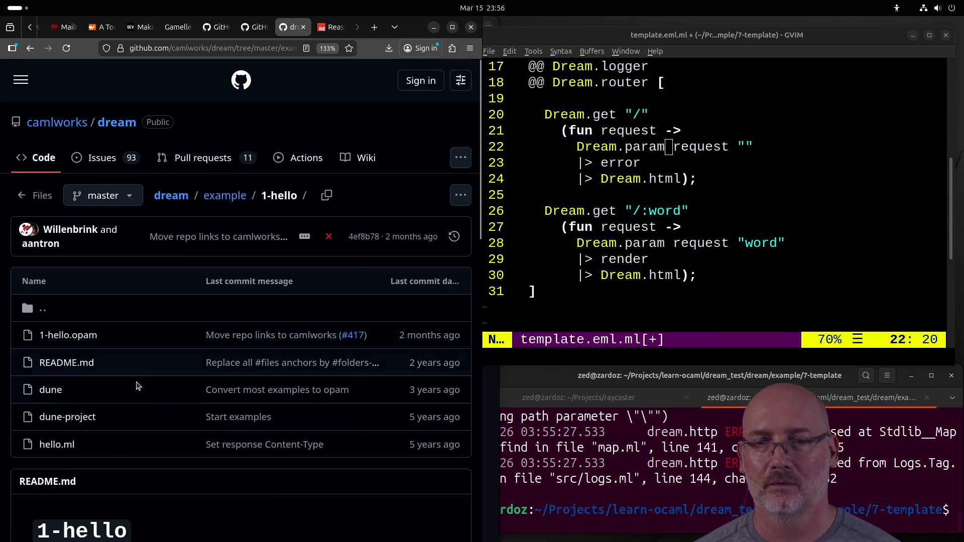
click(67, 444)
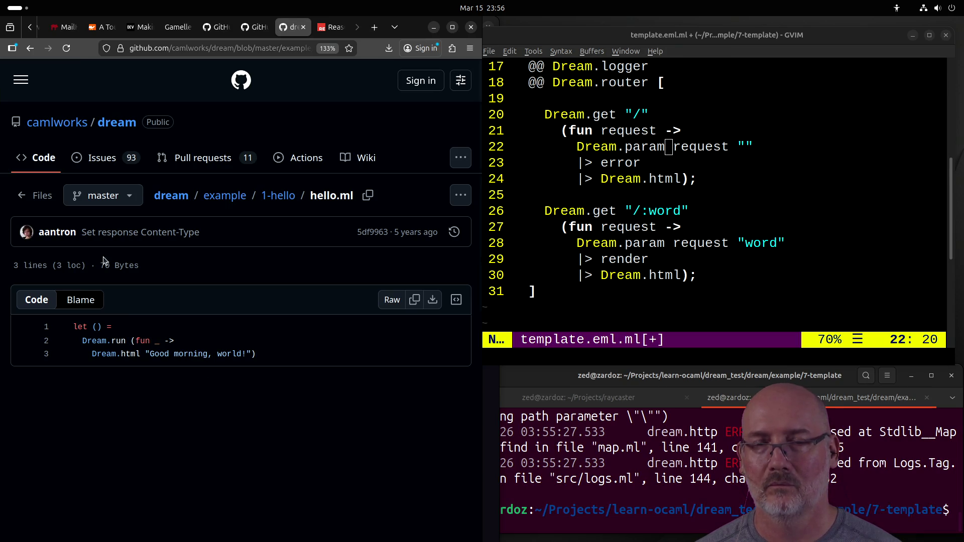
Step: Open 3-router's router.ml to compare its routes with the root handler in GVim
click(30, 48)
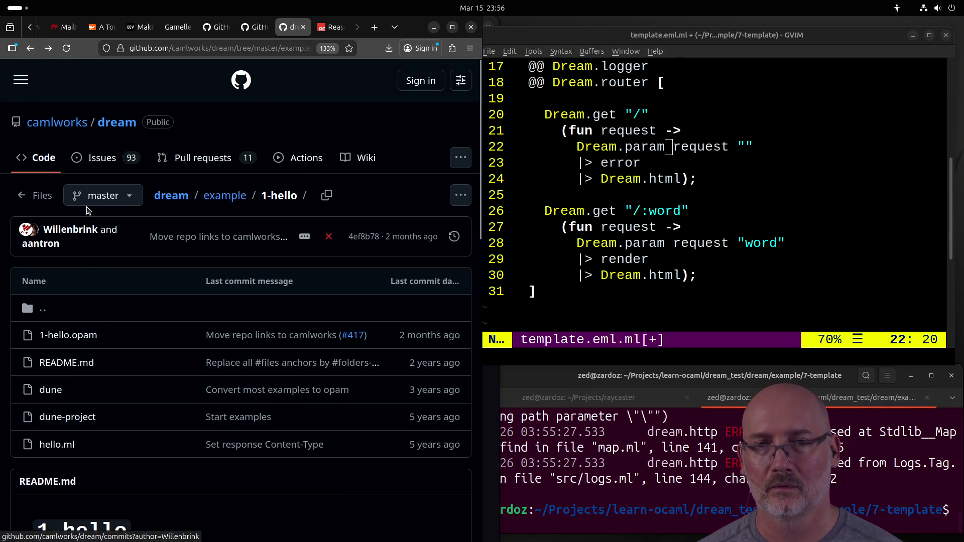
click(30, 48)
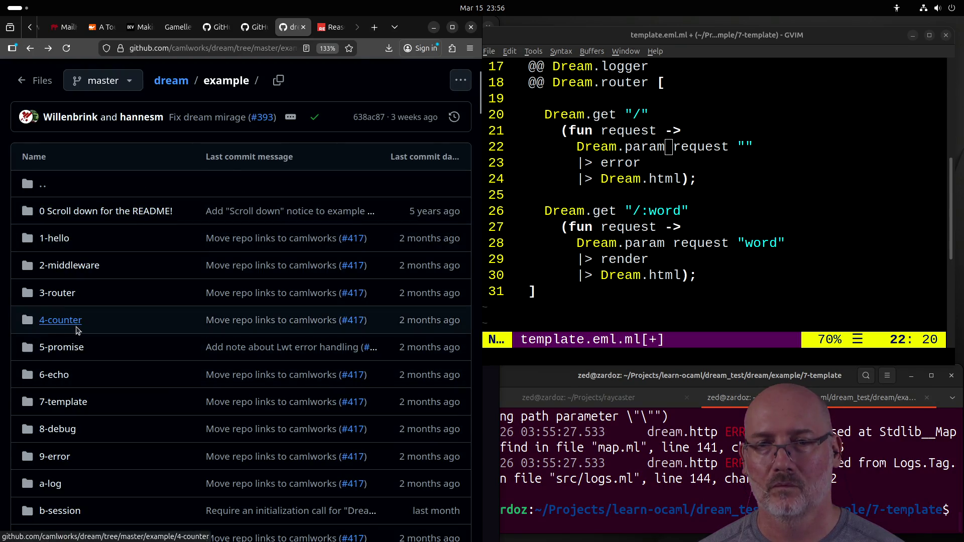
click(66, 300)
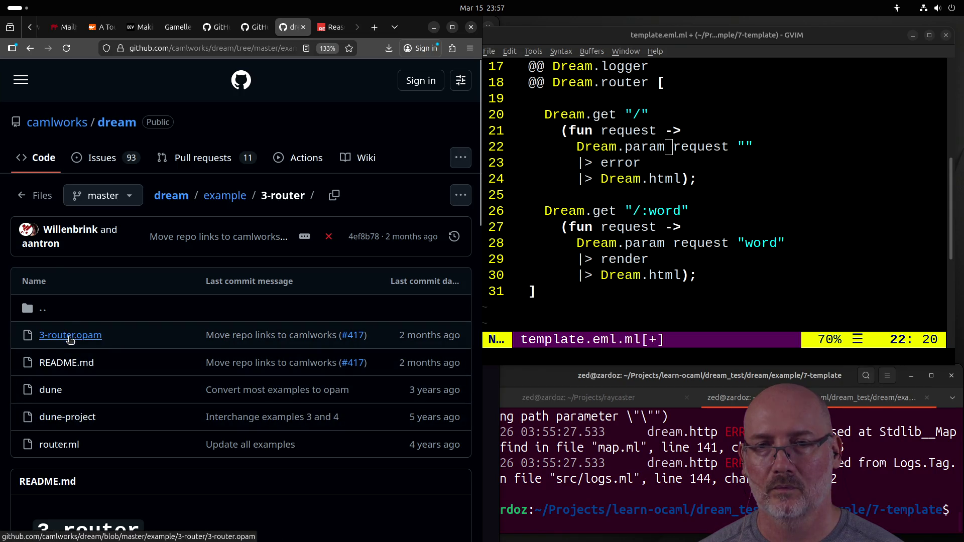
click(59, 445)
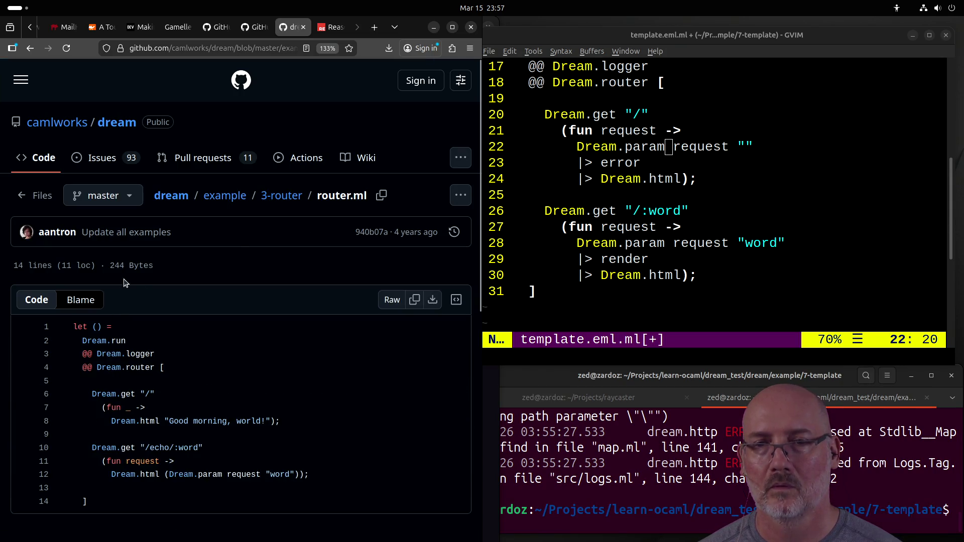
scroll(192, 340, down, 3)
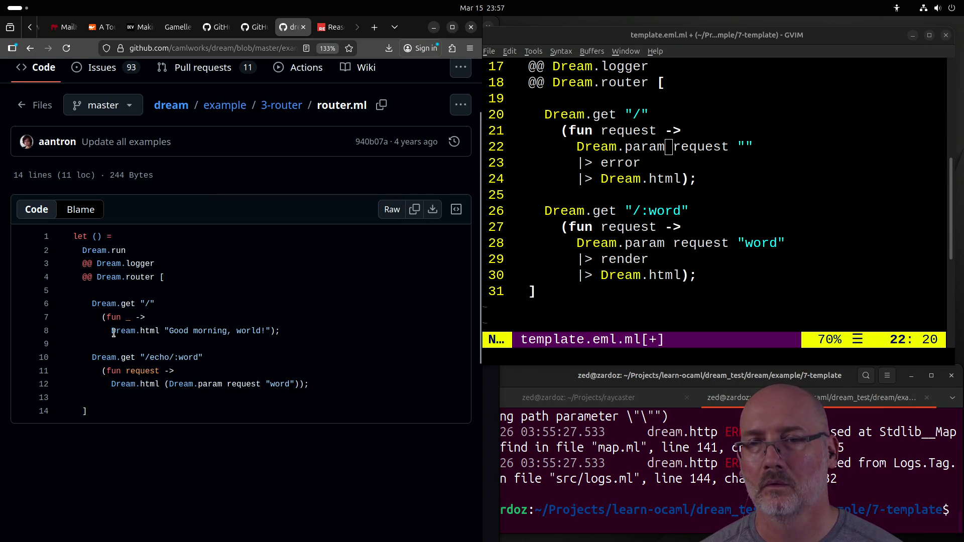
click(671, 132)
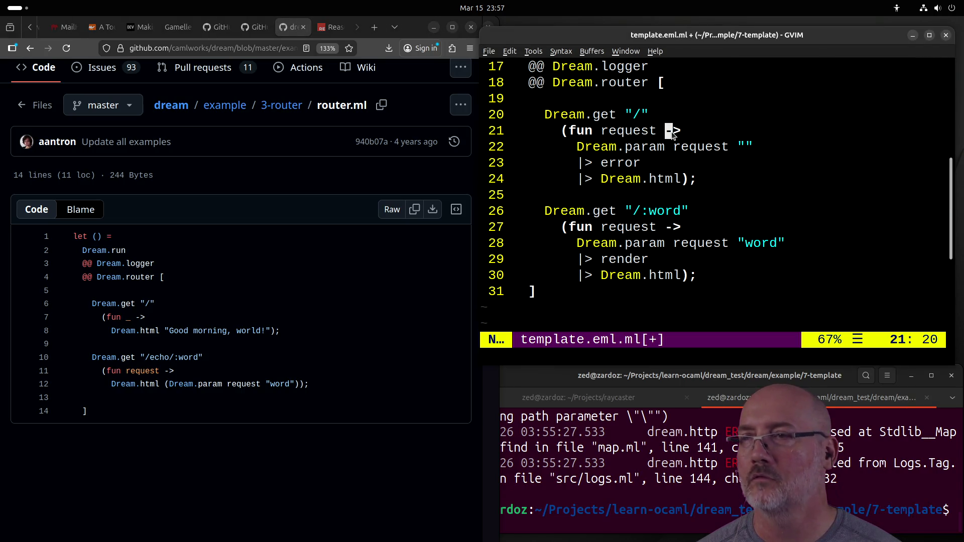
click(606, 132)
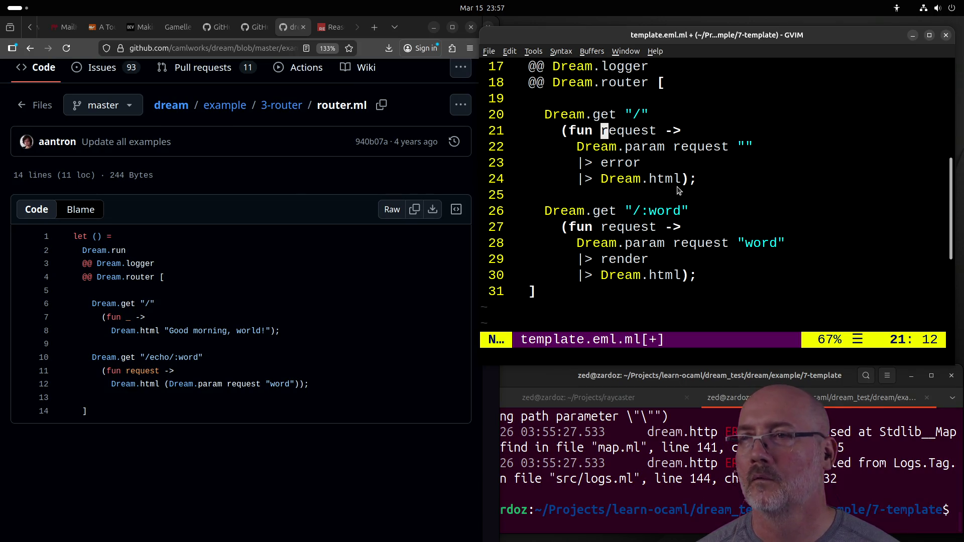
Step: Inspect the root route's error pipe, Dream.html call and the error template's param definition
click(578, 165)
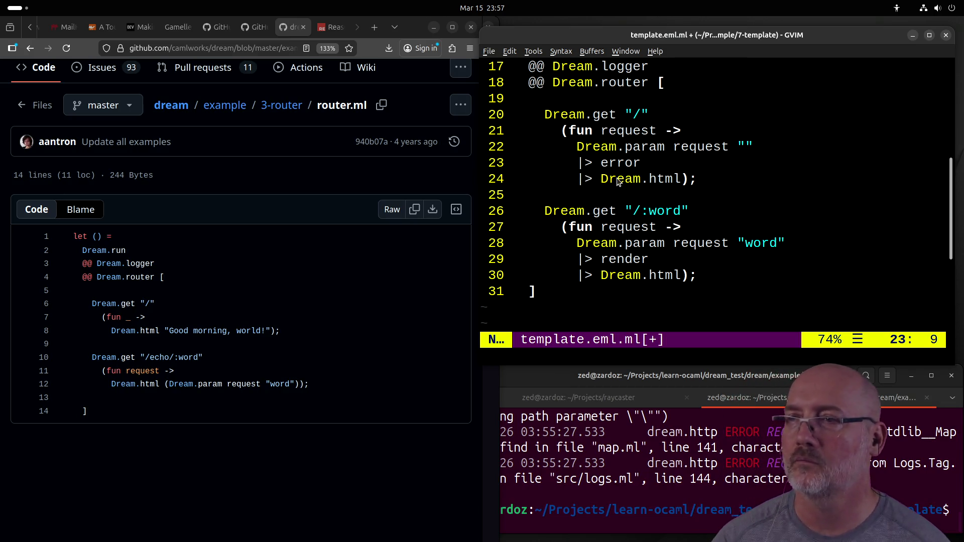
click(659, 180)
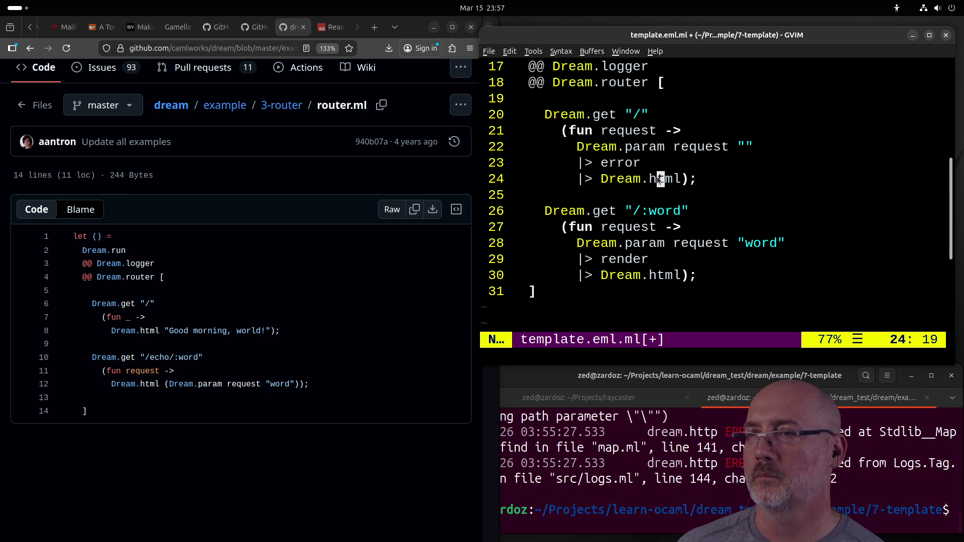
scroll(776, 185, up, 4)
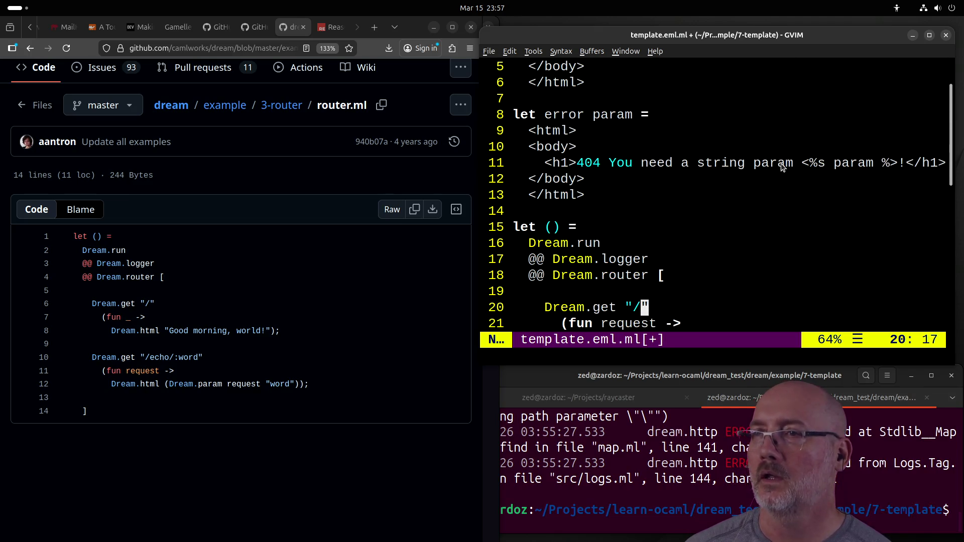
click(596, 115)
scroll(672, 125, down, 2)
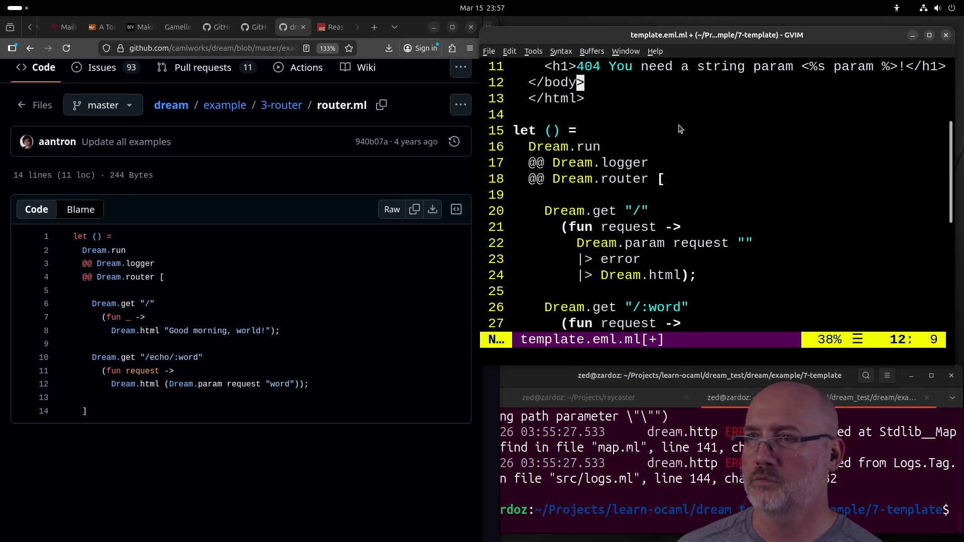
scroll(680, 129, down, 2)
click(620, 147)
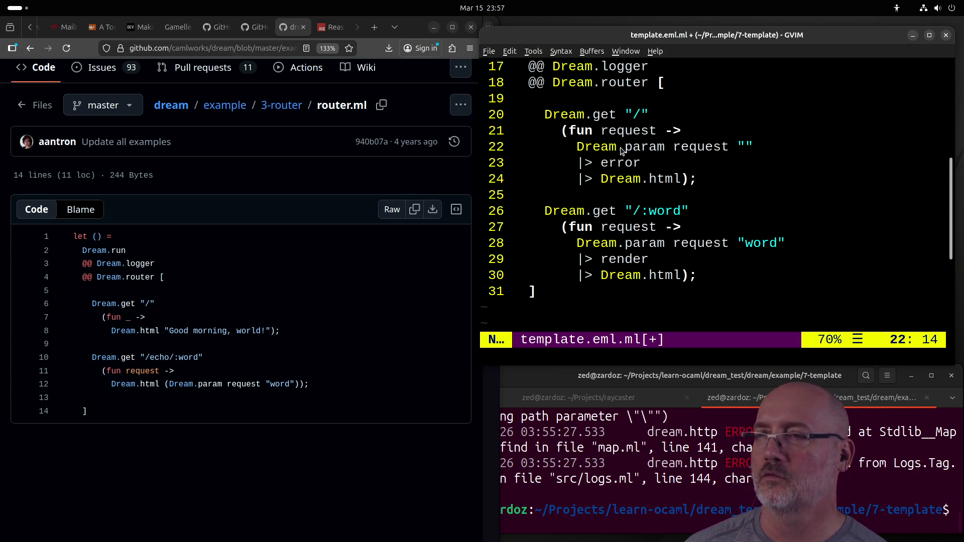
Step: Delete the Dream.param request "" line from the "/" route
key(l)
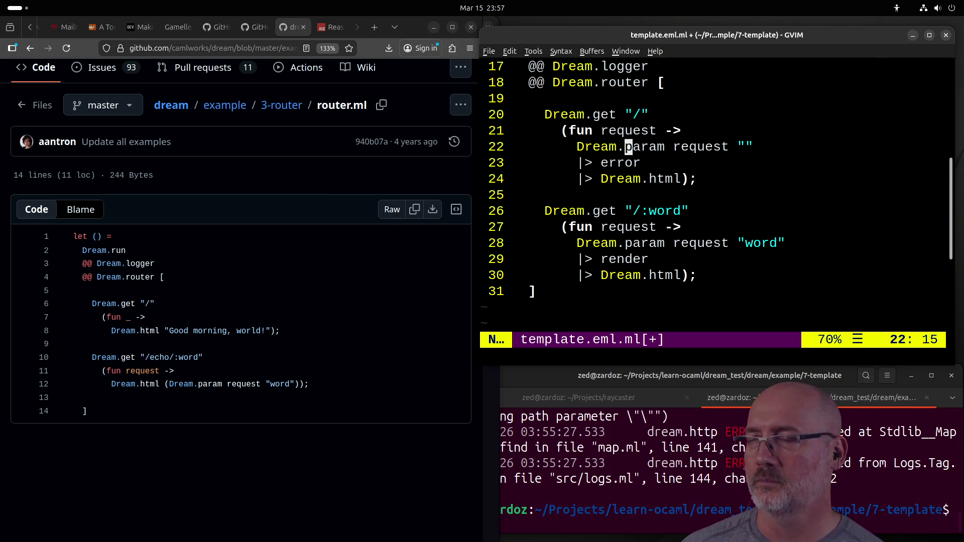
key(l)
key(l)
key(l)
key(h)
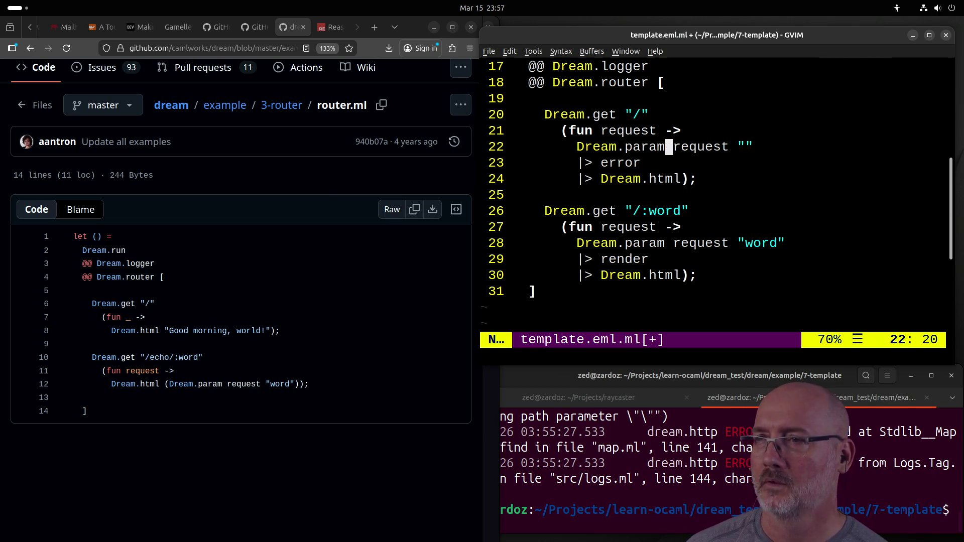
key(h)
key(h)
key(h)
key(l)
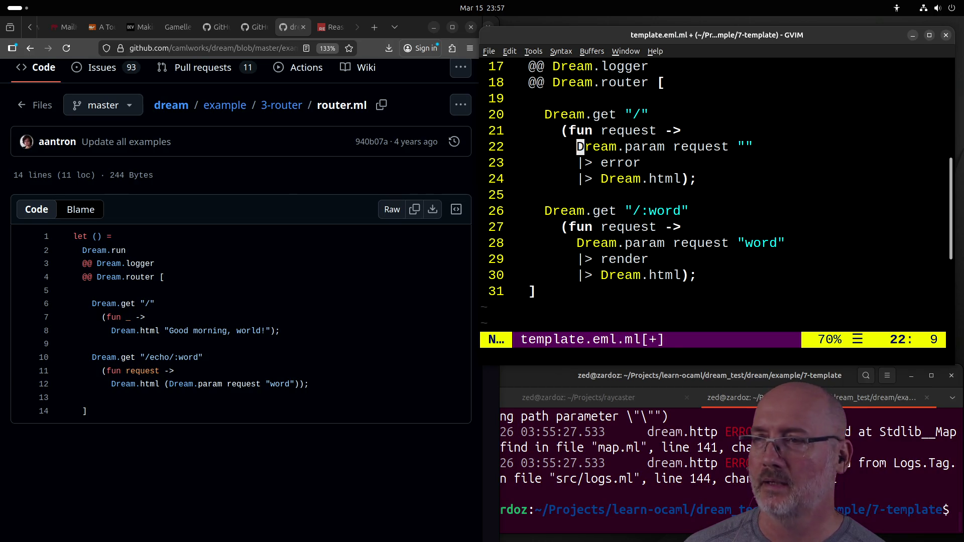
key(k)
key(l)
key(l)
key(l)
key(j)
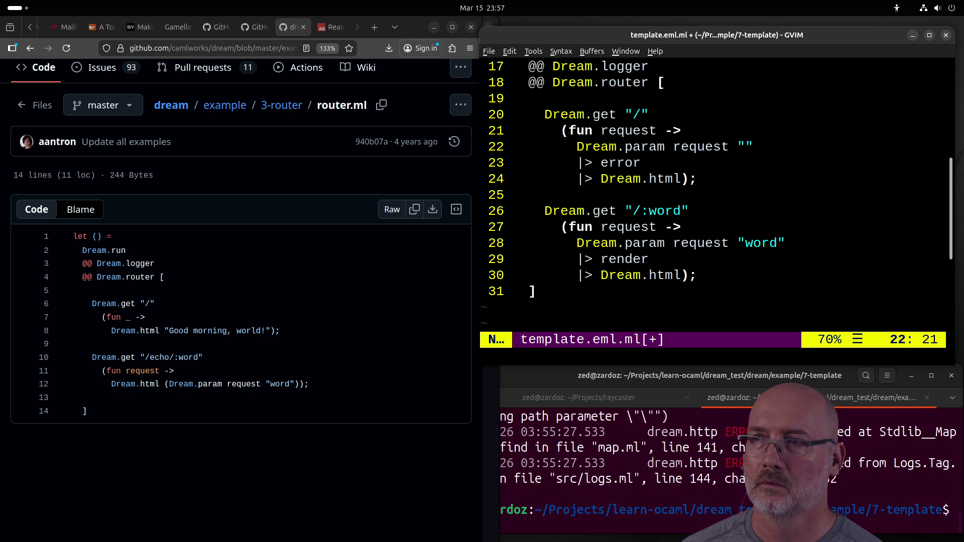
key(d)
key(d)
Step: Save template.eml.ml at 30 lines, 482B
key(j)
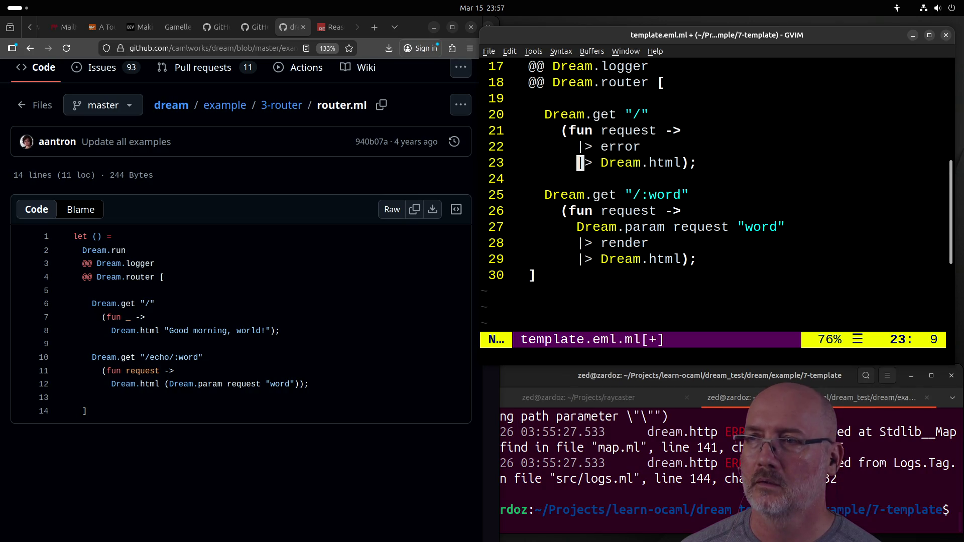
key(k)
key(k)
key(j)
key(j)
text(:wa)
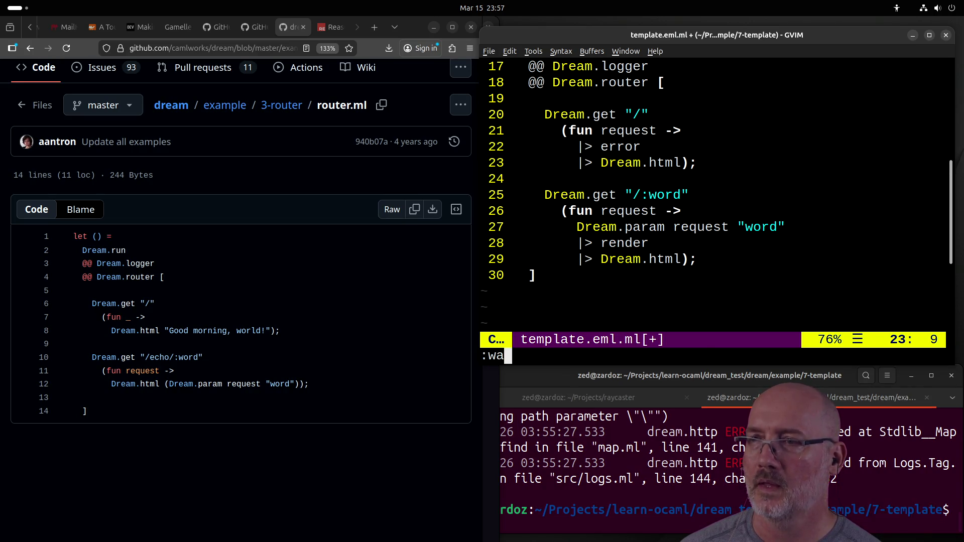
key(Return)
click(589, 480)
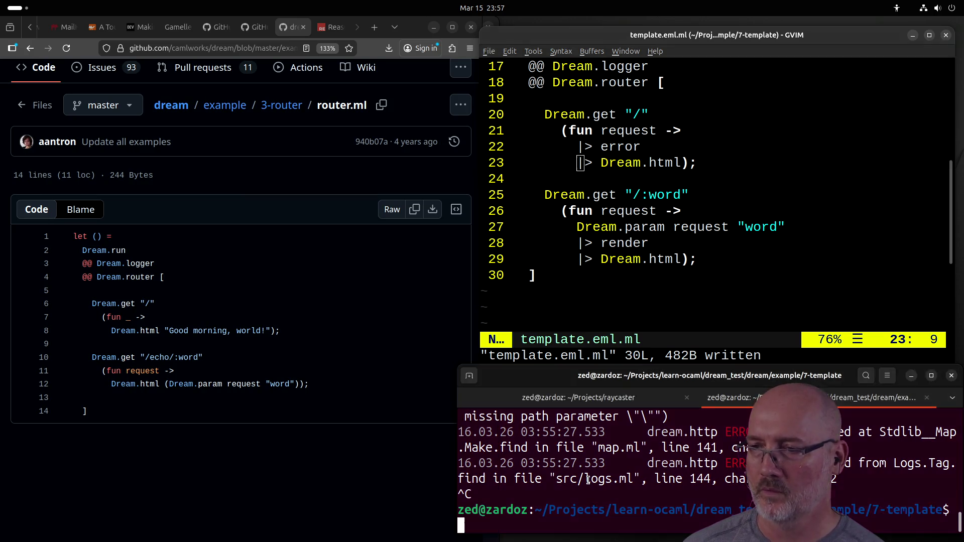
Step: Rerun the server, then rename the root handler's request argument to _ and save
key(Up)
key(Return)
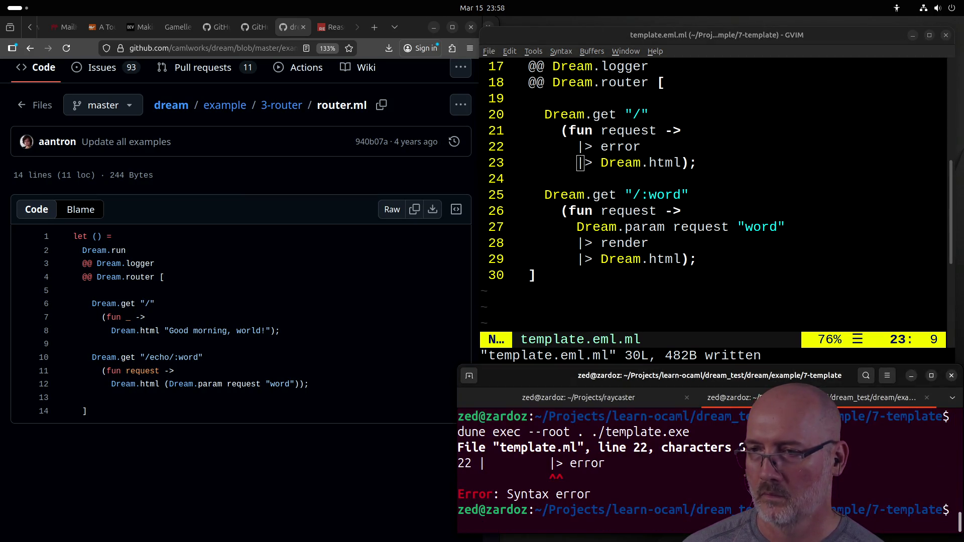
click(589, 145)
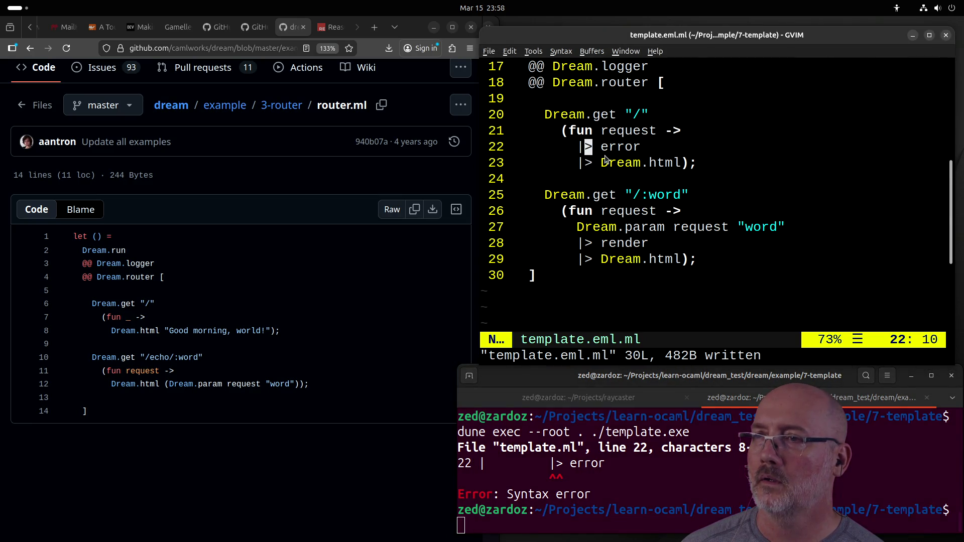
click(703, 132)
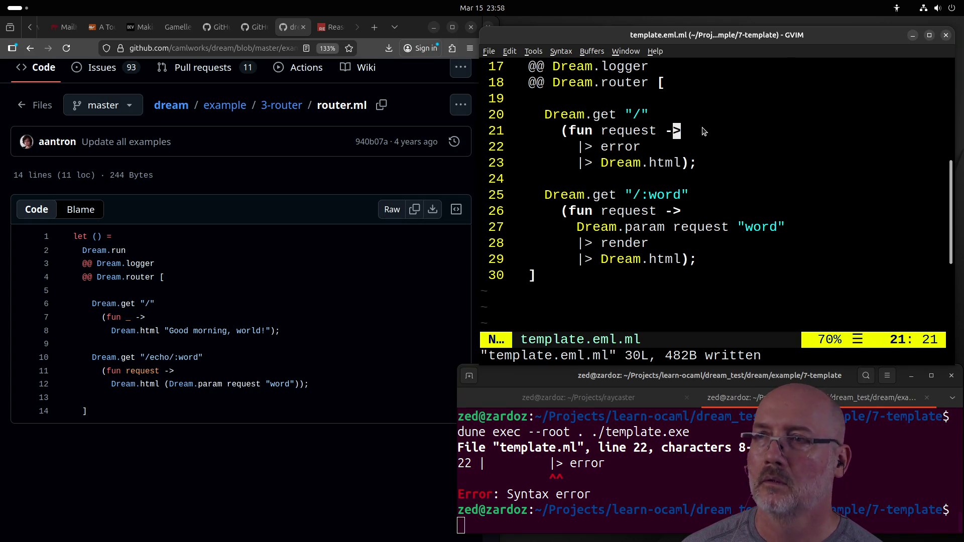
key(h)
key(h)
key(h)
text(cw)
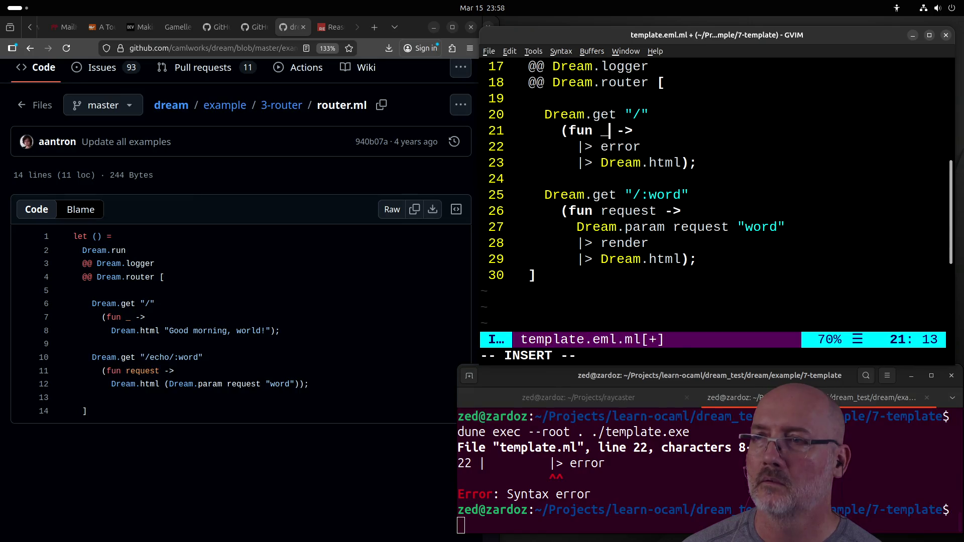
text(_)
key(Escape)
text(:w)
key(Return)
key(j)
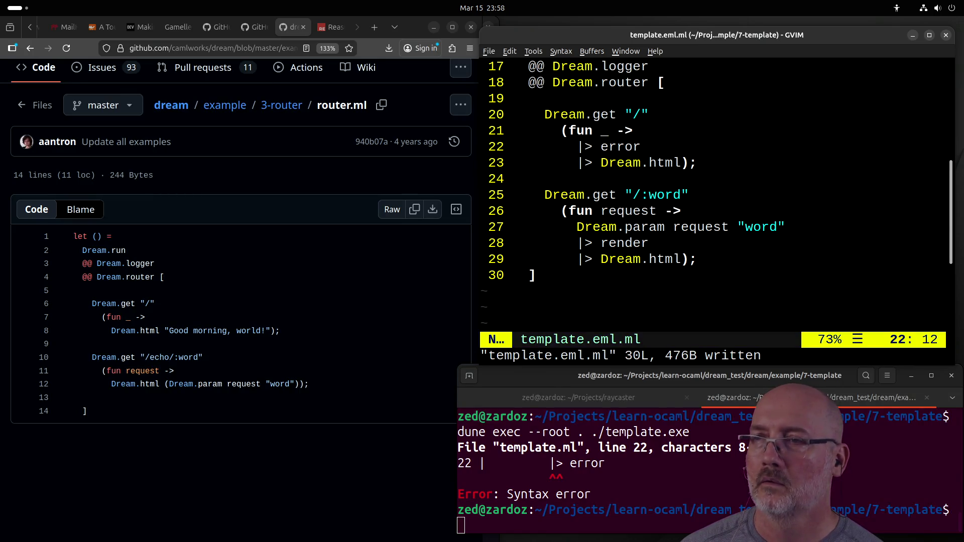
Step: Replace the two pipe lines with 'Dream.html error);' and save at 29 lines, 462B
text(O)
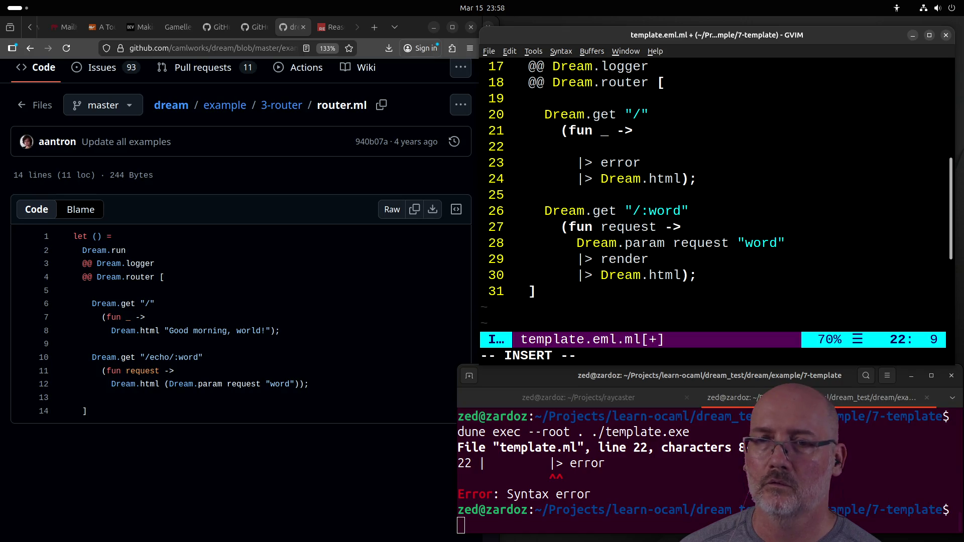
text(Dream.html )
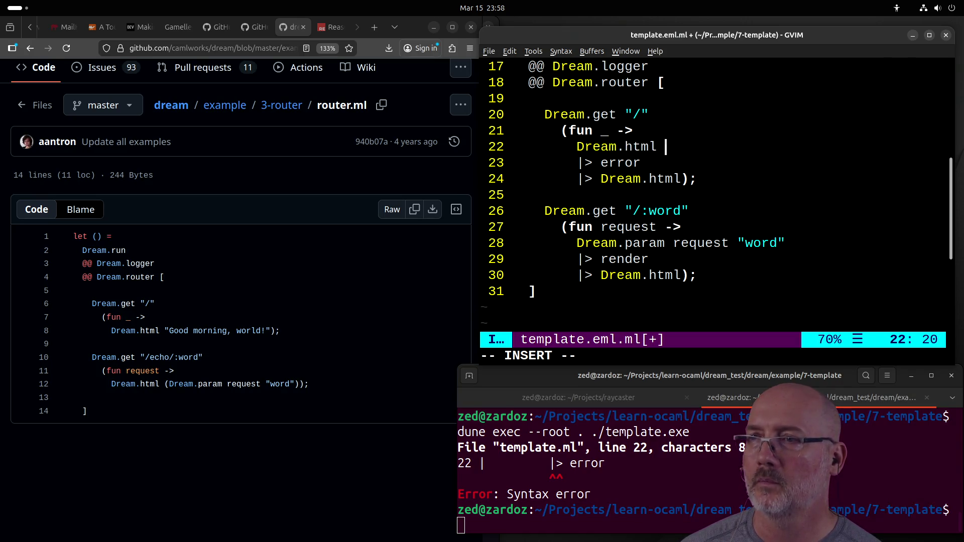
text(error);)
key(Escape)
key(j)
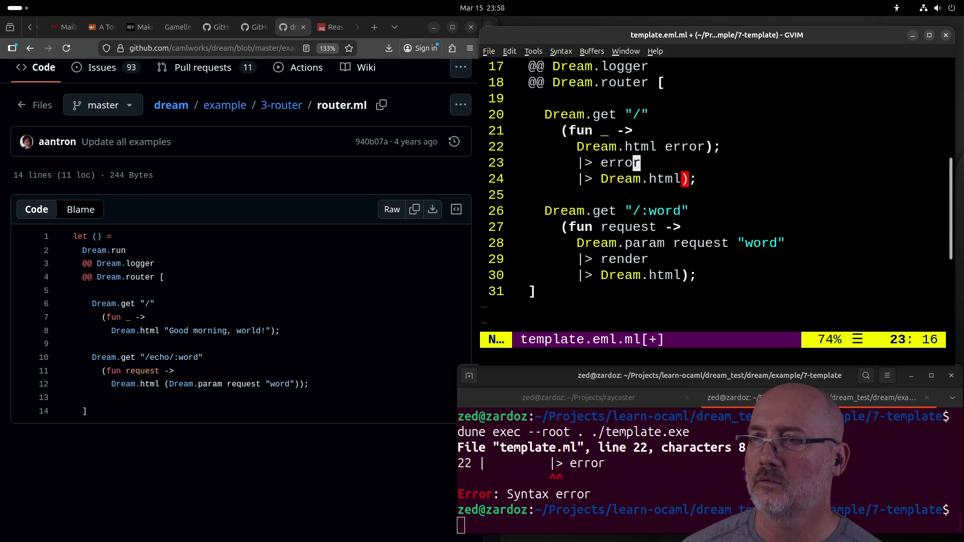
key(d)
key(d)
key(d)
key(d)
text(:w)
key(Return)
Step: Search for param and delete the '<%s param %>' placeholder from the 404 heading
key(k)
key(k)
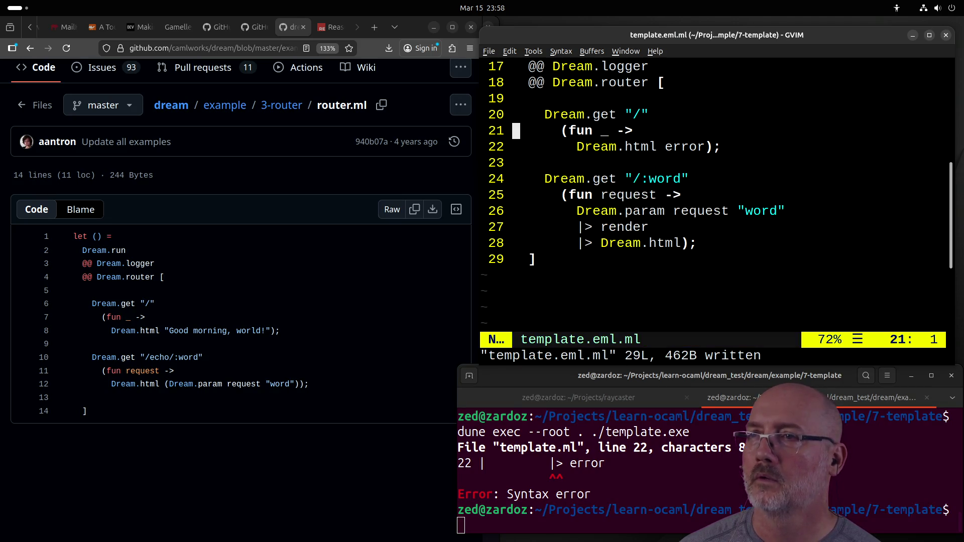
key(g)
key(g)
key(j)
key(j)
key(j)
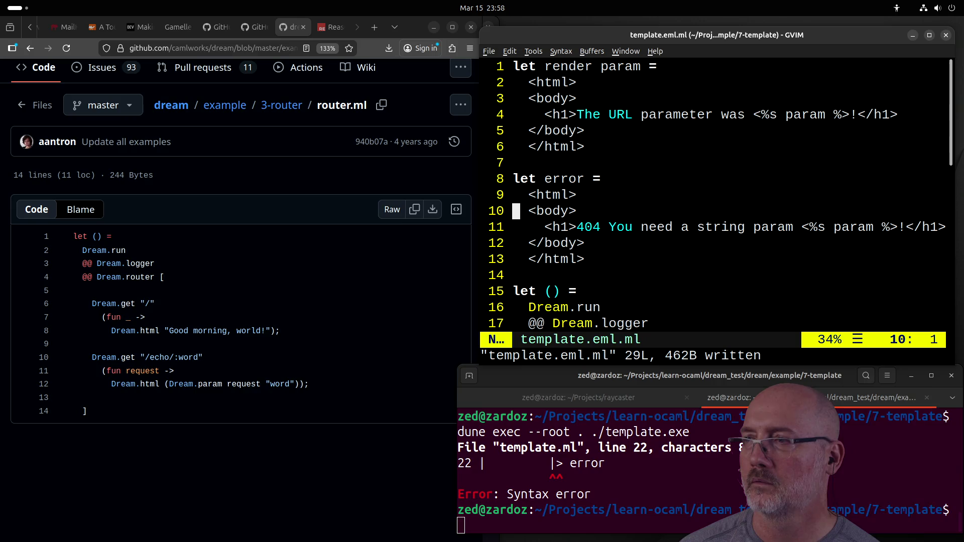
text(/param)
key(Return)
key(l)
key(l)
key(l)
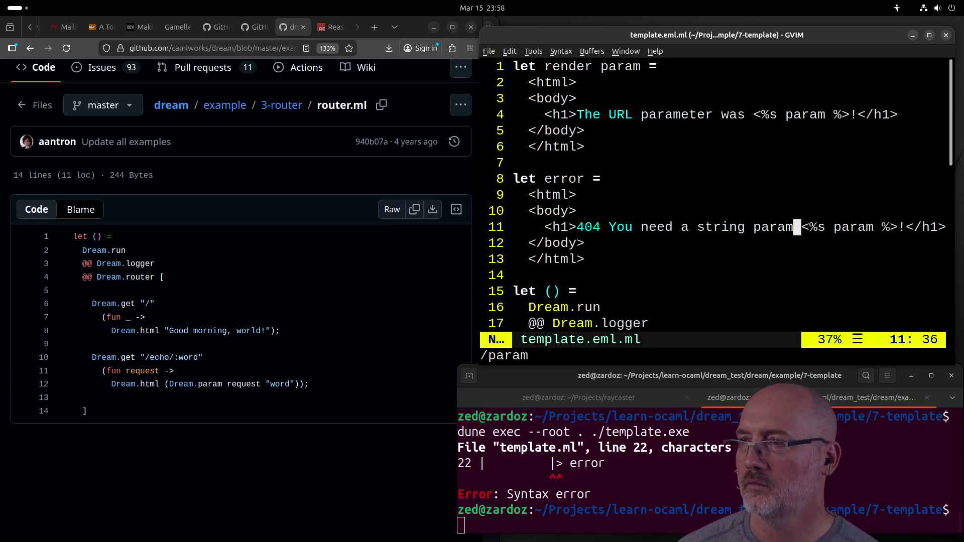
key(l)
key(d)
key(t)
key(exclam)
Step: Undo a stray body-tag deletion, remove the extra space, and save at 29 lines, 449B
key(j)
key(X)
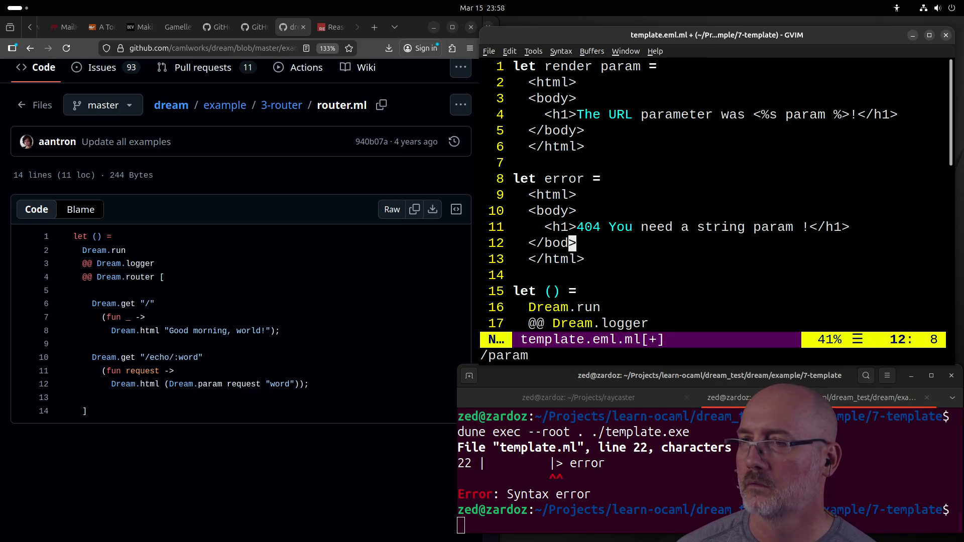
key(k)
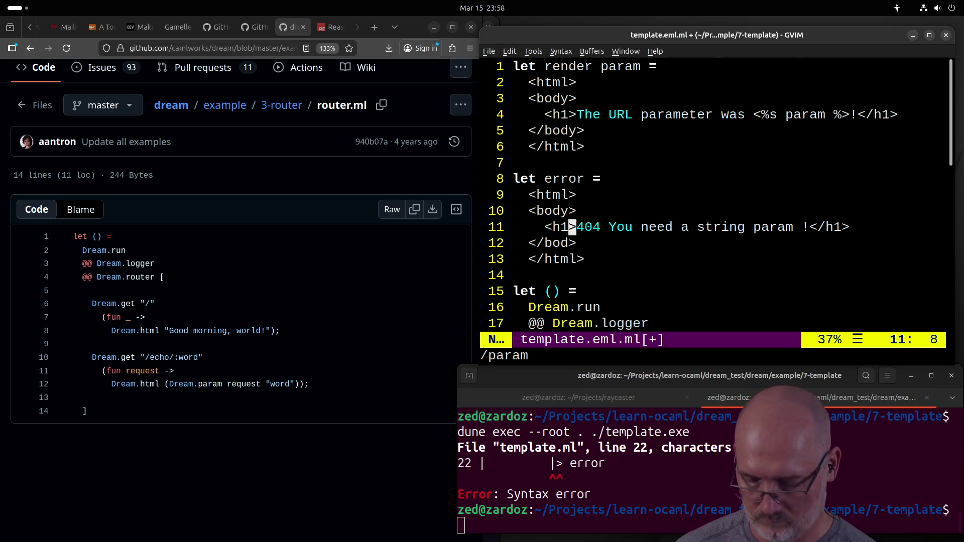
key(u)
key(k)
key(l)
key(l)
key(e)
key(e)
key(e)
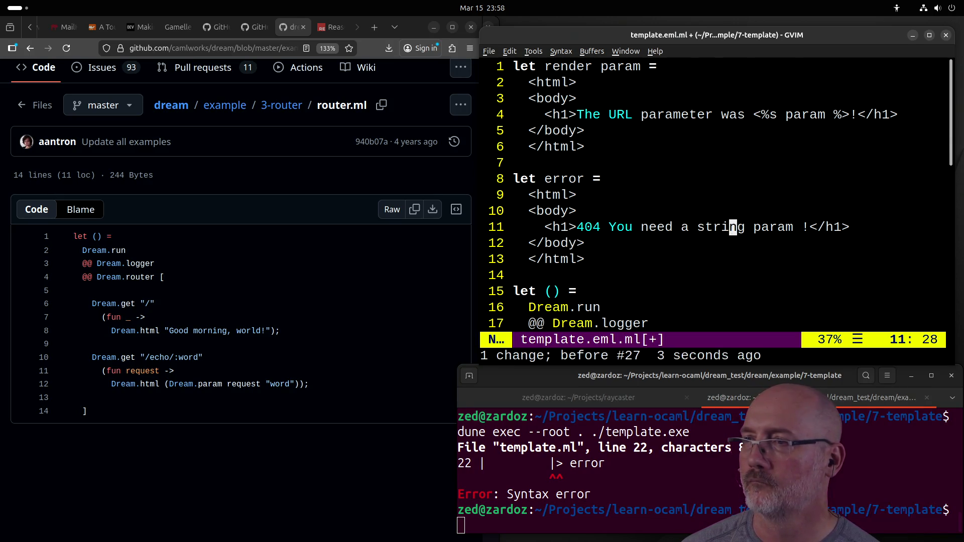
text(lx:w)
key(Return)
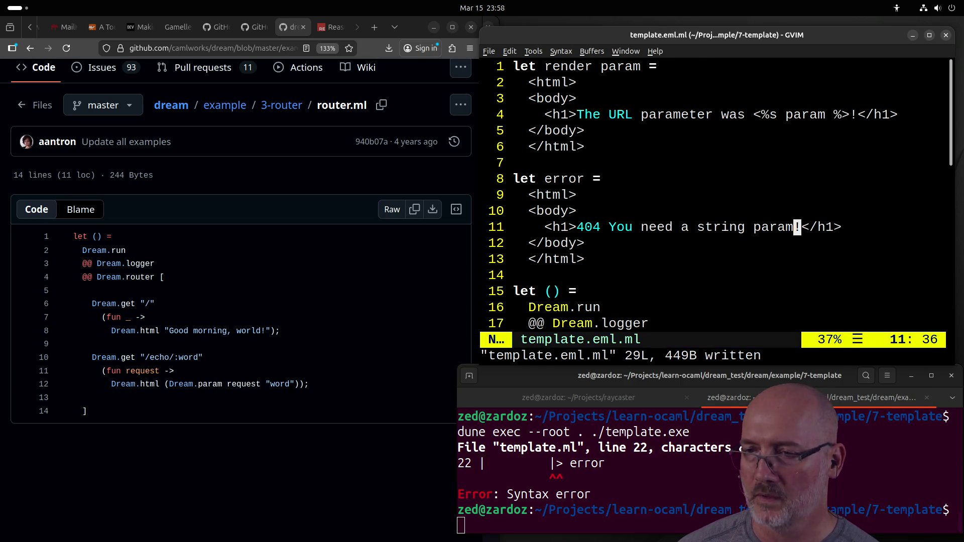
click(624, 485)
Step: Restart the Dream server and reload localhost:8080 to see the new 404 message
key(Up)
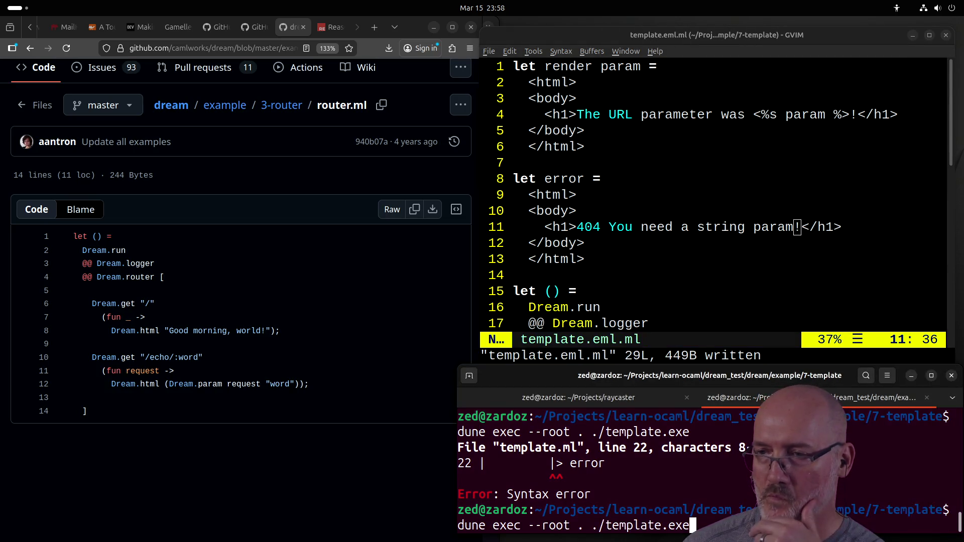
key(Return)
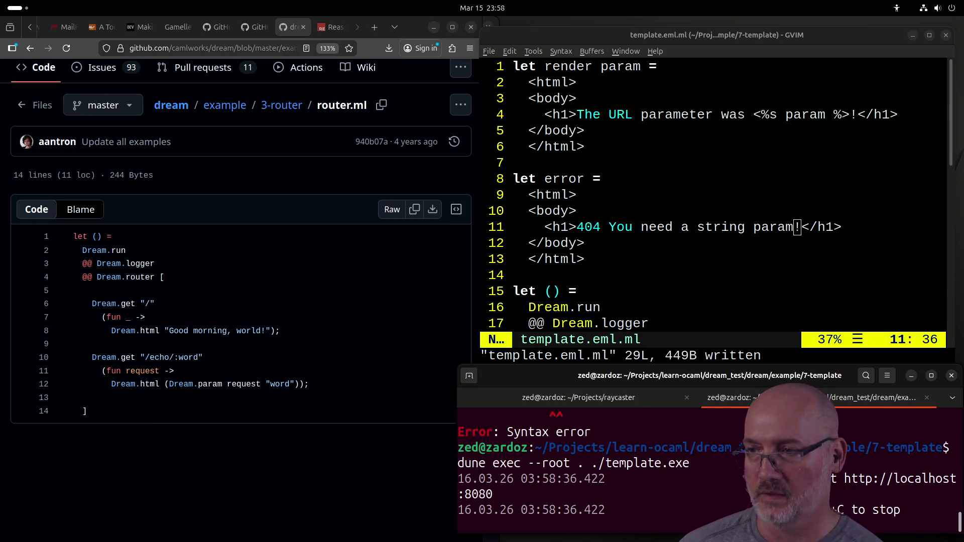
click(224, 458)
key(alt+Tab)
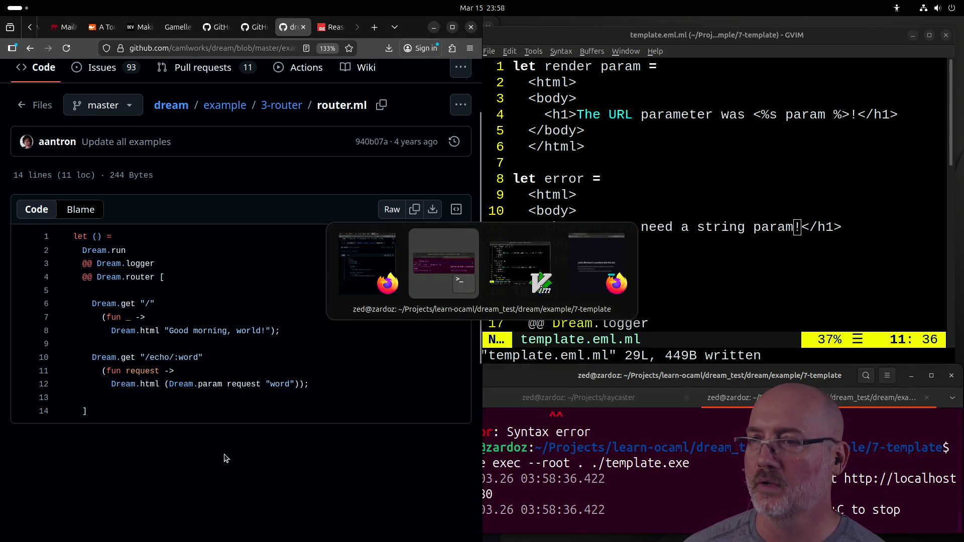
key(alt+Tab)
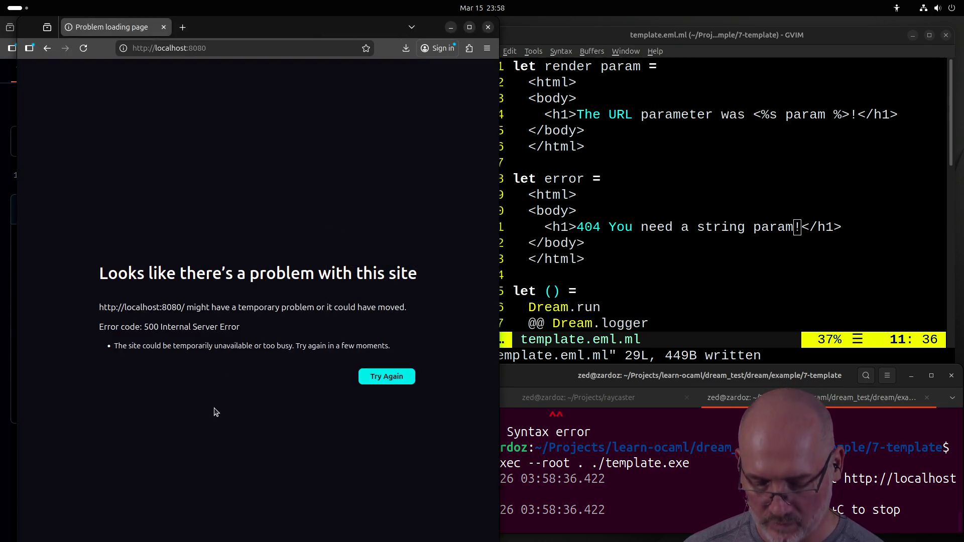
key(ctrl+r)
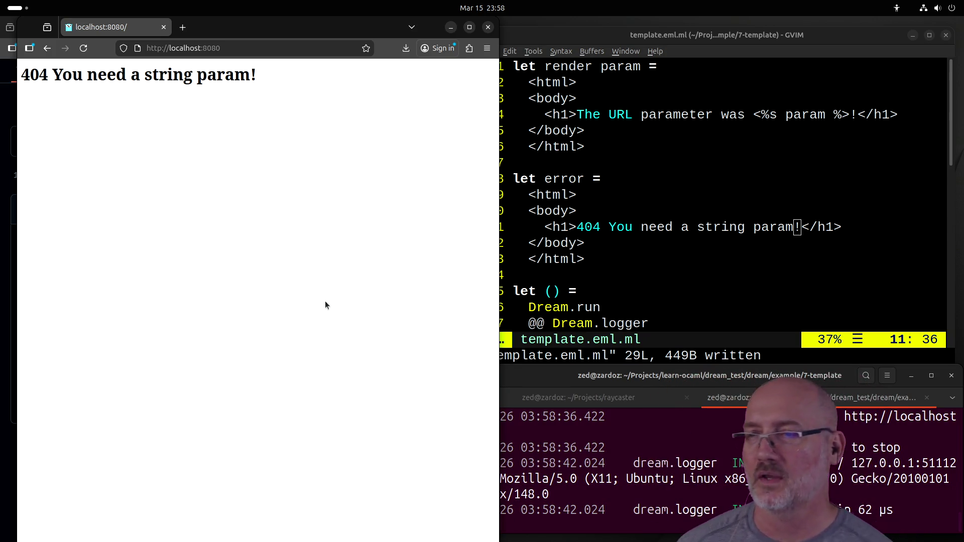
Step: Review the route handlers in the template editor
click(627, 291)
scroll(675, 294, down, 1)
scroll(675, 294, down, 4)
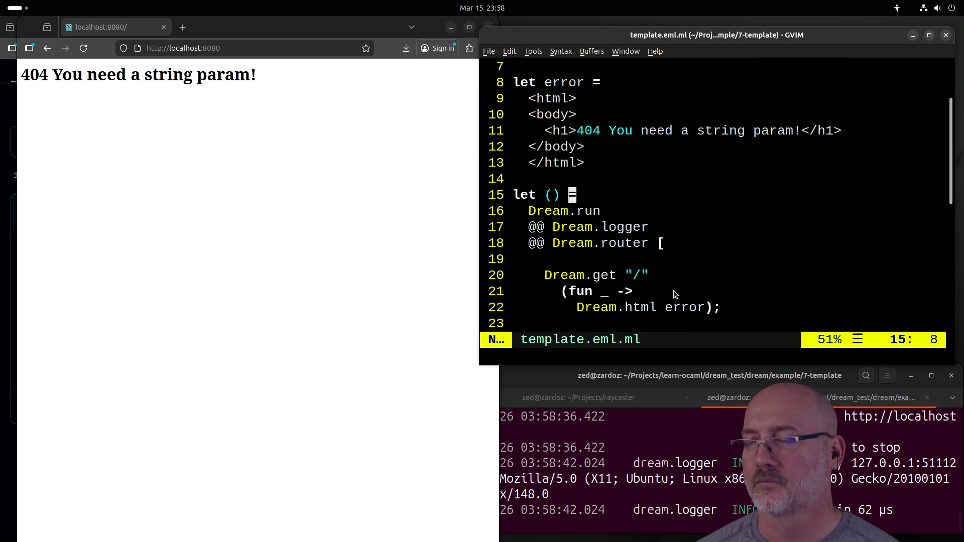
scroll(675, 295, up, 1)
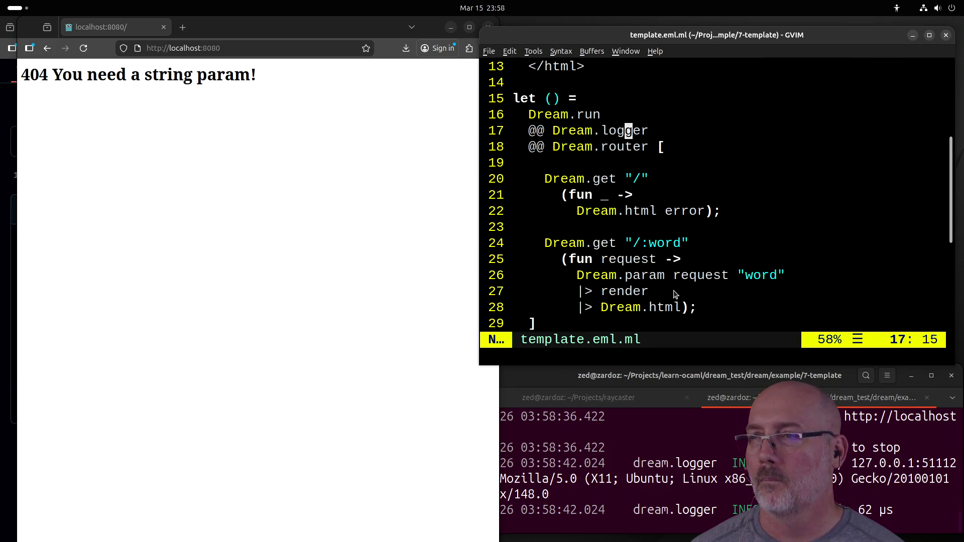
Step: Load localhost:8080/asfasd and confirm the page echoes asfasd as the URL parameter
click(245, 157)
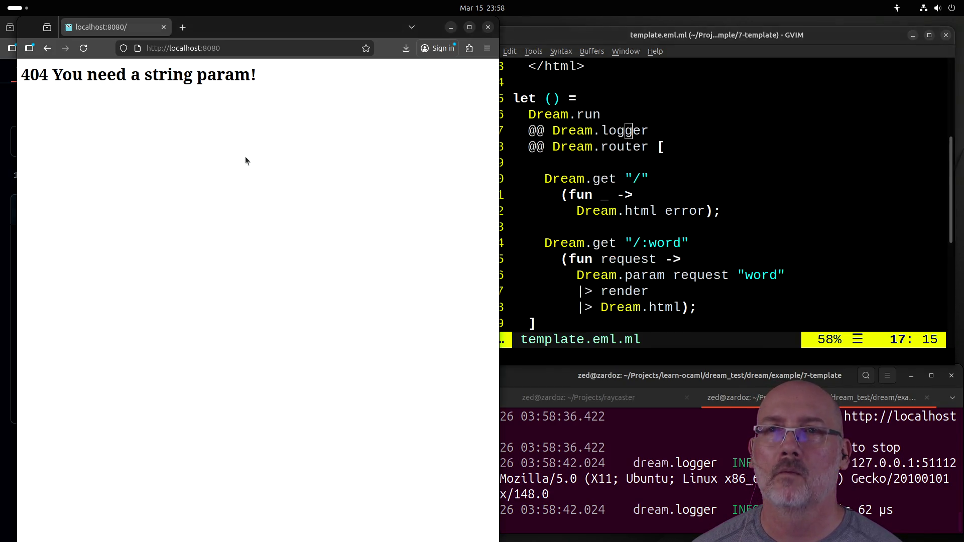
click(273, 47)
click(295, 42)
text(/asfasd)
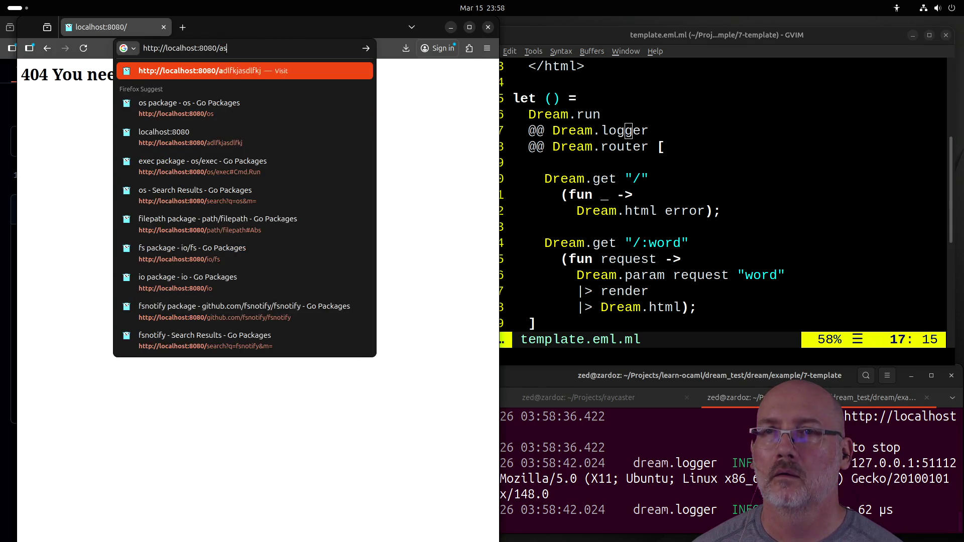
key(Return)
click(609, 217)
scroll(609, 217, up, 4)
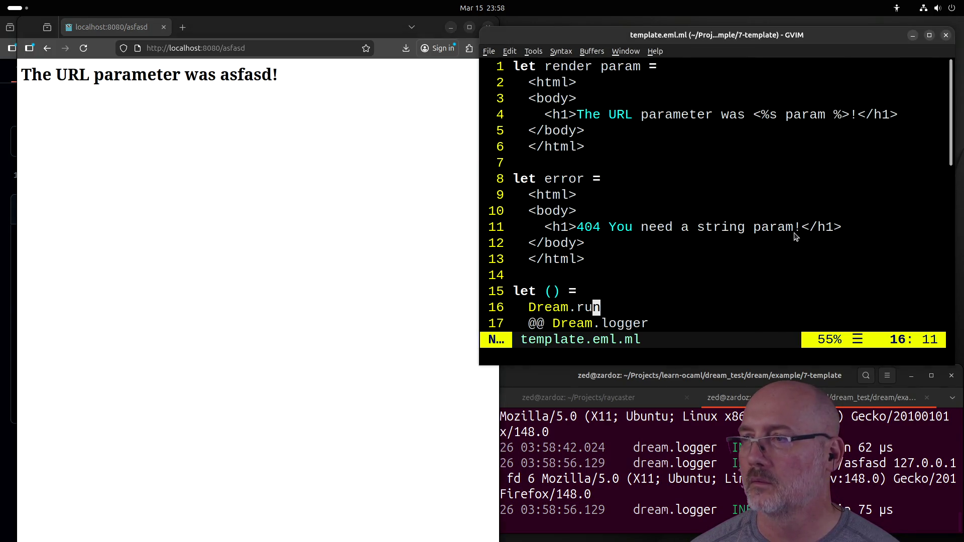
Step: Add a 'Try this' link to /testing123 below the 404 heading and save the template
click(858, 229)
key(A)
key(Return)
text(<a href-)
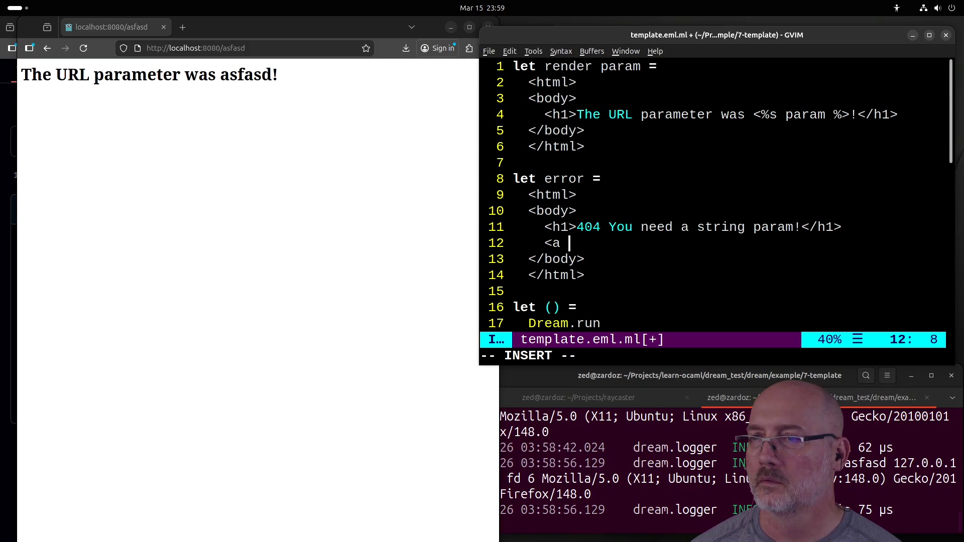
key(BackSpace)
text(="/)
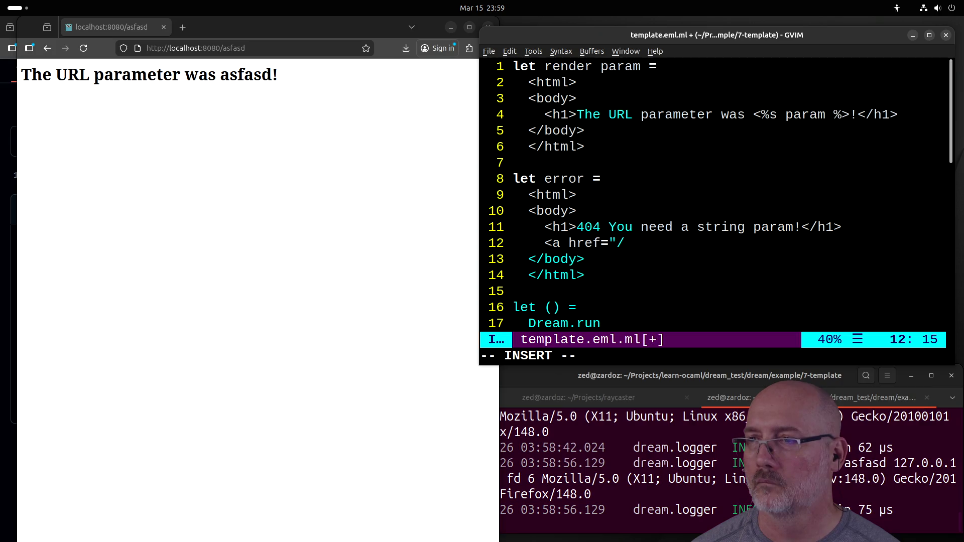
text(testing123")
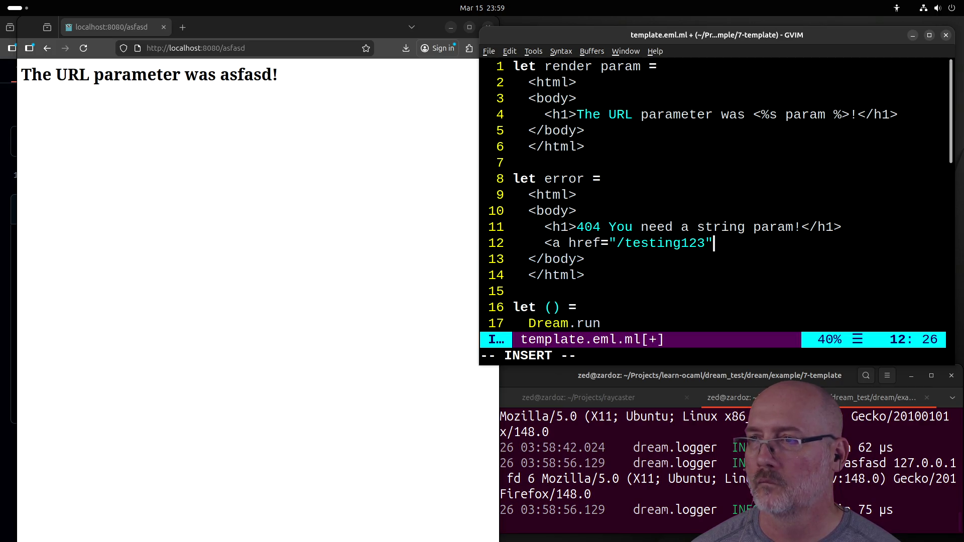
text(>Try this</)
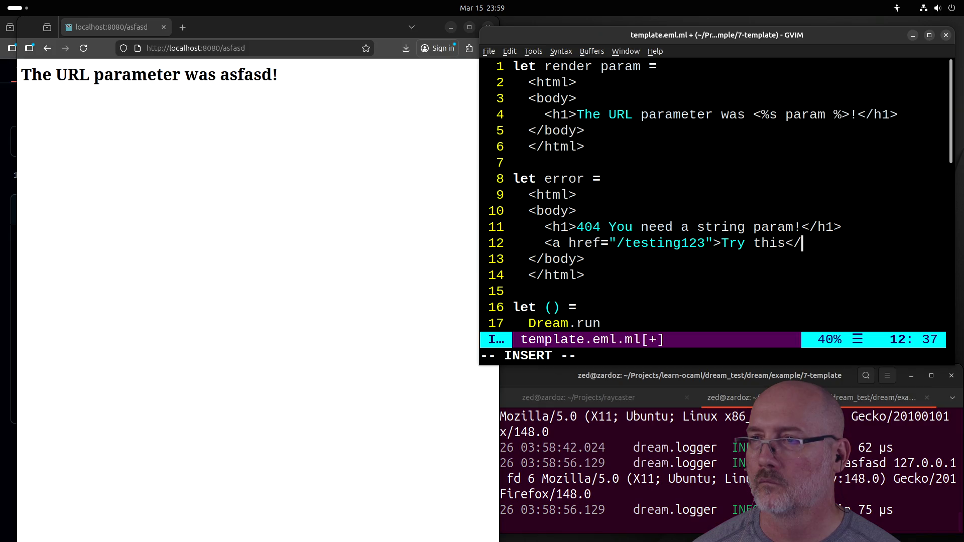
text(a>)
key(Escape)
text(:w)
key(Return)
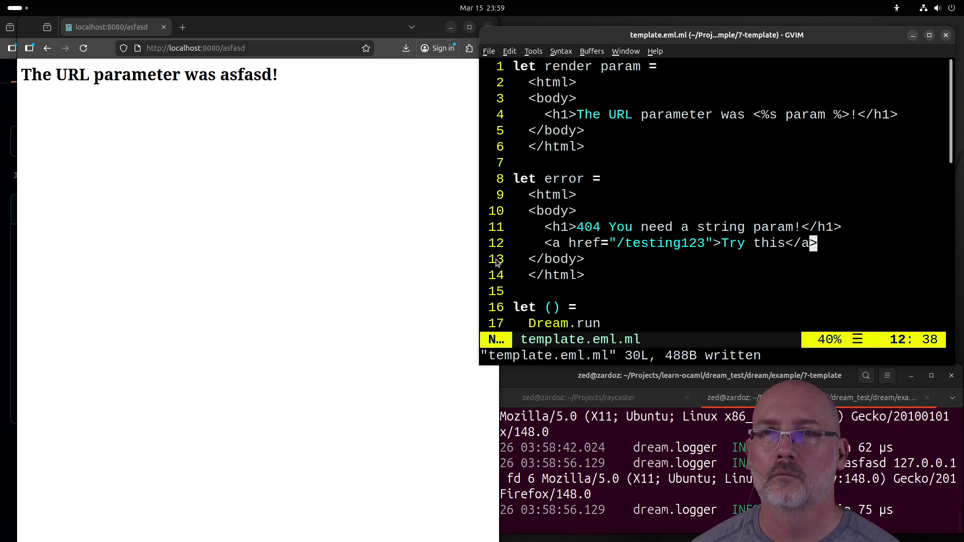
Step: Trim the parameter from the browser address and load the site root
click(243, 275)
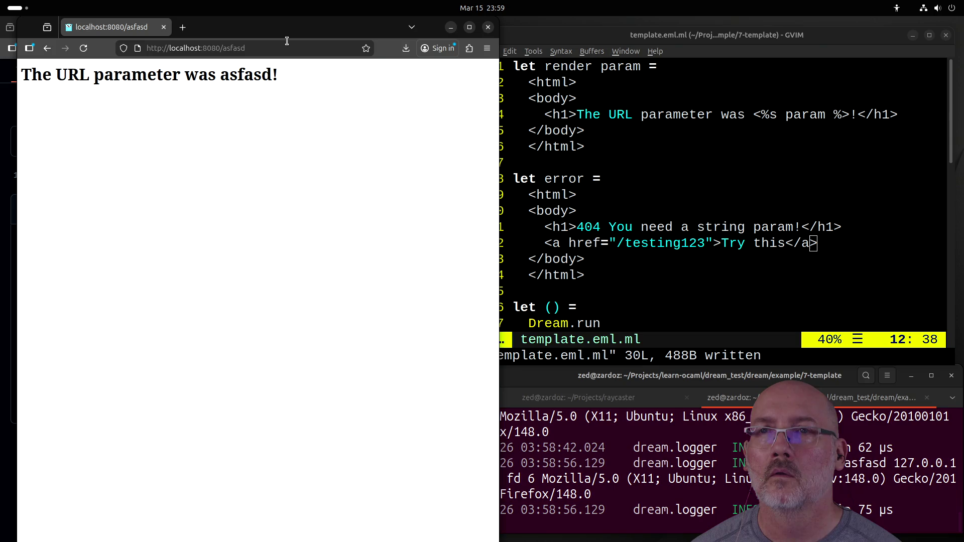
key(ctrl+l)
key(End)
key(BackSpace)
key(BackSpace)
key(BackSpace)
key(BackSpace)
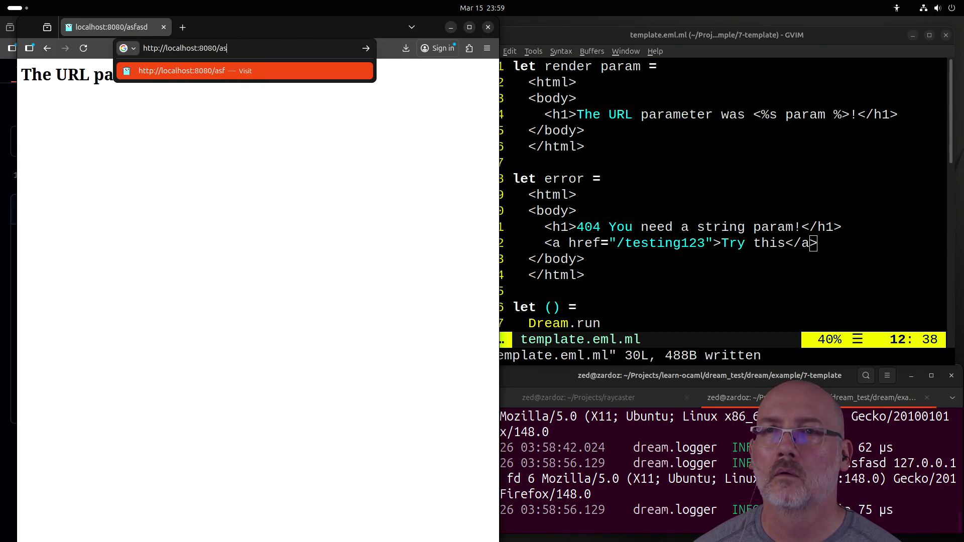
key(Return)
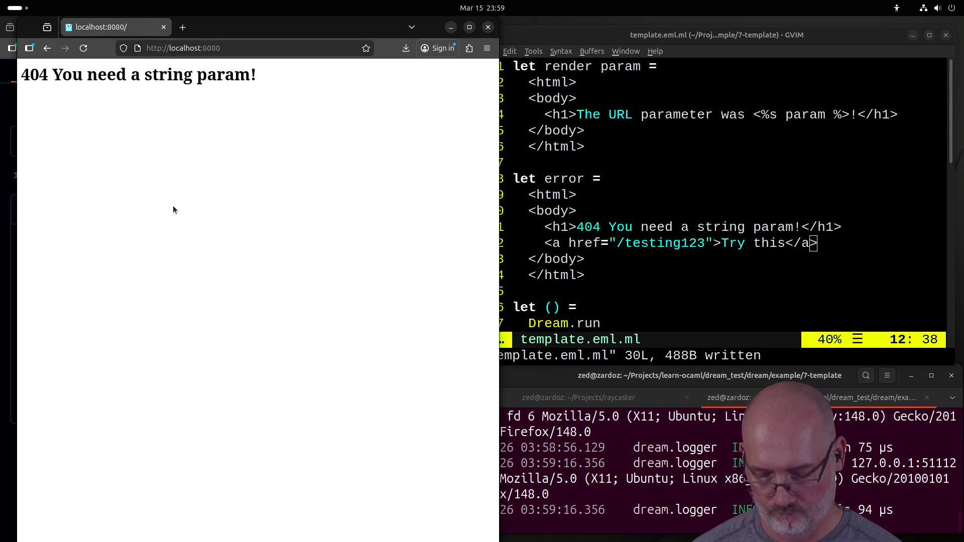
Step: Restart the Dream server, reload the root, and test the Try this link to /testing123
key(alt+Tab)
key(ctrl+c)
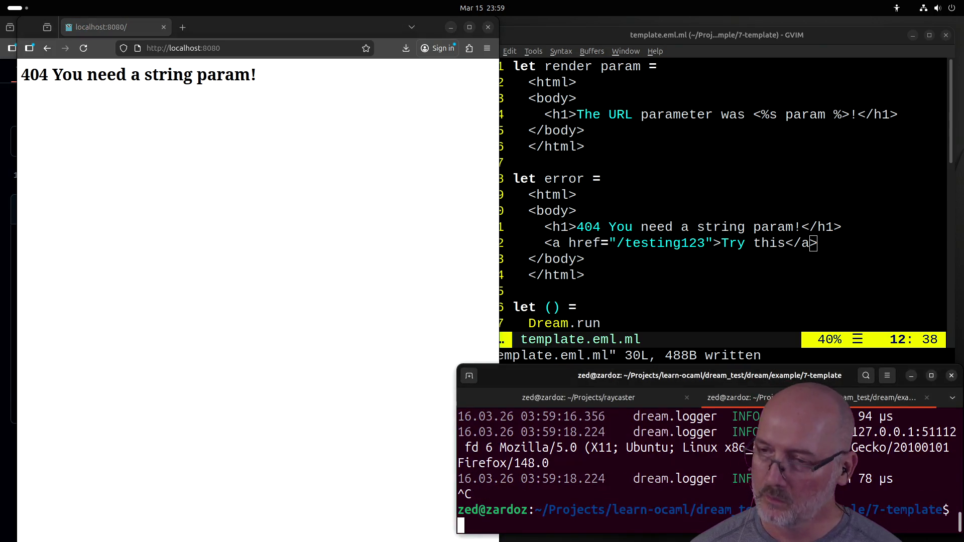
key(Up)
key(Return)
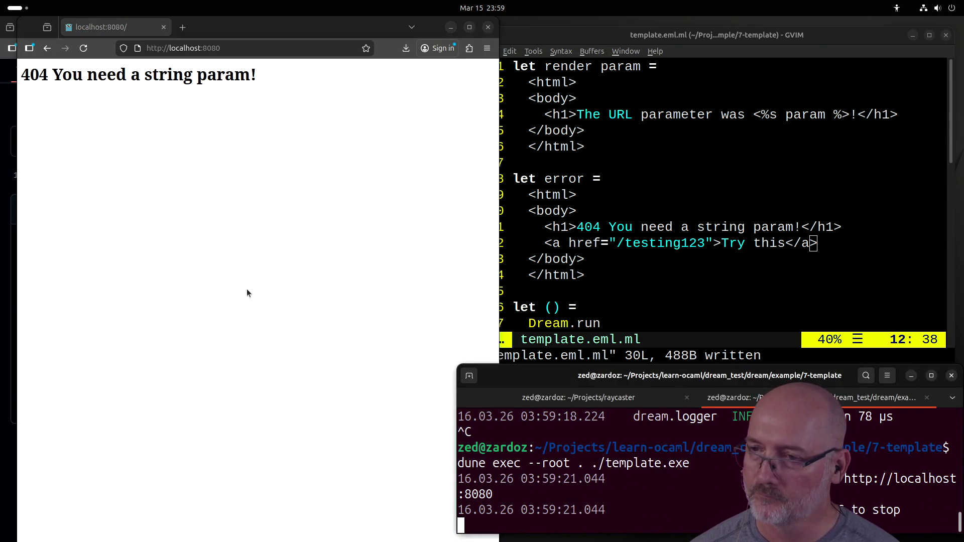
key(alt+Tab)
key(ctrl+r)
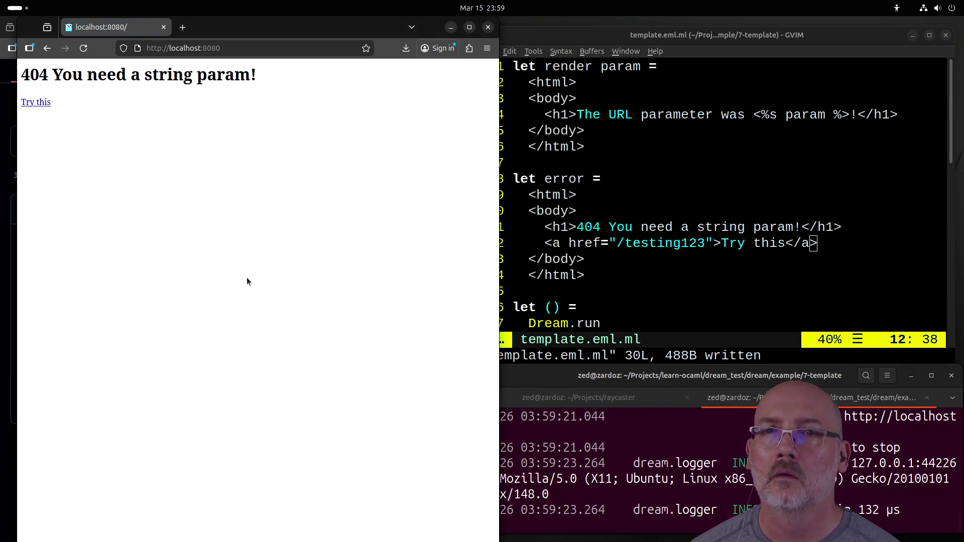
click(40, 104)
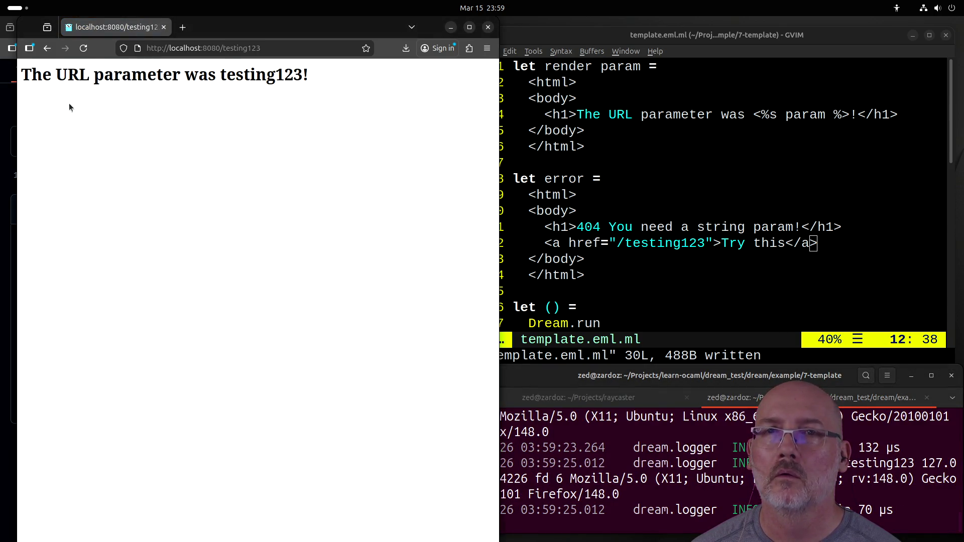
click(52, 49)
click(808, 256)
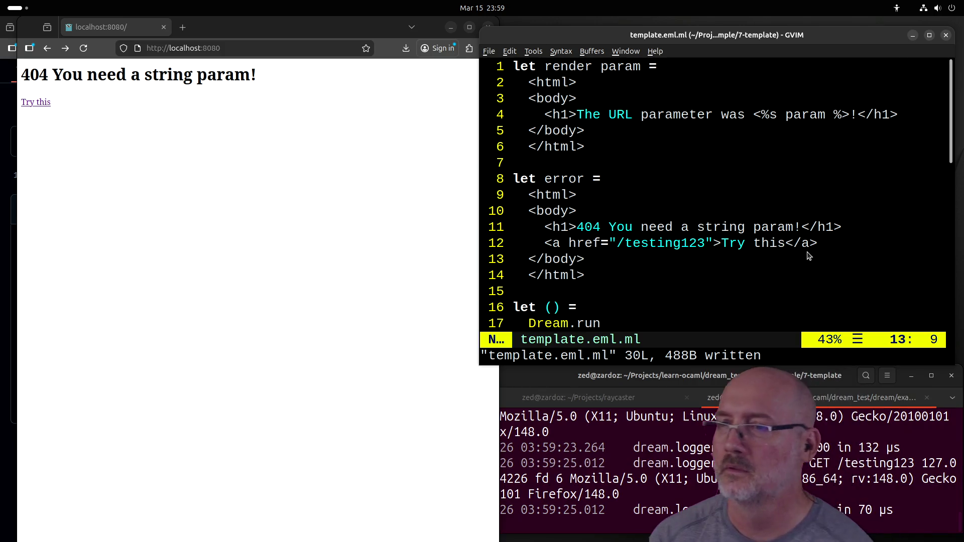
Step: Maximize the GVim window to fill the screen
key(ctrl+w)
key(o)
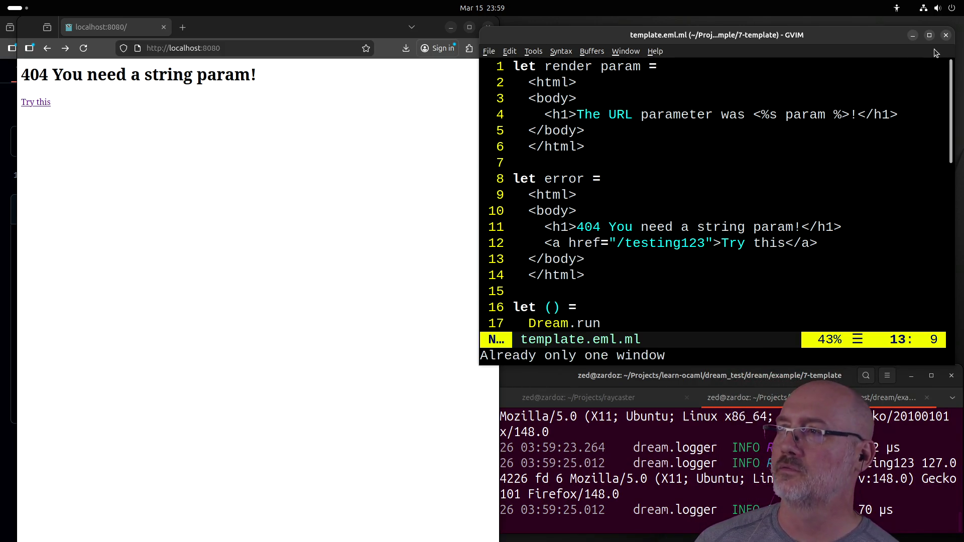
click(930, 35)
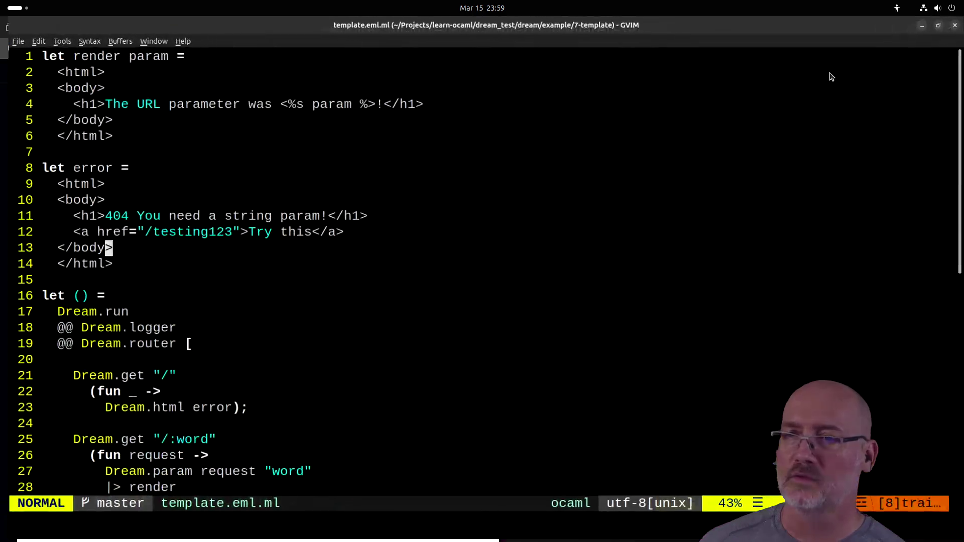
Step: Check matching parentheses and the router list's brackets in the route code around lines 21-29
click(319, 381)
scroll(321, 382, down, 1)
scroll(322, 381, down, 1)
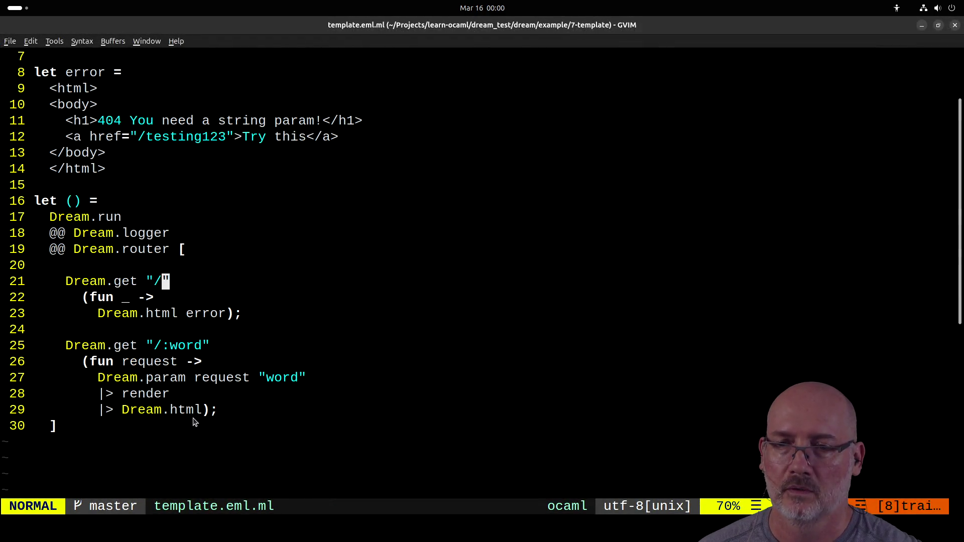
click(206, 410)
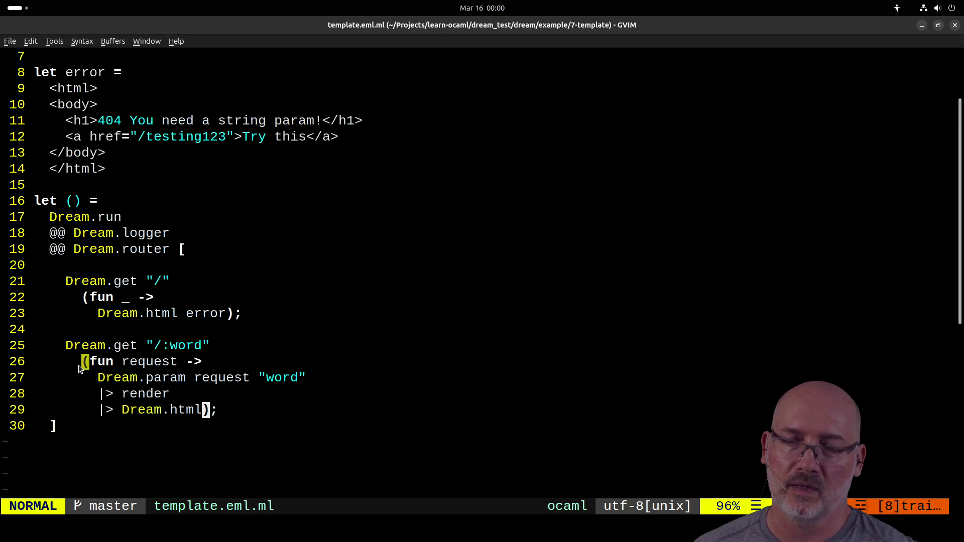
click(85, 298)
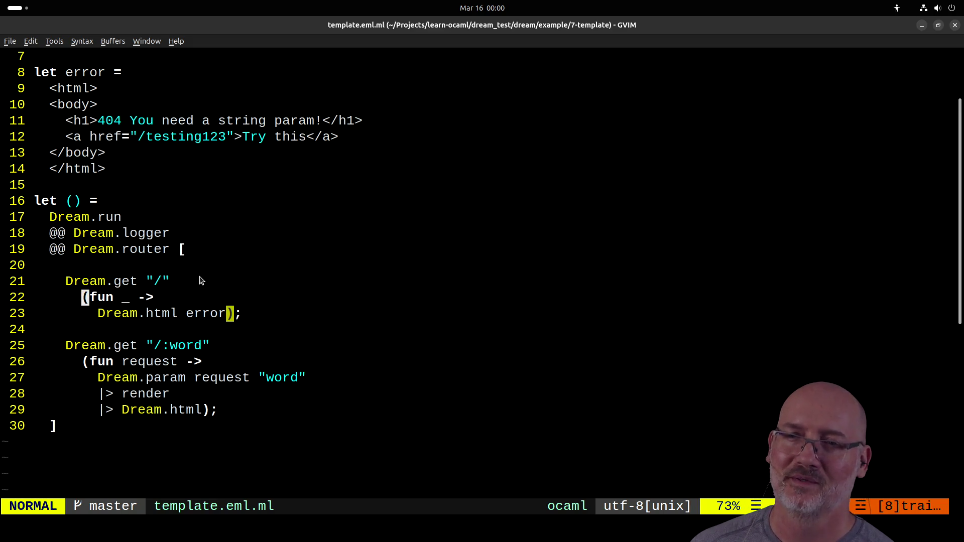
click(186, 285)
click(223, 255)
click(217, 186)
key(i)
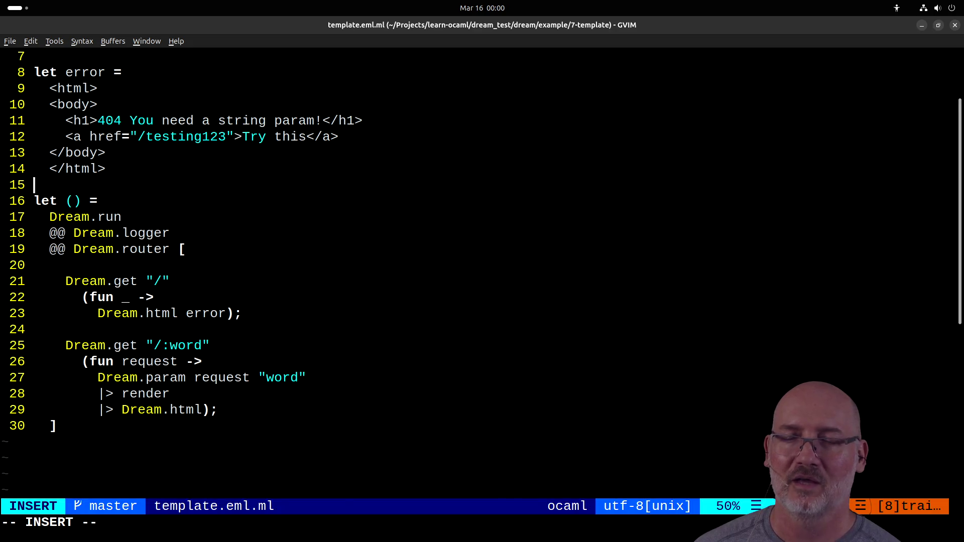
key(Return)
text(call)
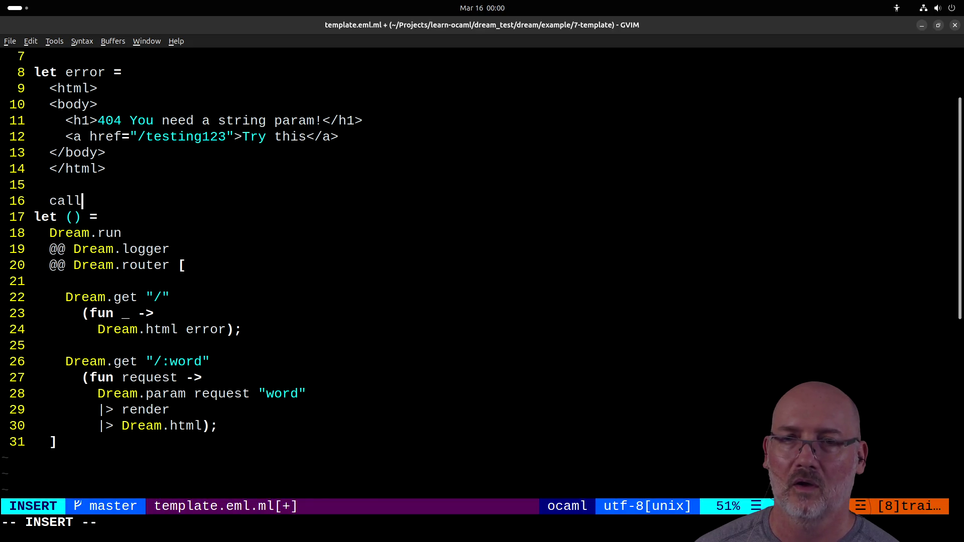
text(this(a, )
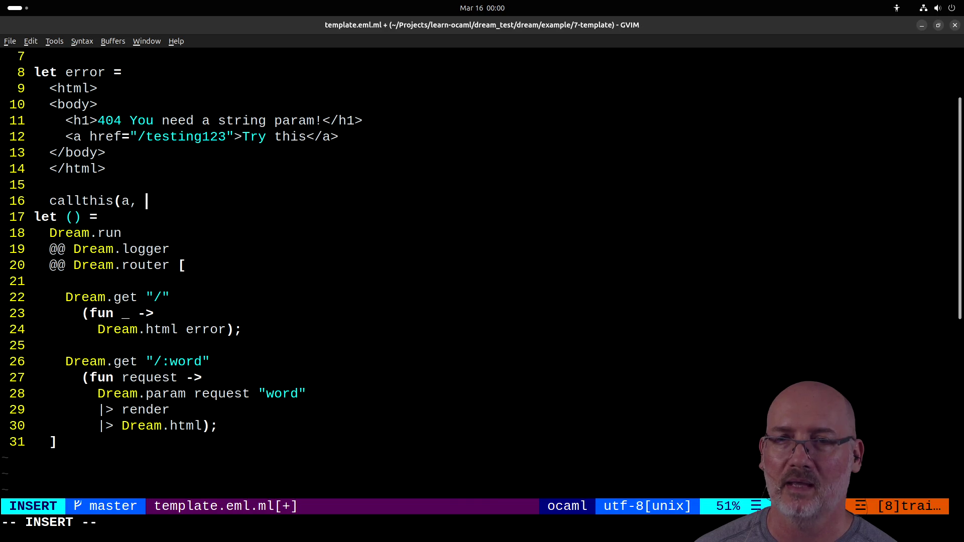
text();)
key(Escape)
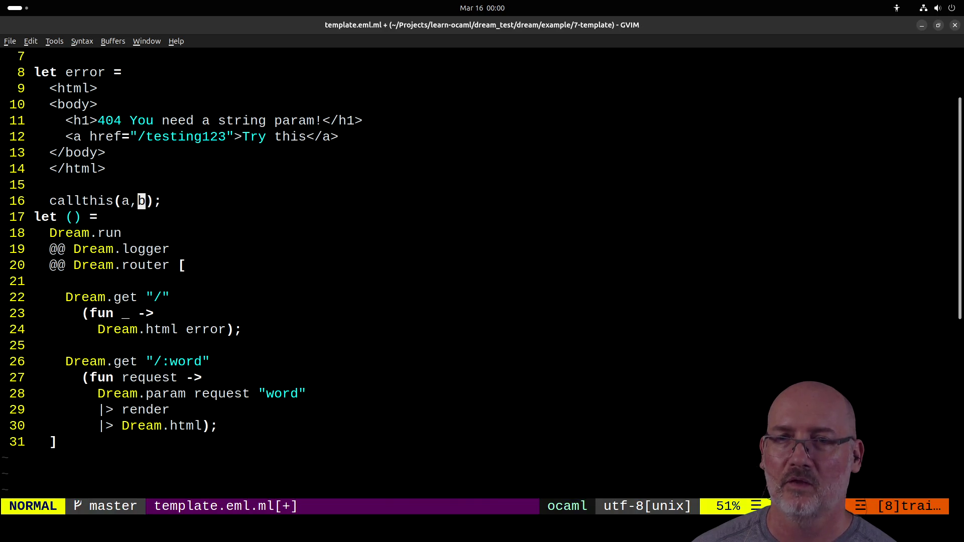
key(k)
text(jl)
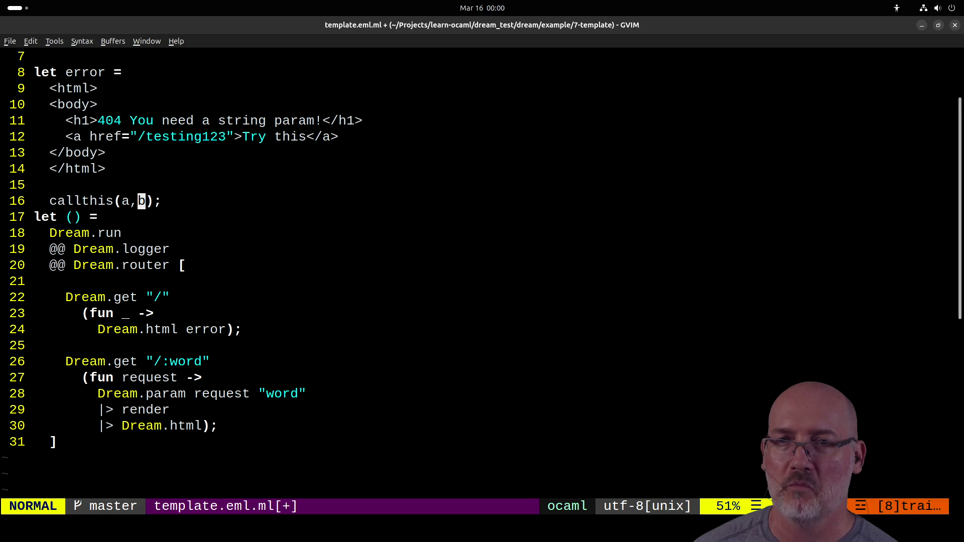
text(i)
key(Escape)
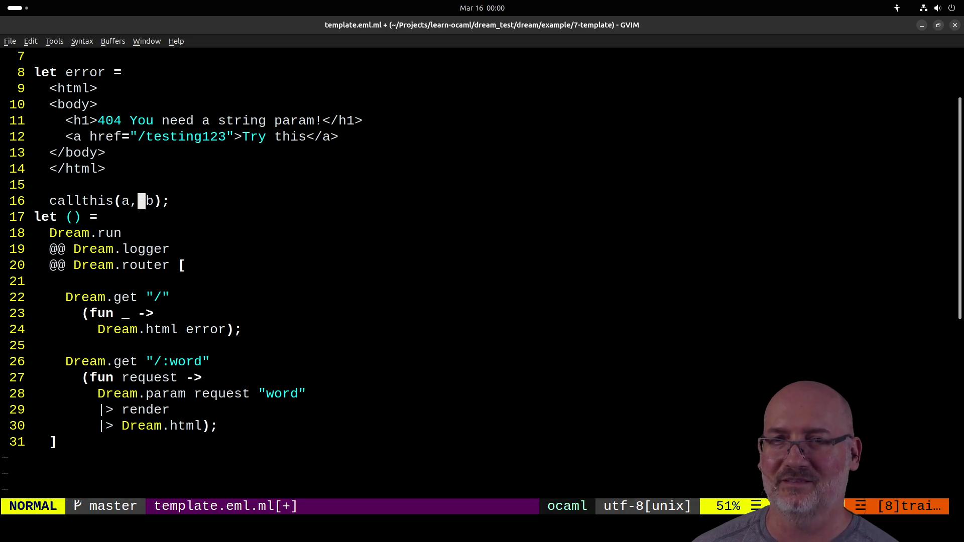
key(k)
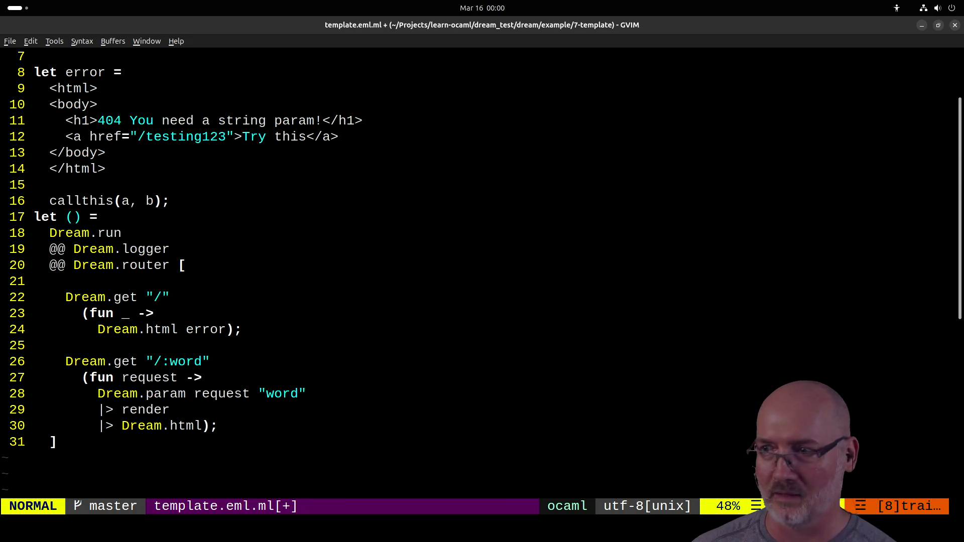
key(j)
key(h)
key(h)
key(h)
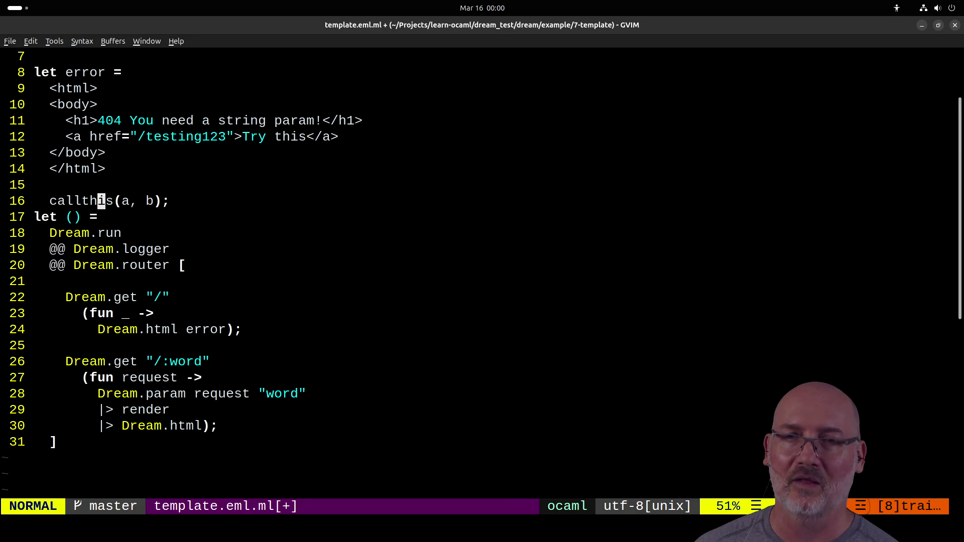
text(aawait)
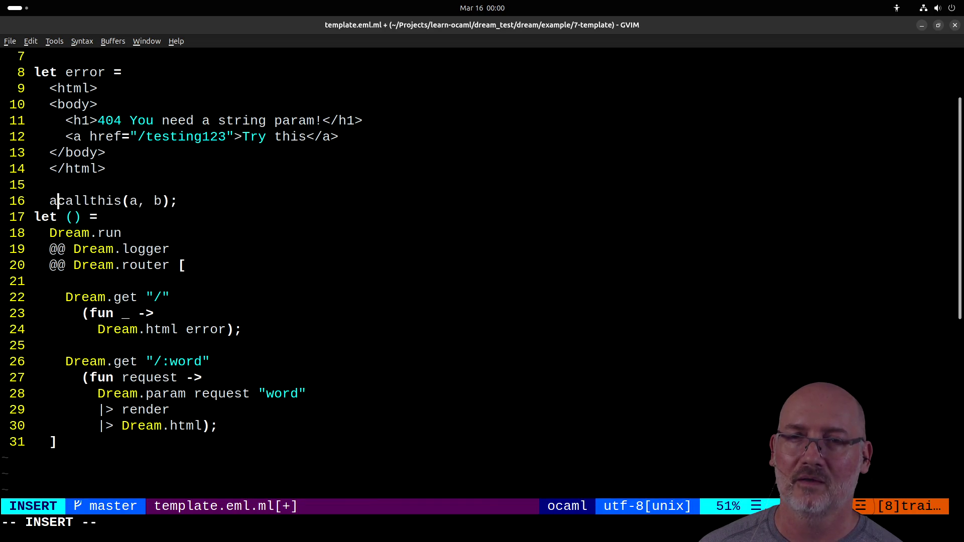
key(Escape)
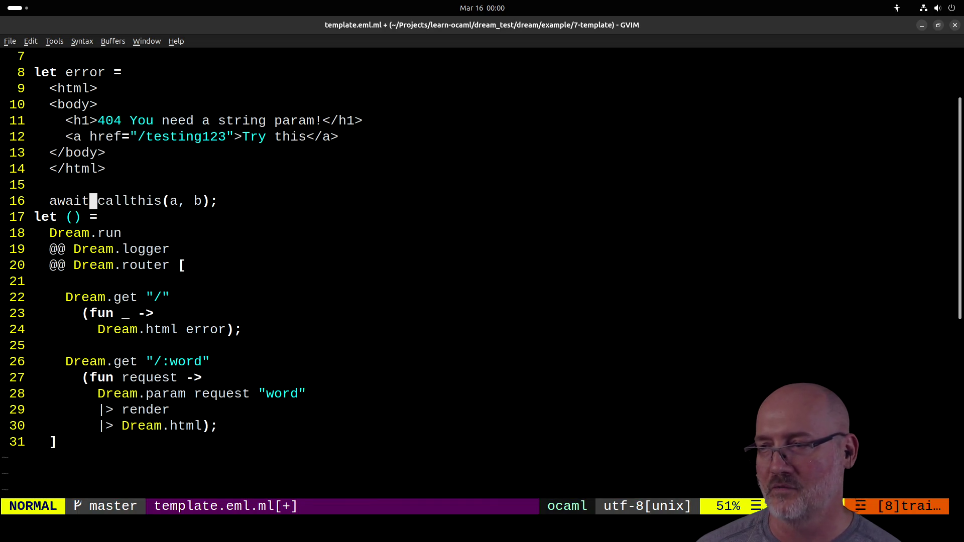
key(k)
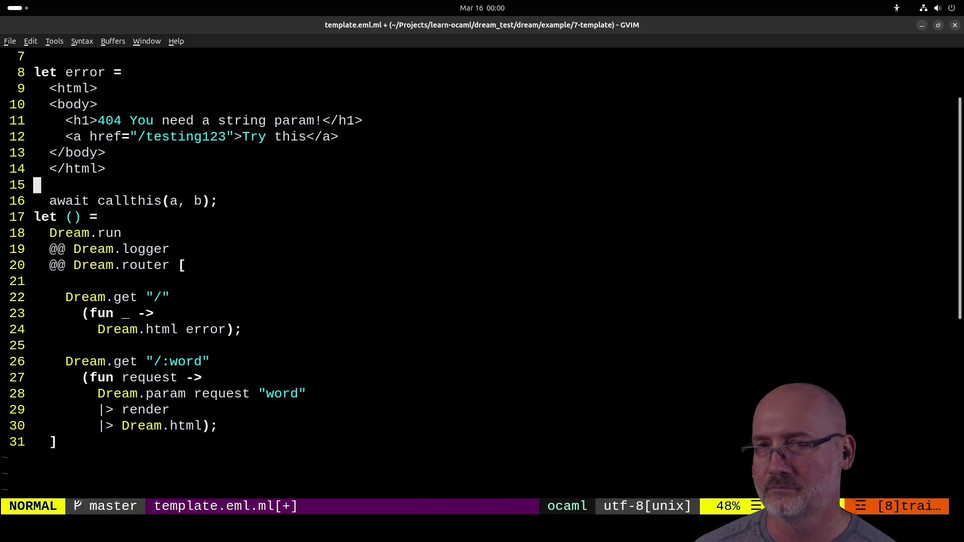
key(d)
key(j)
key(O)
key(Escape)
text(:wa)
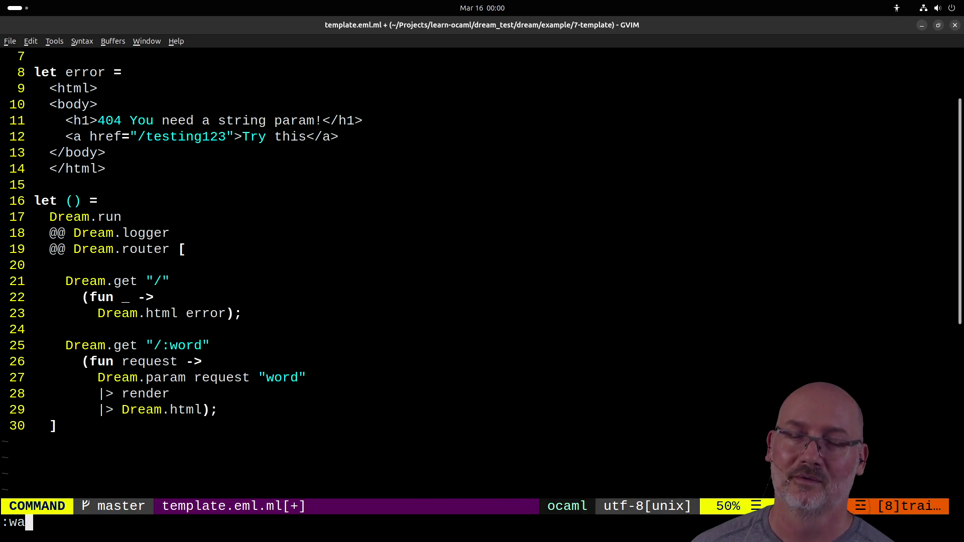
key(Return)
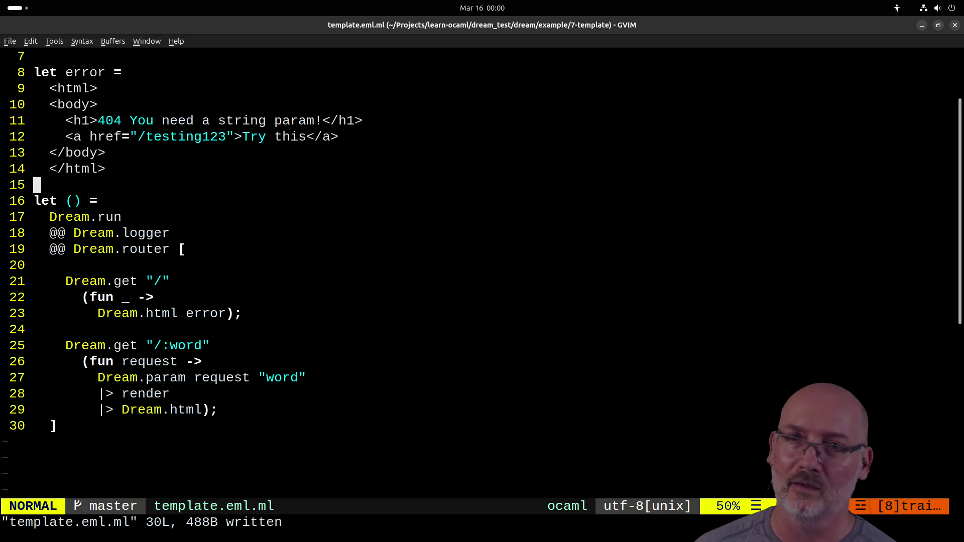
key(k)
key(l)
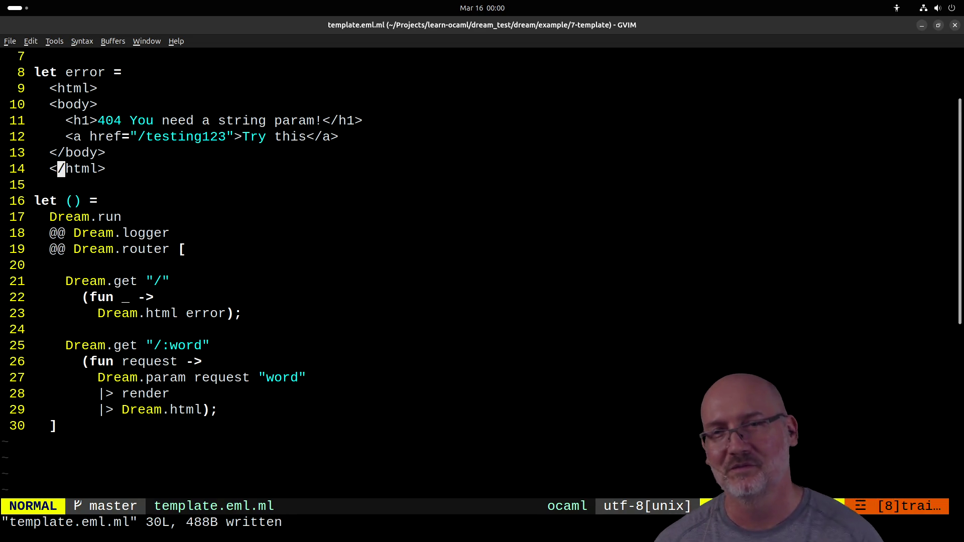
key(h)
key(k)
key(k)
key(k)
key(k)
key(j)
key(j)
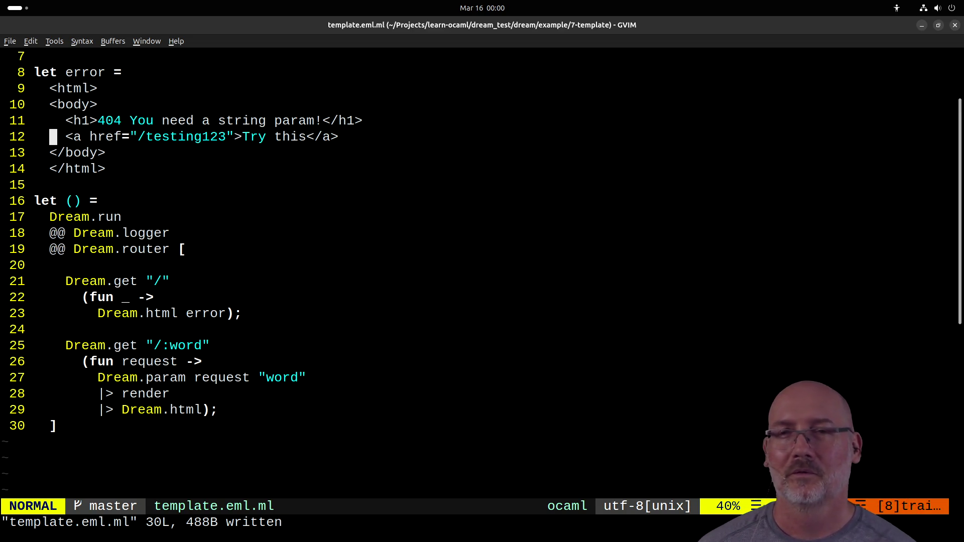
scroll(219, 169, up, 2)
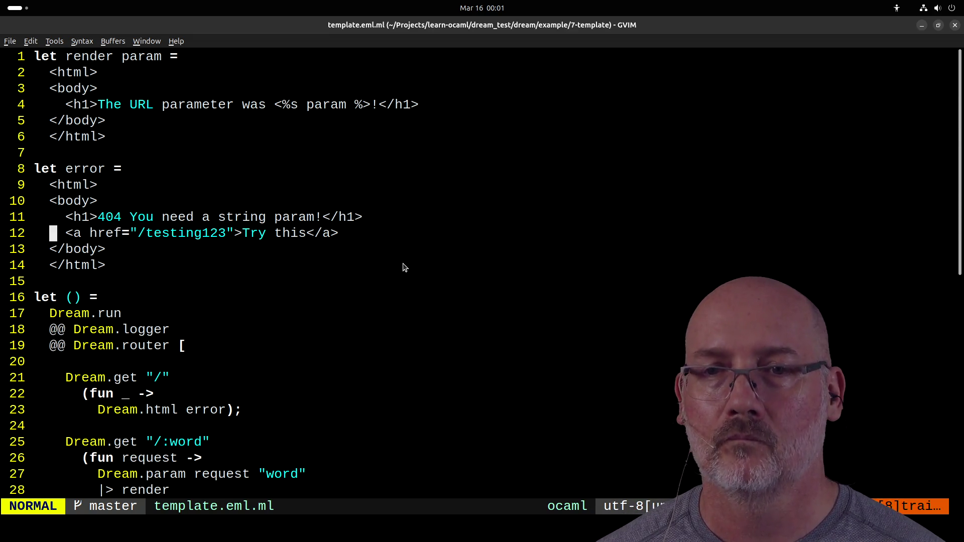
scroll(404, 268, down, 2)
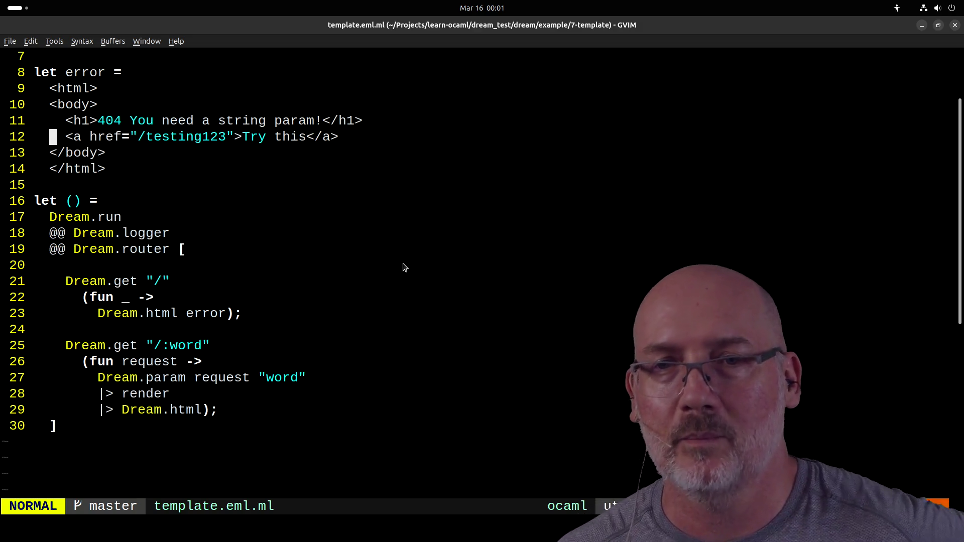
click(230, 313)
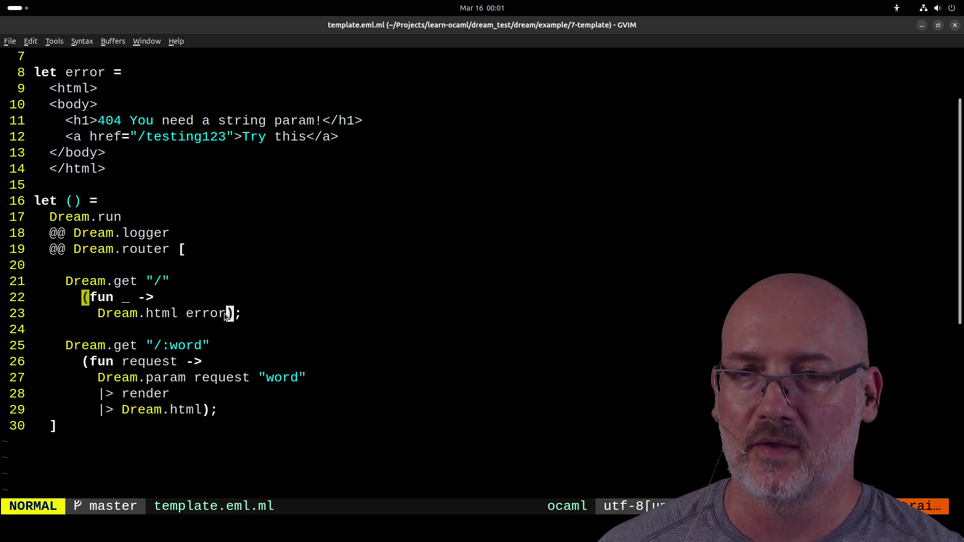
click(86, 363)
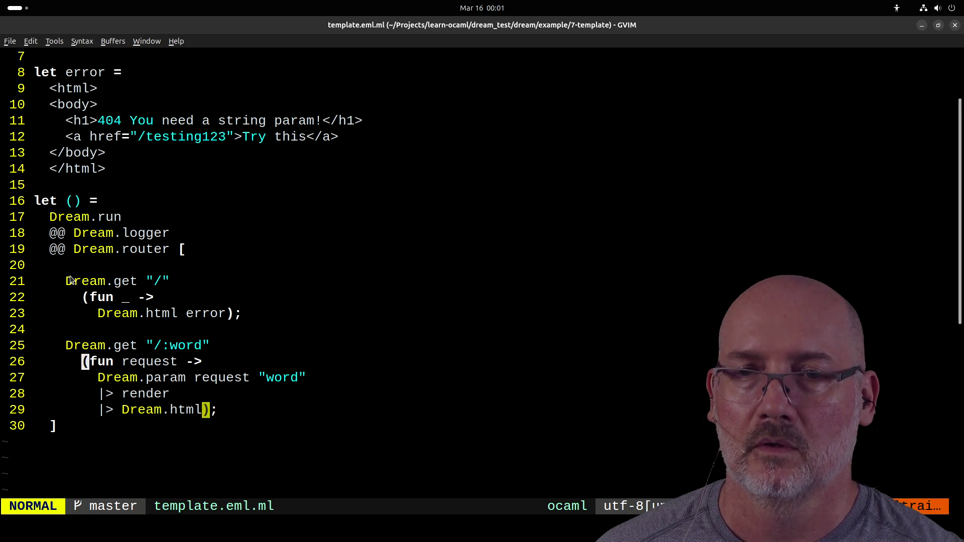
click(71, 279)
click(161, 265)
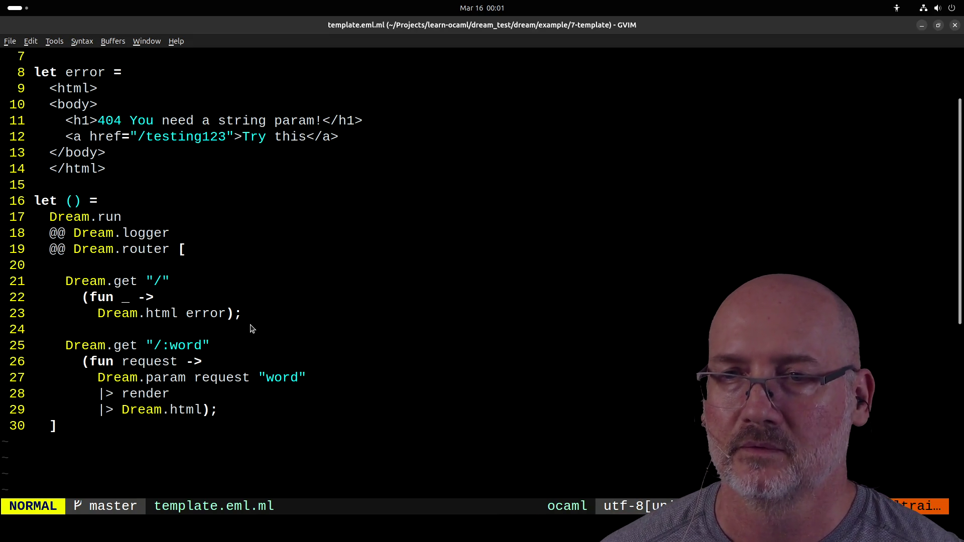
click(239, 313)
click(214, 410)
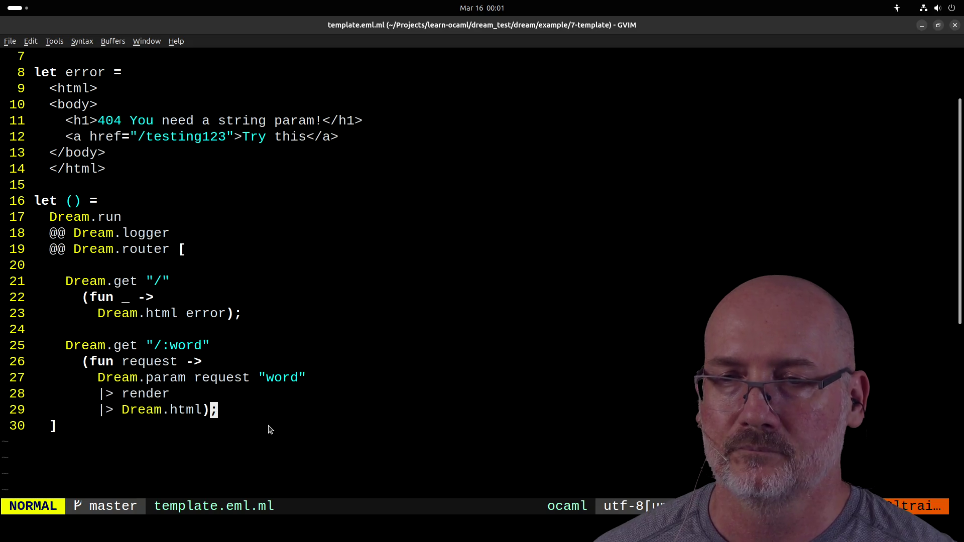
click(181, 249)
click(93, 201)
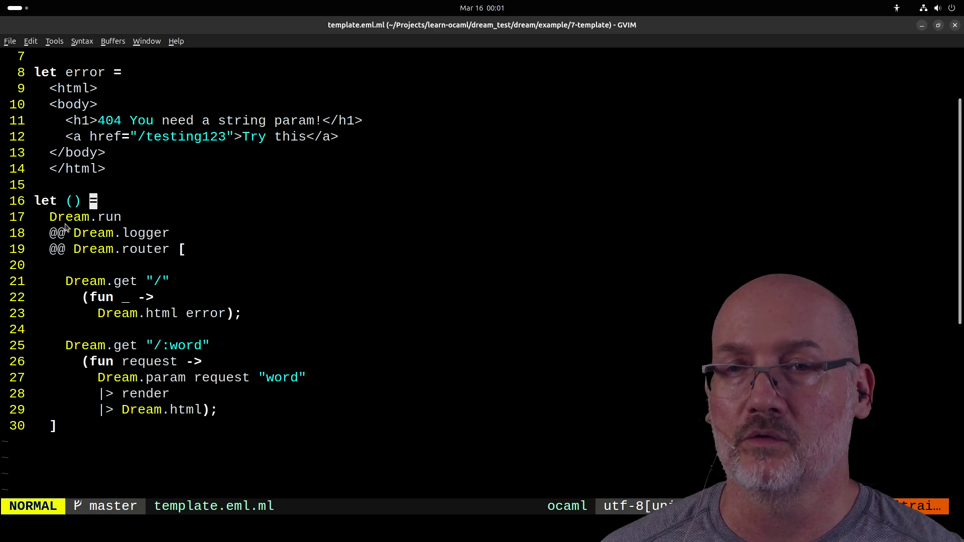
click(53, 216)
scroll(411, 225, up, 2)
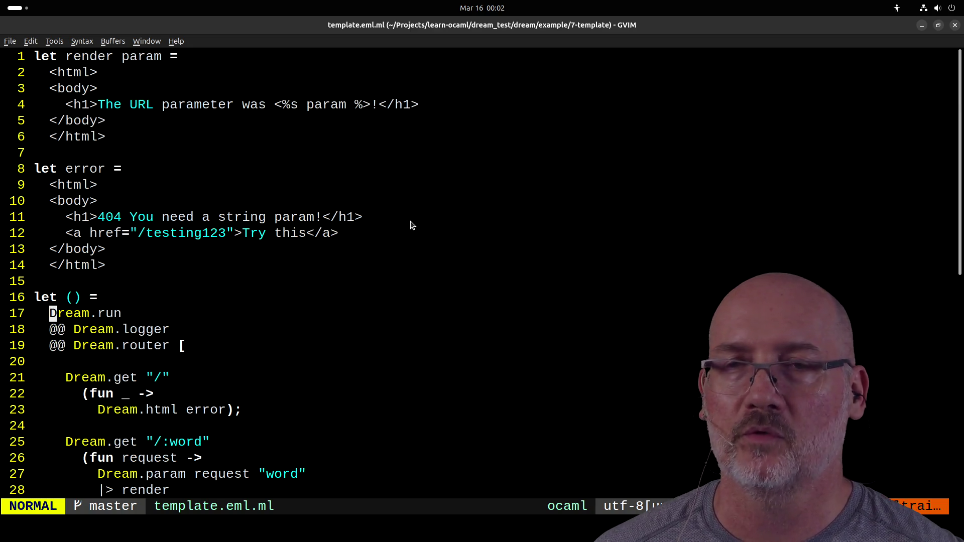
scroll(139, 300, down, 5)
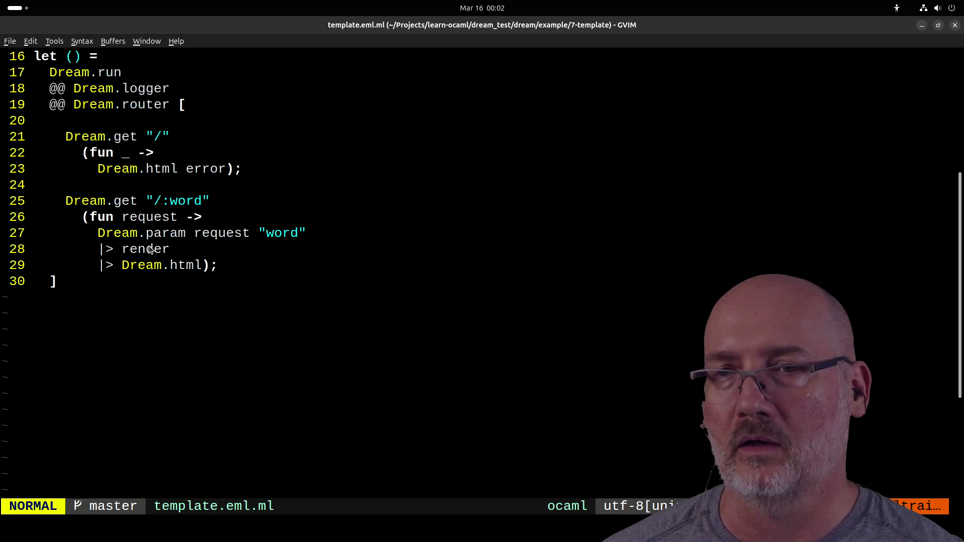
scroll(150, 250, up, 2)
scroll(150, 249, up, 1)
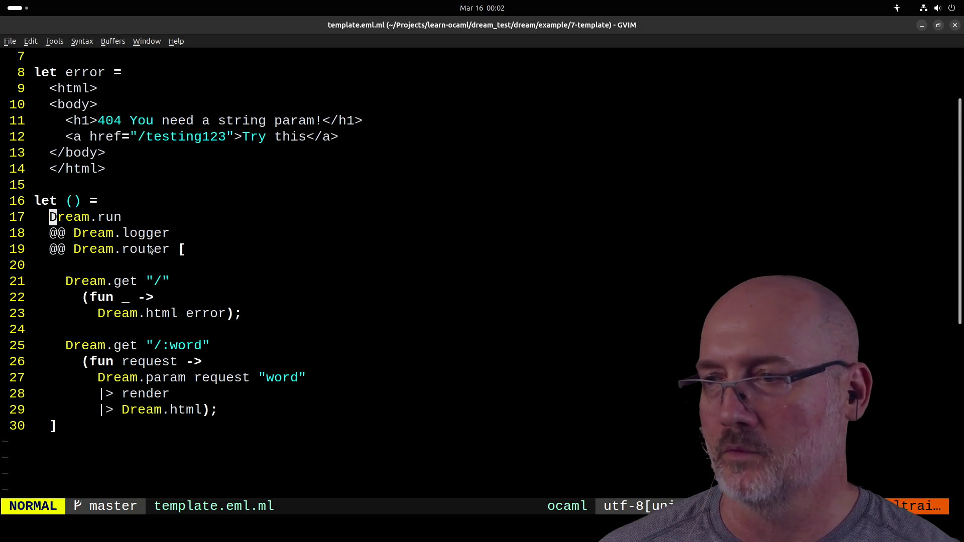
scroll(150, 249, up, 2)
scroll(151, 250, down, 2)
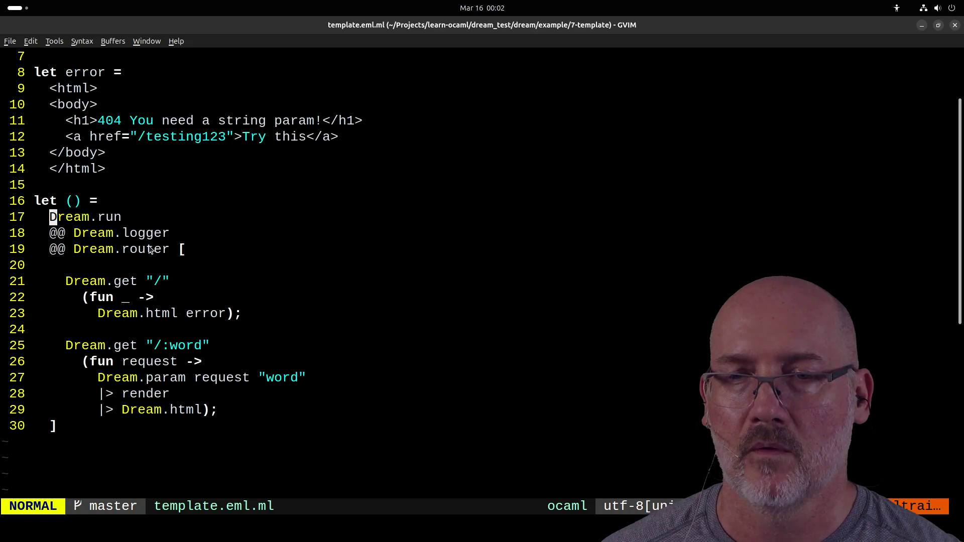
scroll(151, 250, up, 2)
scroll(150, 249, down, 3)
scroll(149, 250, up, 3)
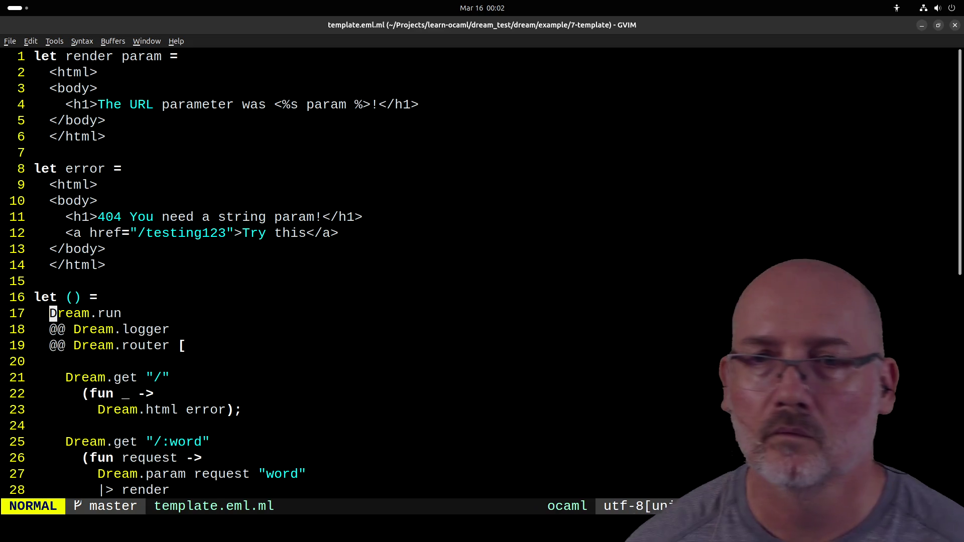
Step: Quit GVim with :qa! and close the localhost test page
text(:qa!)
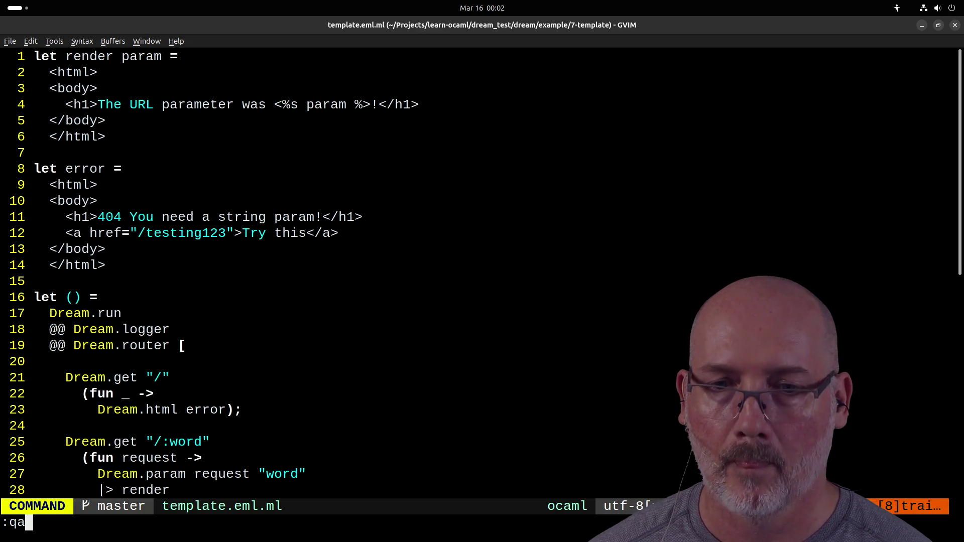
key(Return)
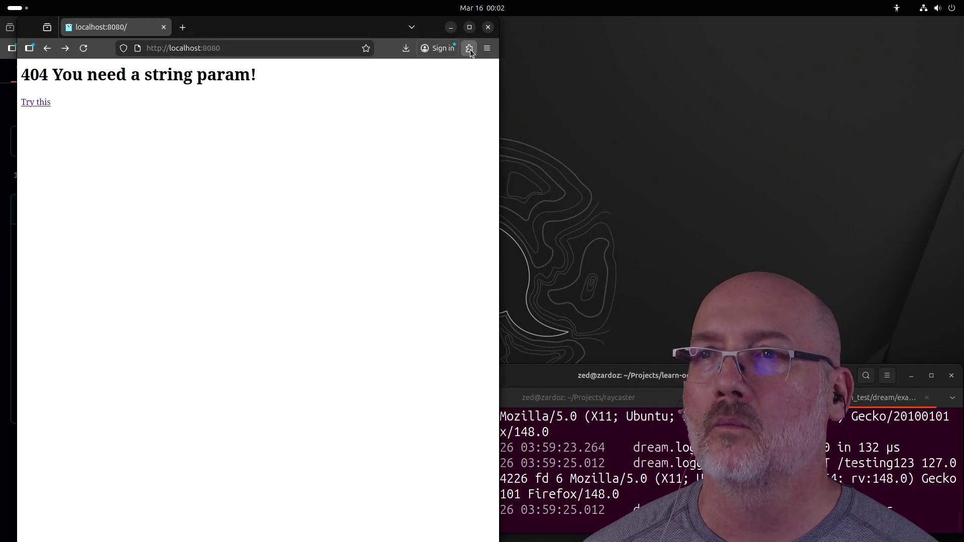
click(163, 27)
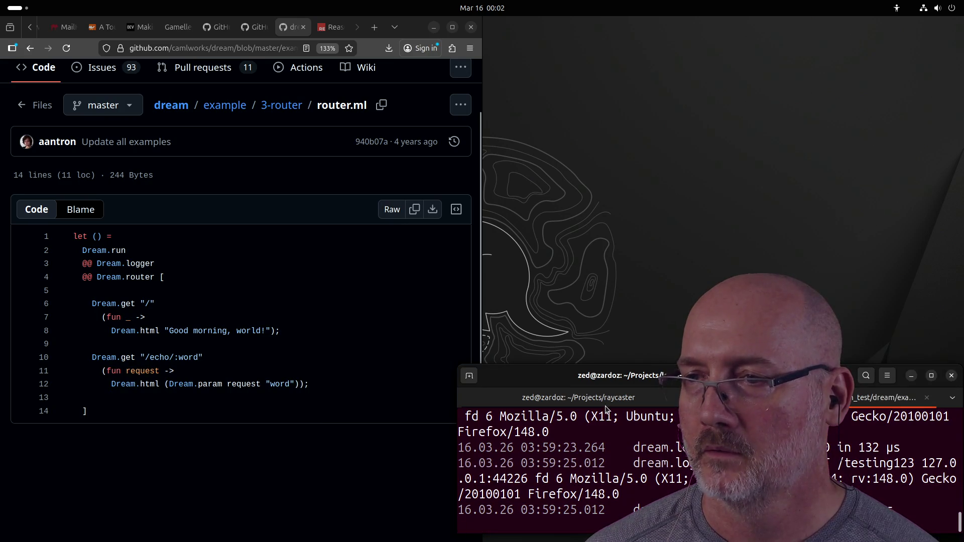
Step: Stop the Dream server and exit its terminal tab
double_click(553, 377)
key(ctrl+c)
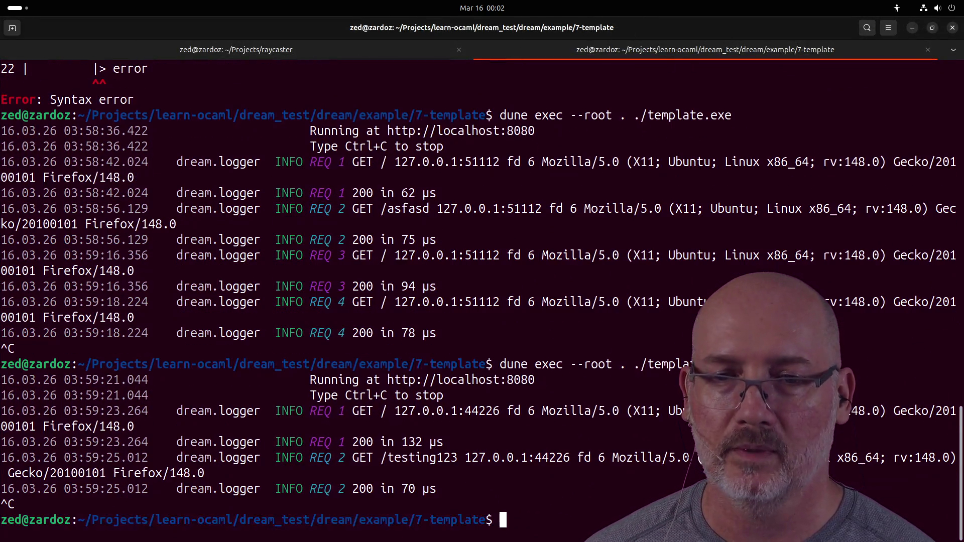
text(exit)
key(Return)
text(exi)
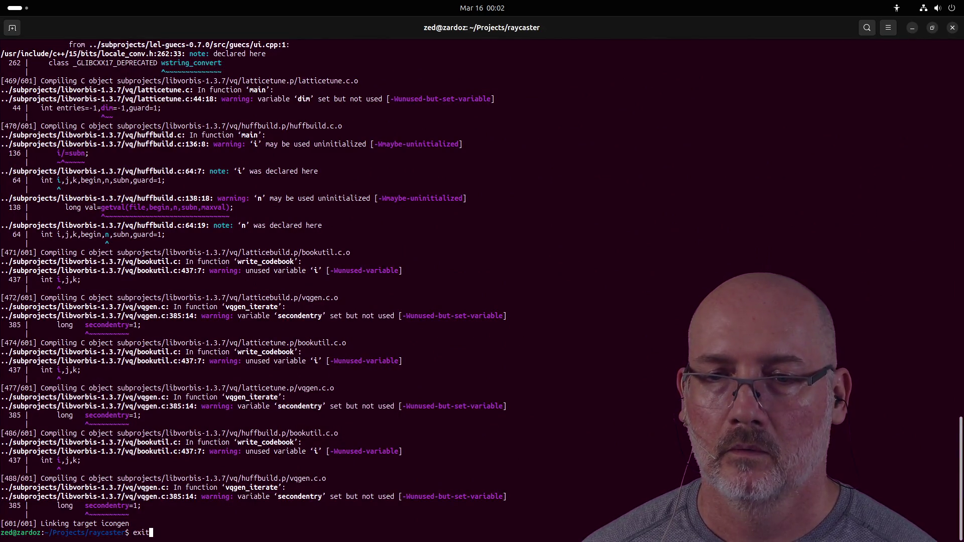
key(BackSpace)
key(BackSpace)
key(BackSpace)
Step: Build and launch the raycaster game with make run, then return to Firefox
text(make run)
key(Return)
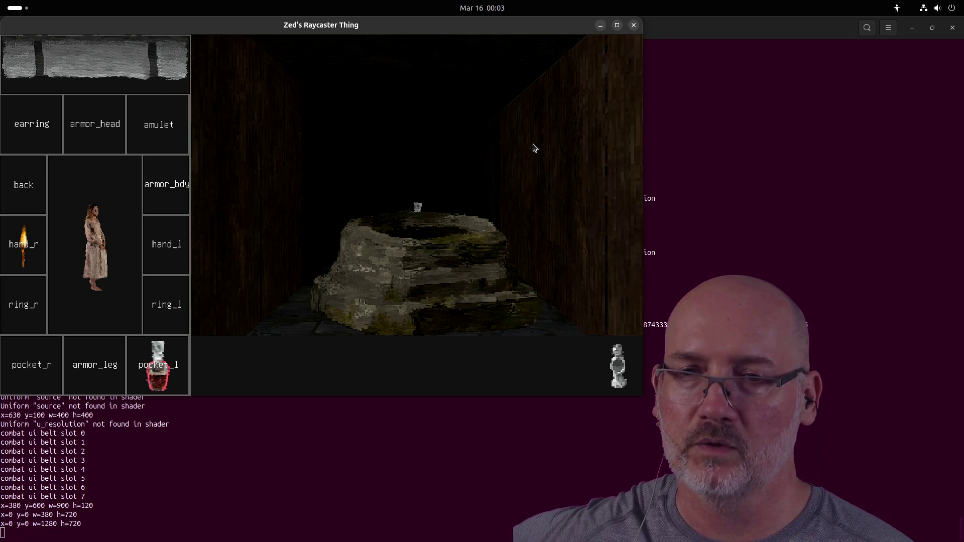
key(alt+Tab)
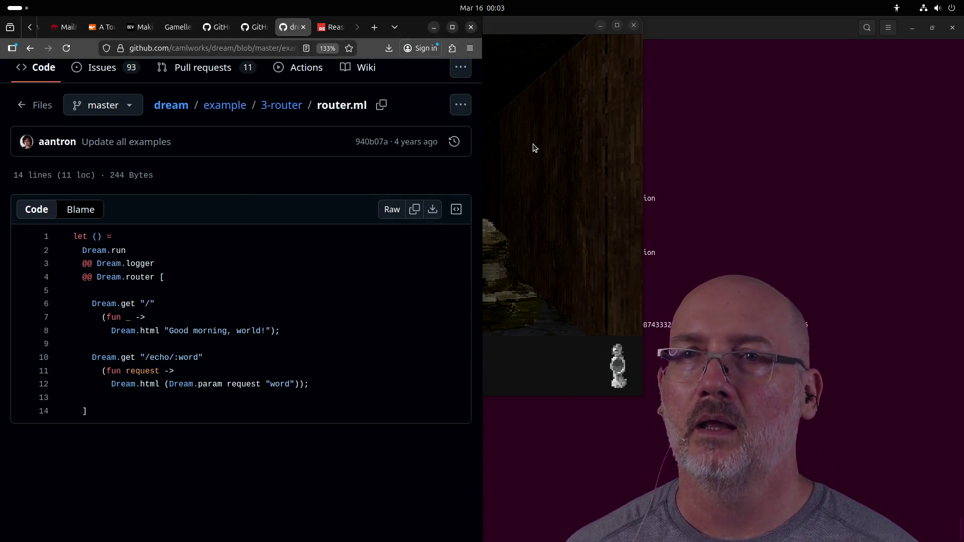
Step: Search Google for 'ml family languages'
key(ctrl+l)
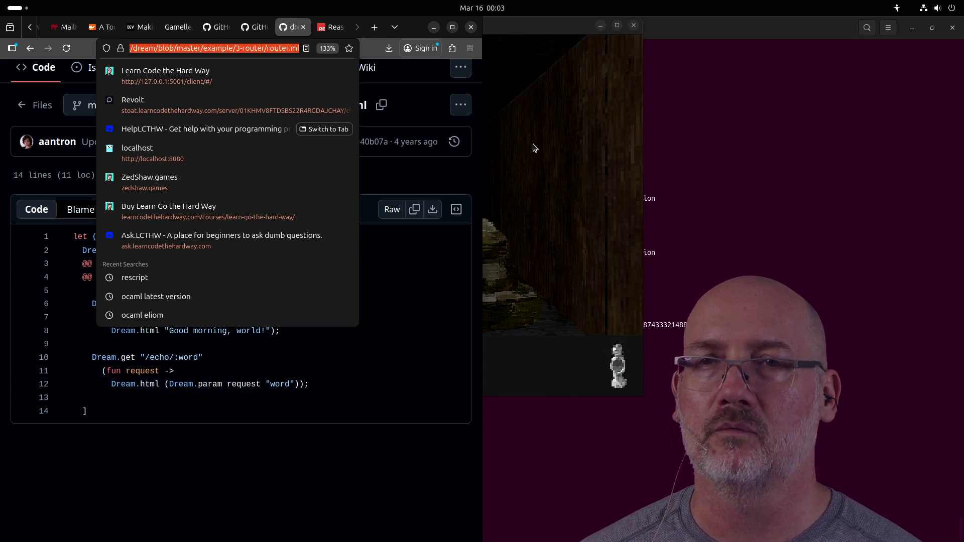
key(BackSpace)
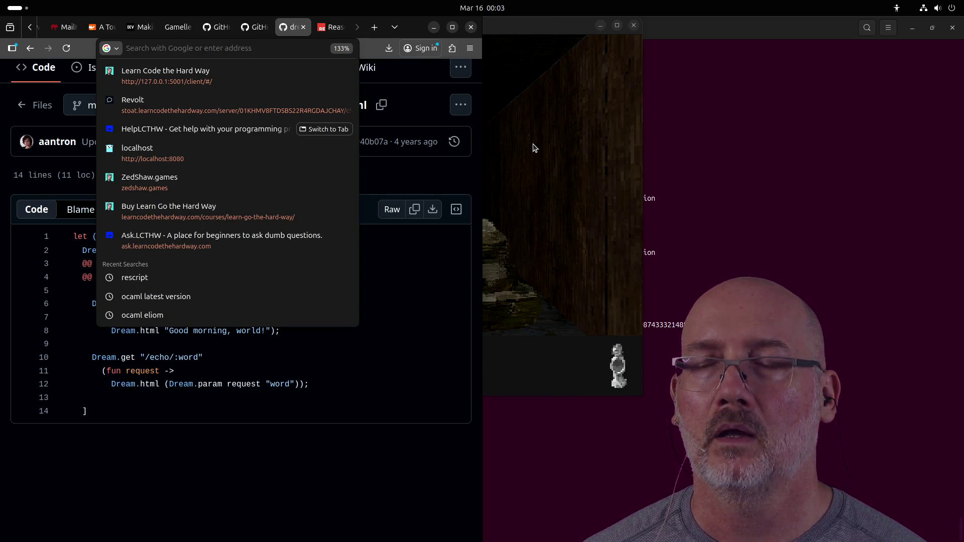
text(ocaml)
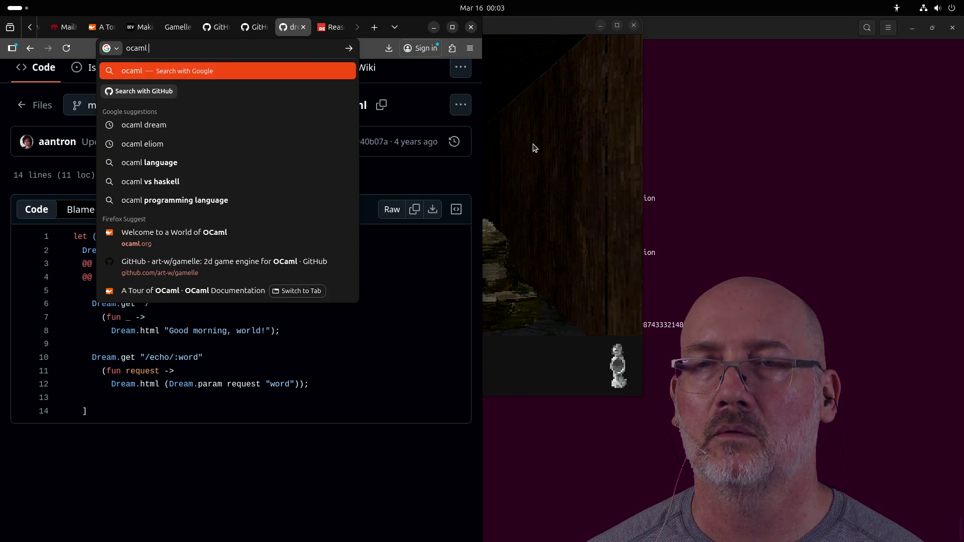
key(BackSpace)
key(BackSpace)
key(BackSpace)
key(BackSpace)
text(ml fa)
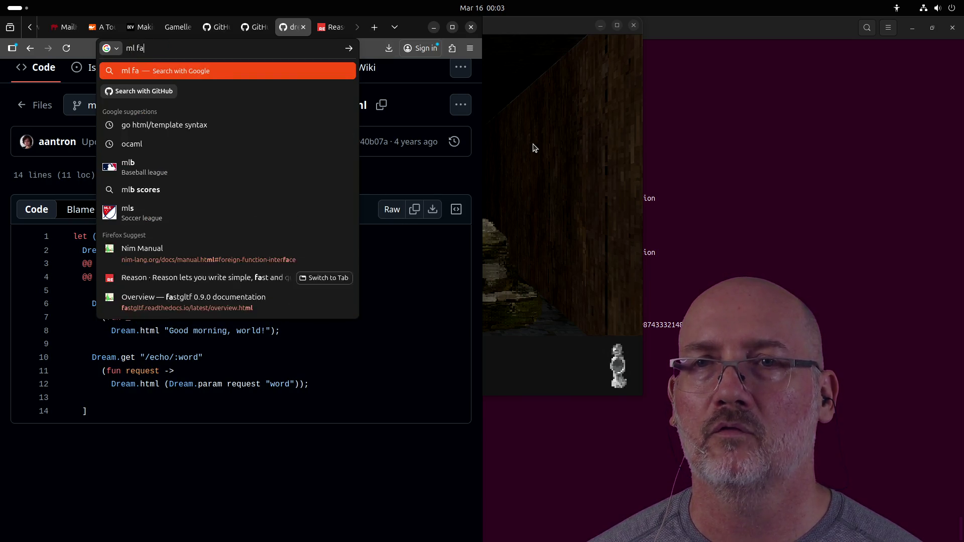
text(mily languages)
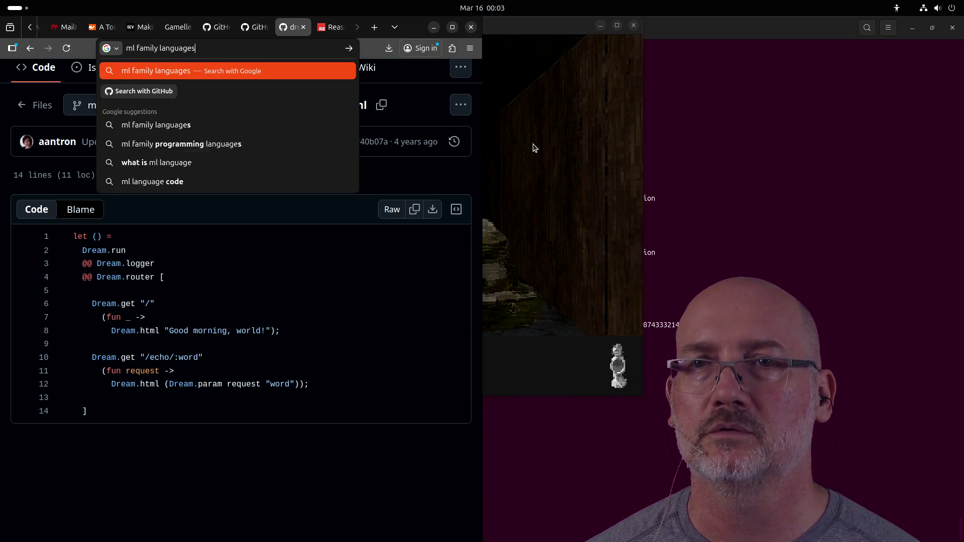
key(Return)
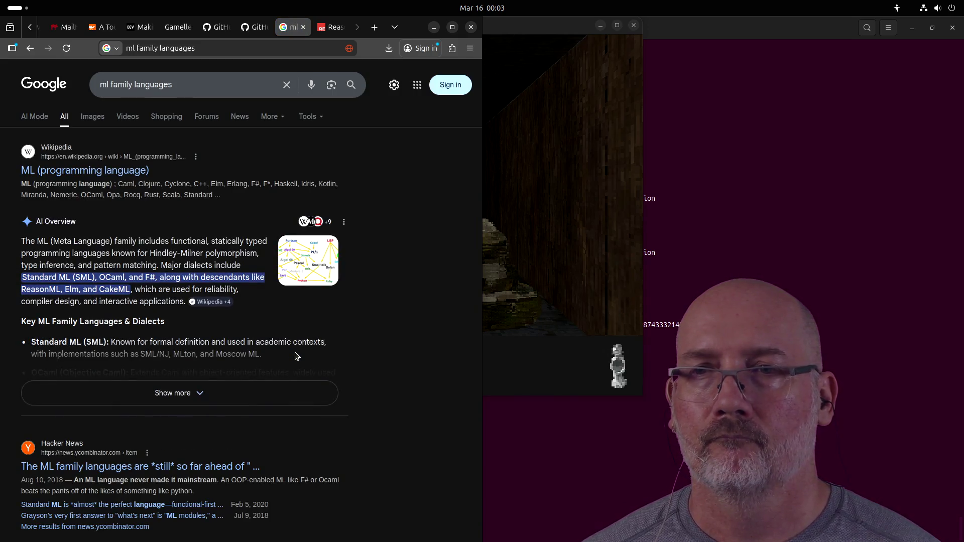
Step: Highlight Erlang, Kotlin and Rust in the Wikipedia snippet, then select the search query
double_click(236, 183)
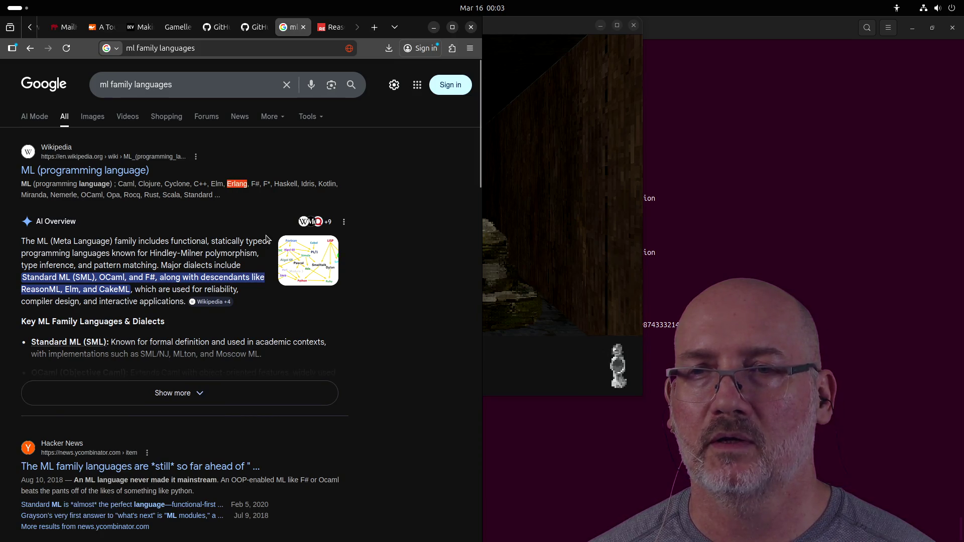
click(307, 181)
double_click(327, 184)
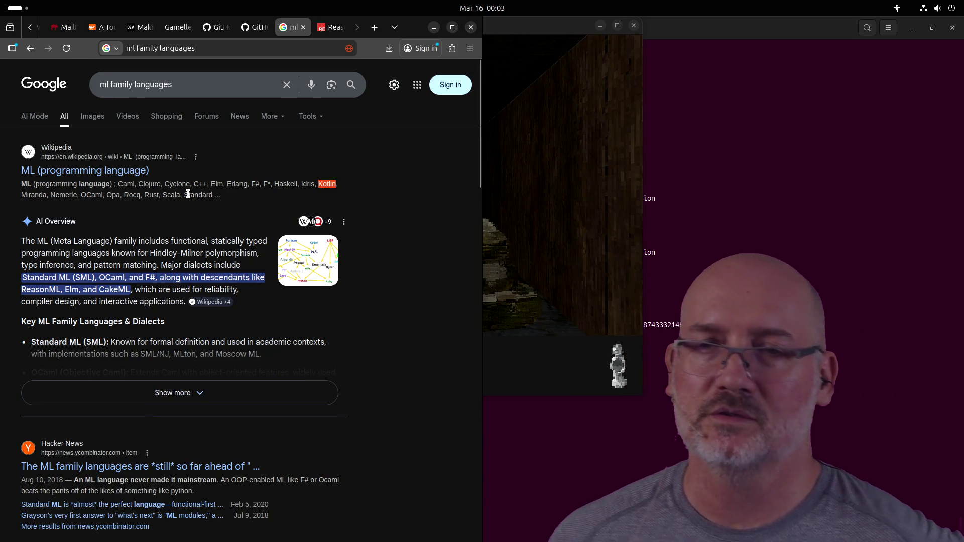
double_click(146, 195)
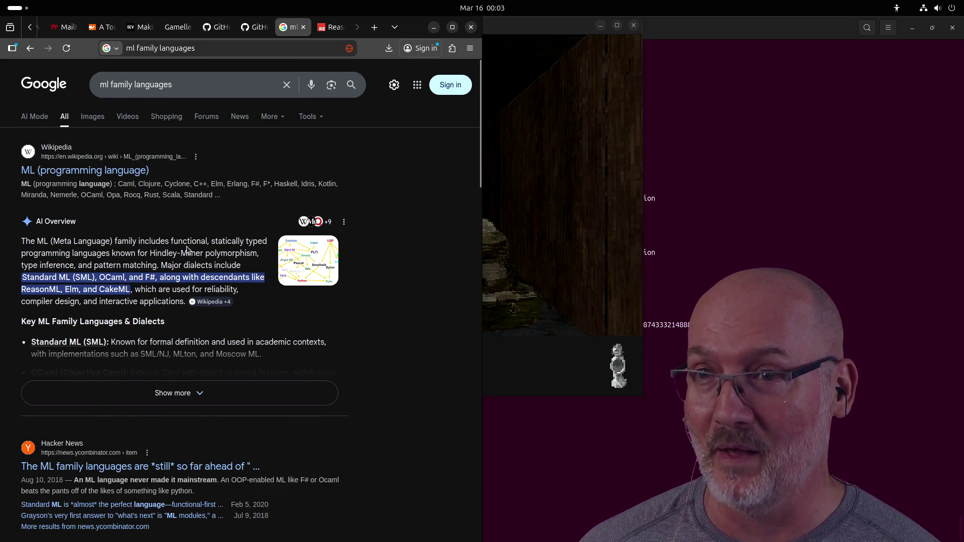
triple_click(183, 83)
click(198, 81)
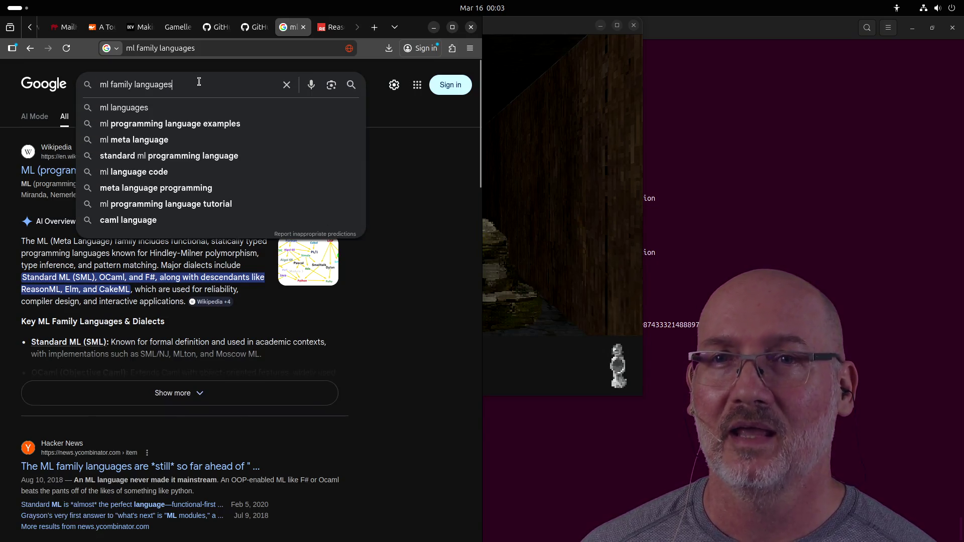
key(ctrl+a)
Step: Search Google for 'idris', then refine it to 'idris lang'
text(idris)
key(Return)
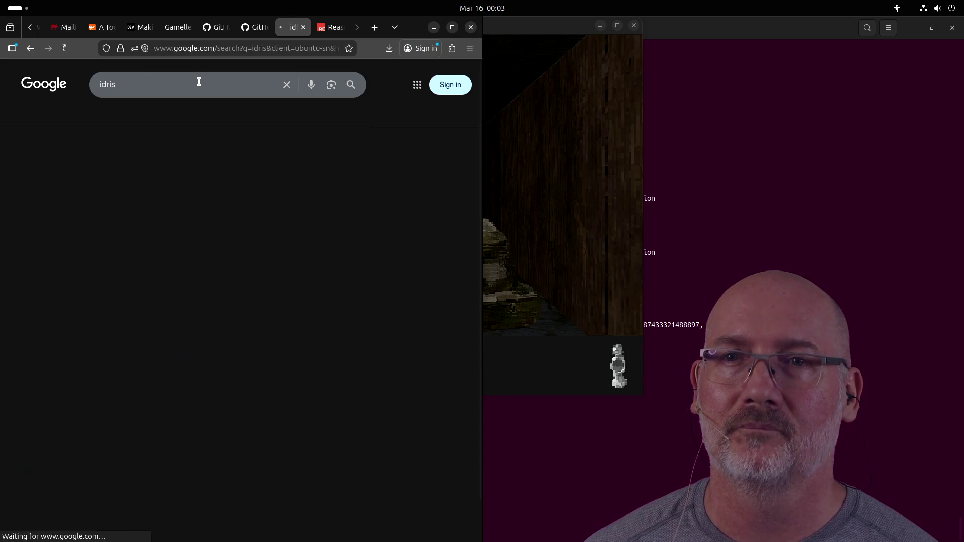
click(199, 81)
text(lang)
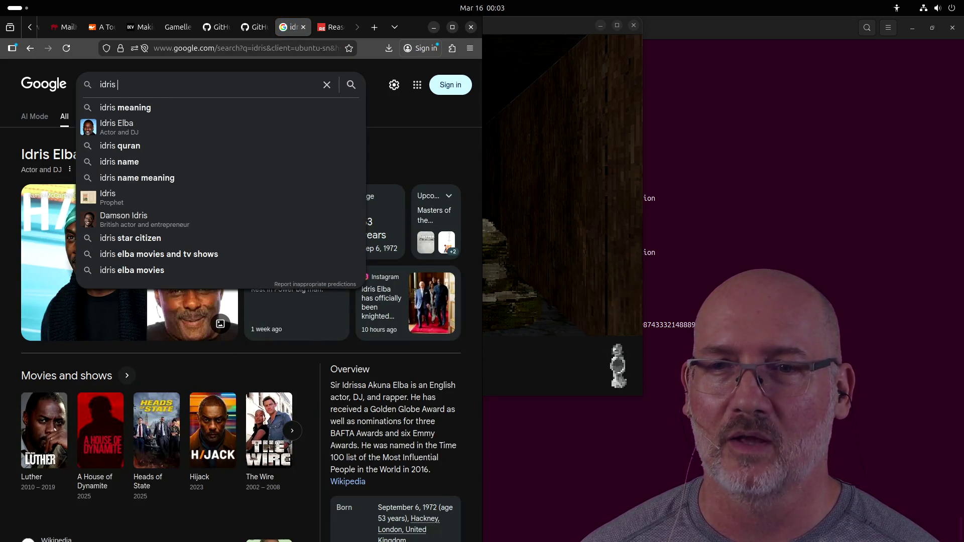
key(Return)
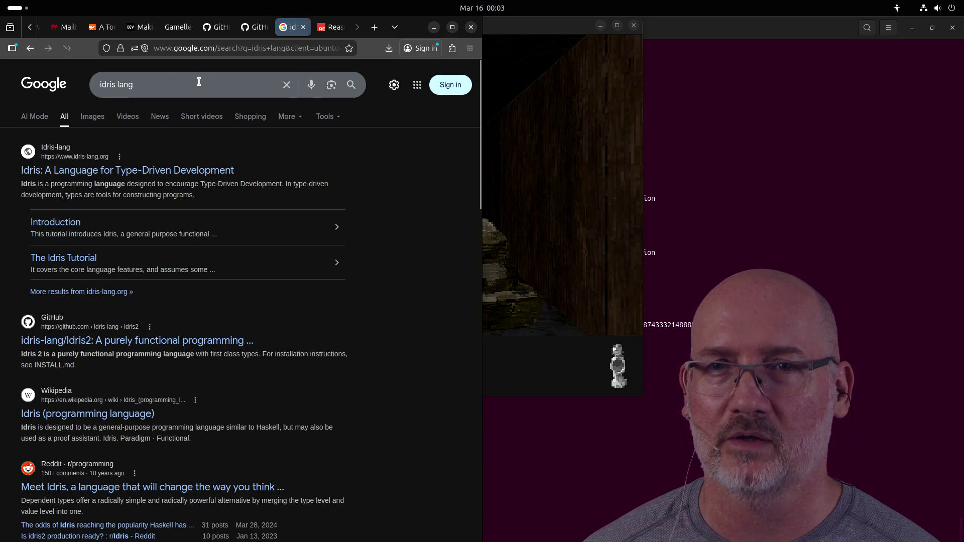
Step: Open the Idris homepage from the results and read through it
click(183, 218)
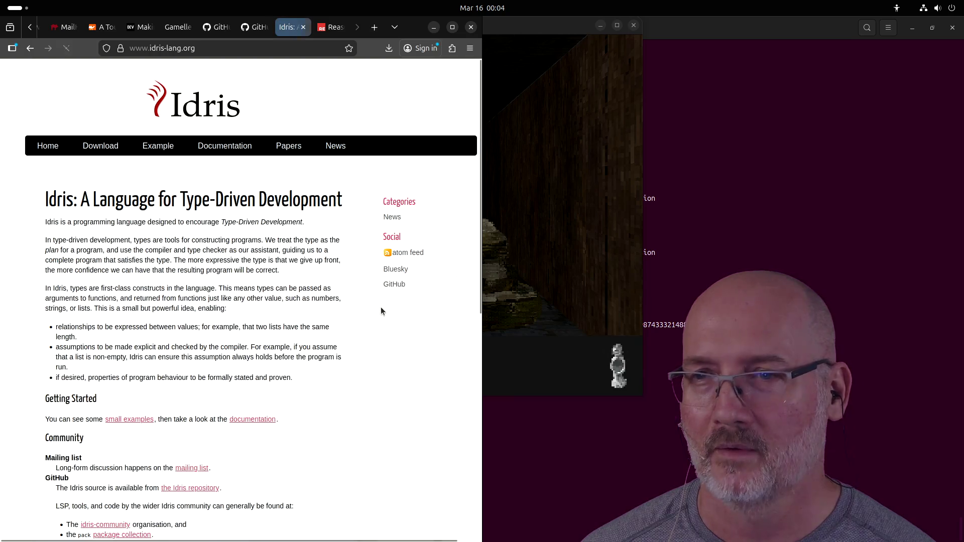
drag(135, 347, 56, 347)
click(166, 346)
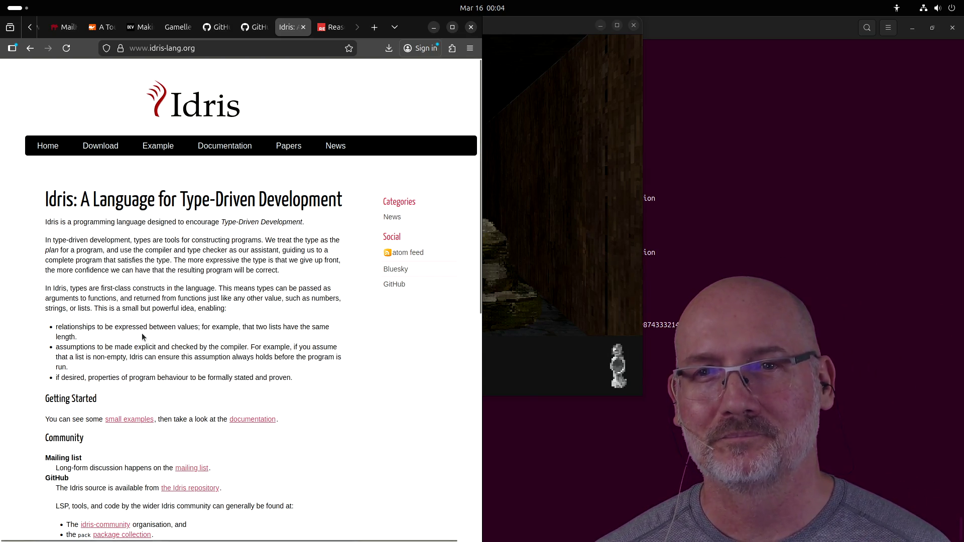
scroll(219, 267, down, 10)
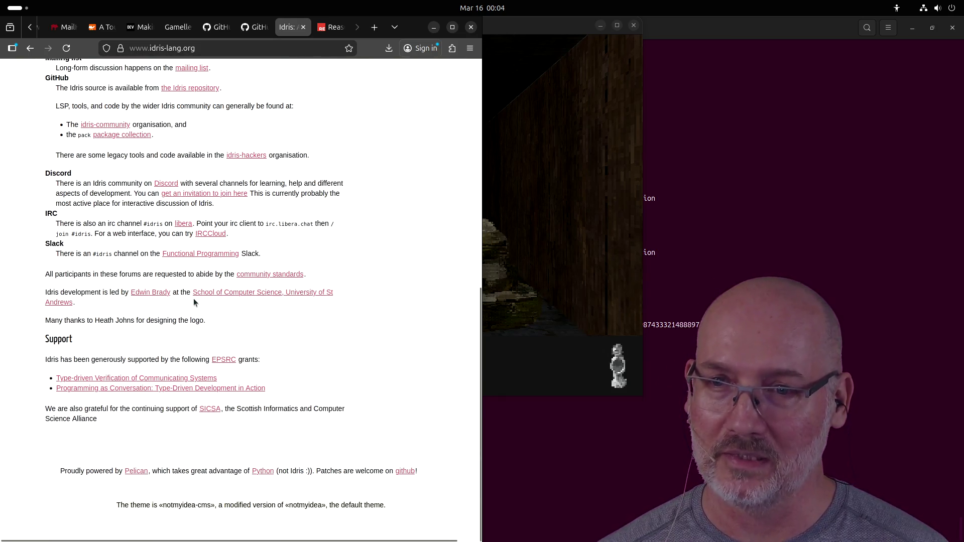
scroll(316, 321, up, 8)
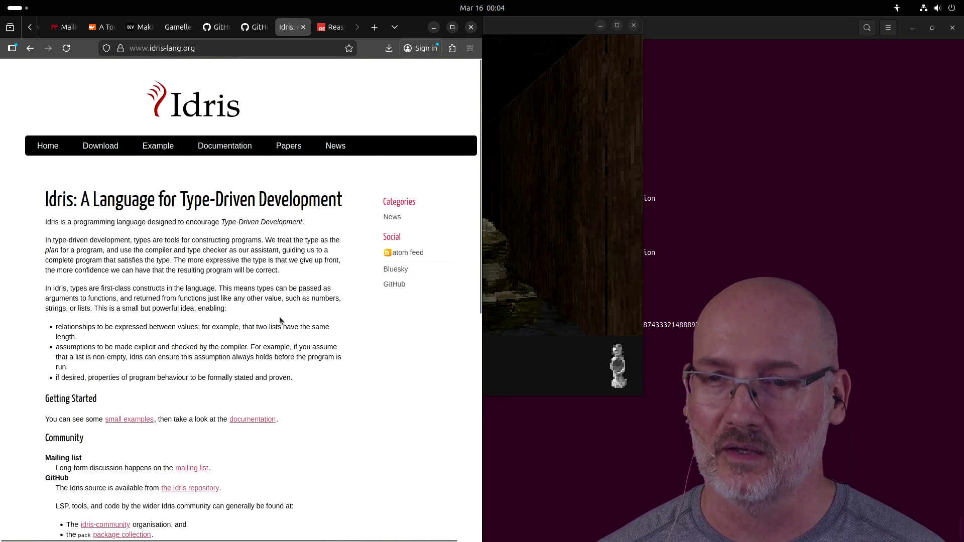
scroll(281, 316, down, 3)
Step: Go to the Idris documentation and open the community-maintained Idris2 tutorial
click(253, 280)
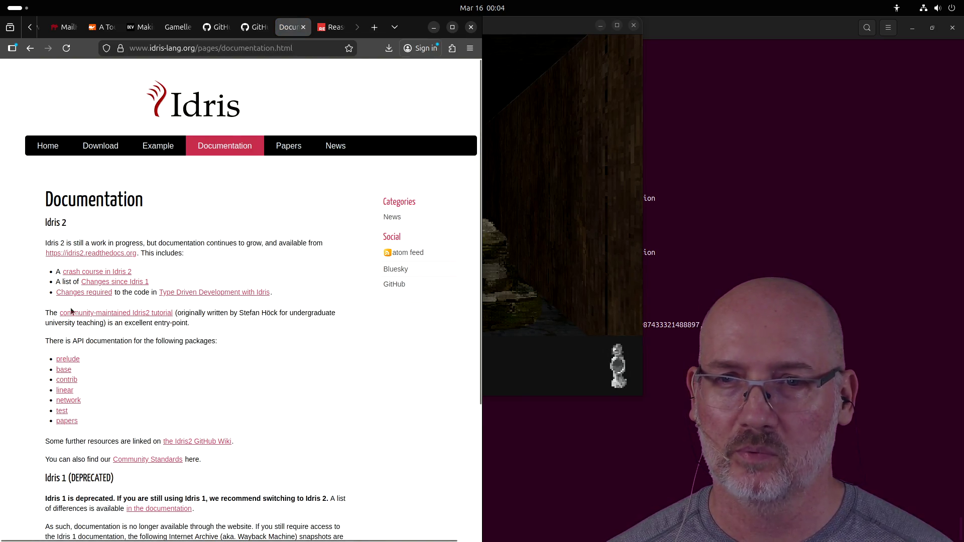
scroll(251, 389, down, 4)
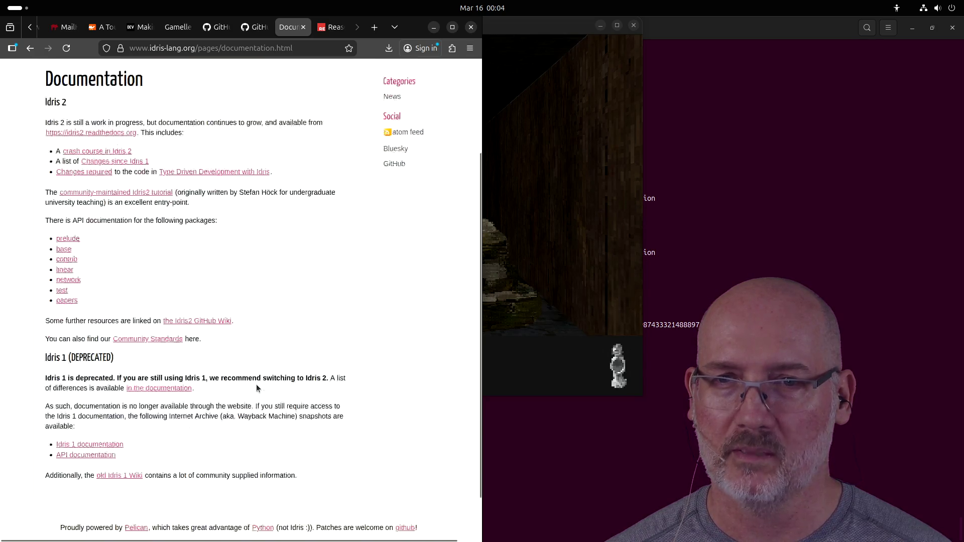
scroll(296, 429, up, 4)
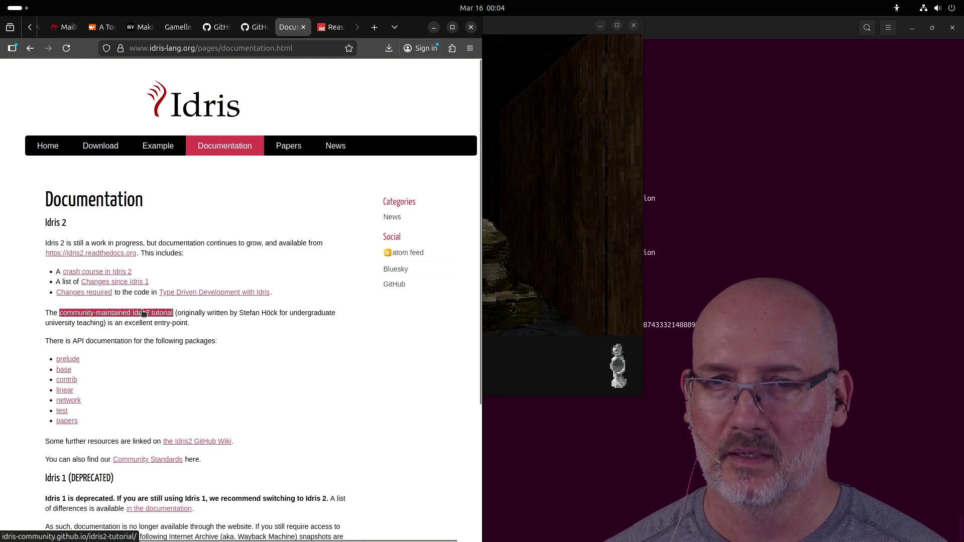
click(119, 313)
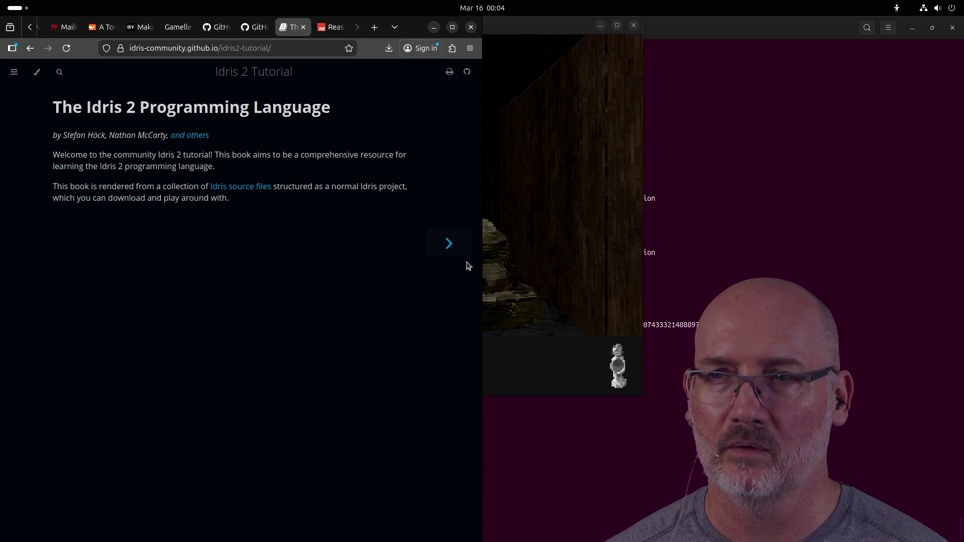
Step: Browse the Introduction, About the Idris Programming Language and Using the REPL chapters
click(450, 244)
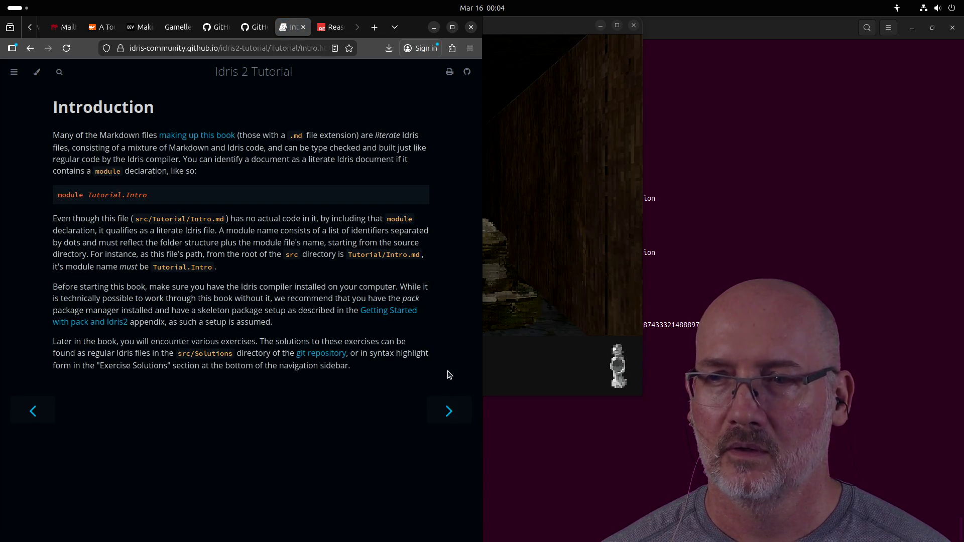
click(449, 405)
scroll(422, 352, down, 10)
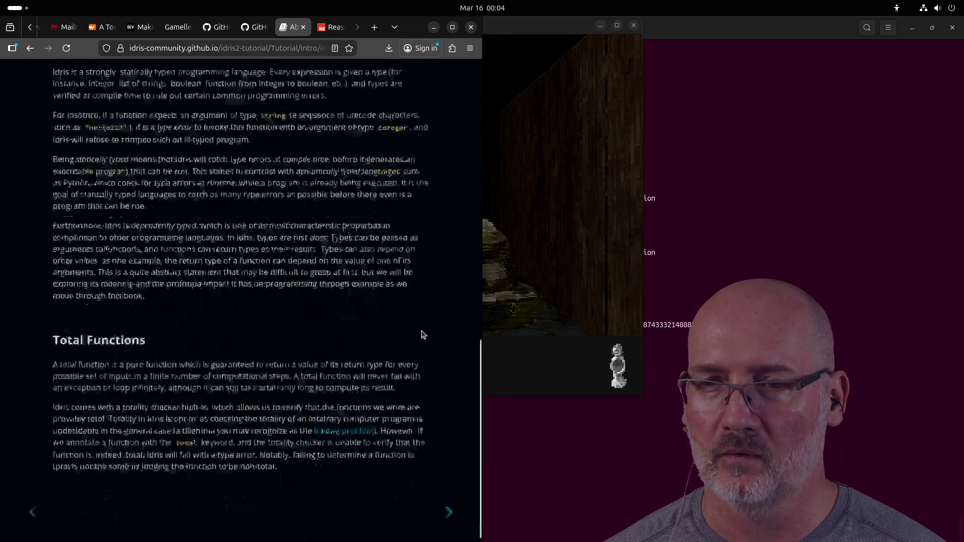
click(445, 505)
scroll(333, 471, down, 3)
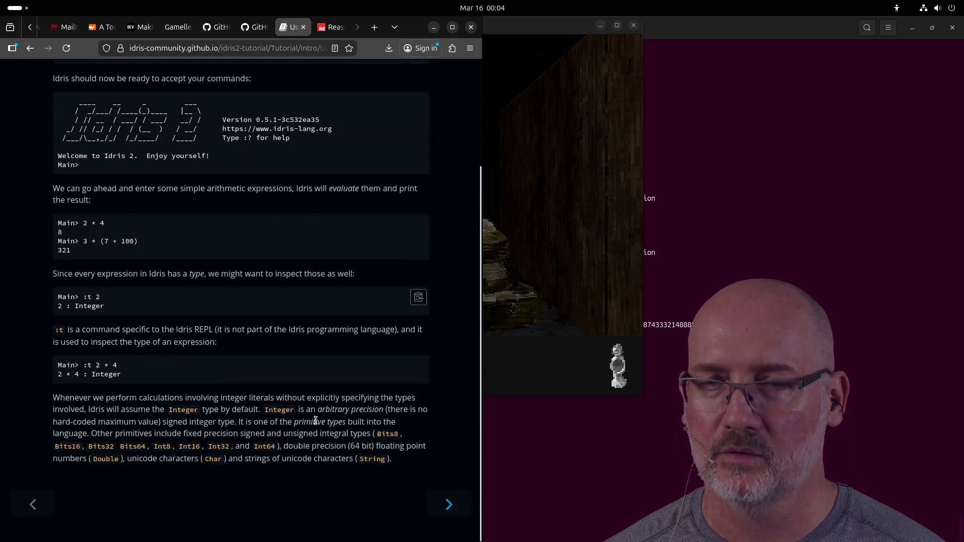
scroll(316, 421, up, 3)
scroll(315, 420, down, 3)
click(33, 504)
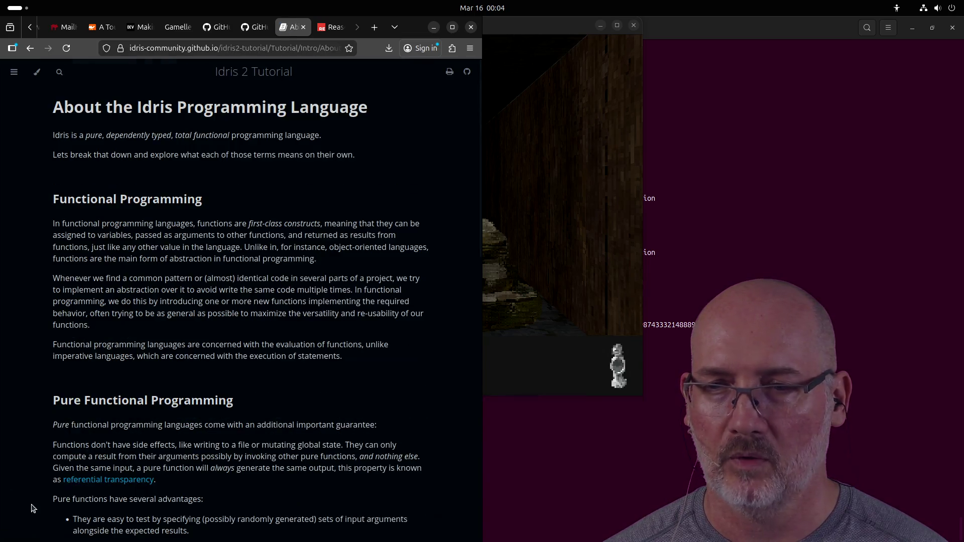
scroll(268, 438, down, 12)
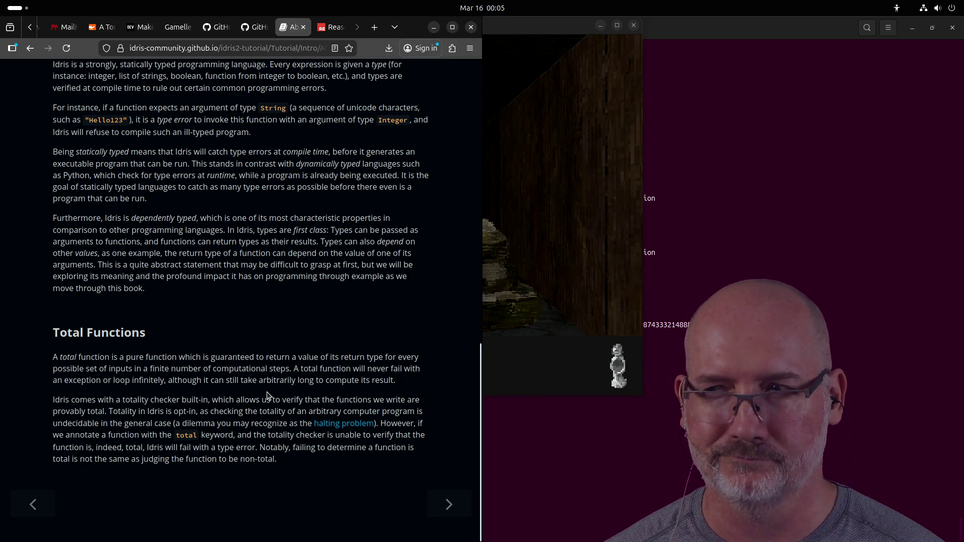
scroll(301, 477, up, 5)
scroll(372, 452, down, 5)
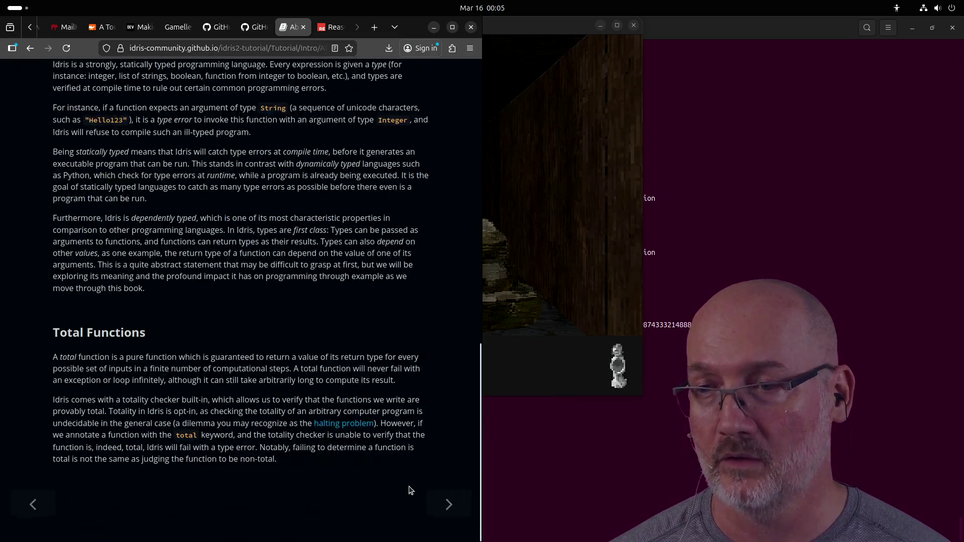
Step: Read the Using the REPL and A First Idris Program chapters
click(449, 504)
scroll(324, 285, down, 5)
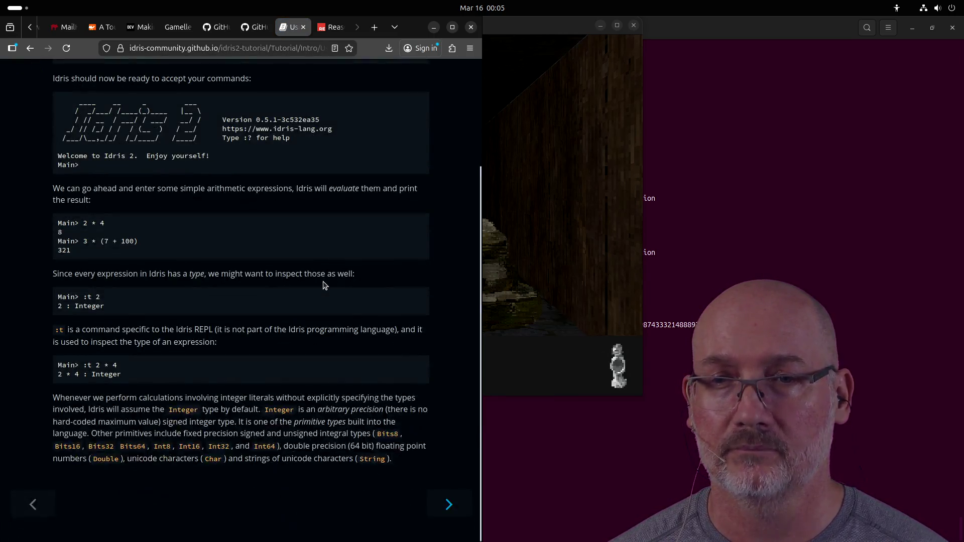
click(450, 504)
scroll(401, 241, down, 3)
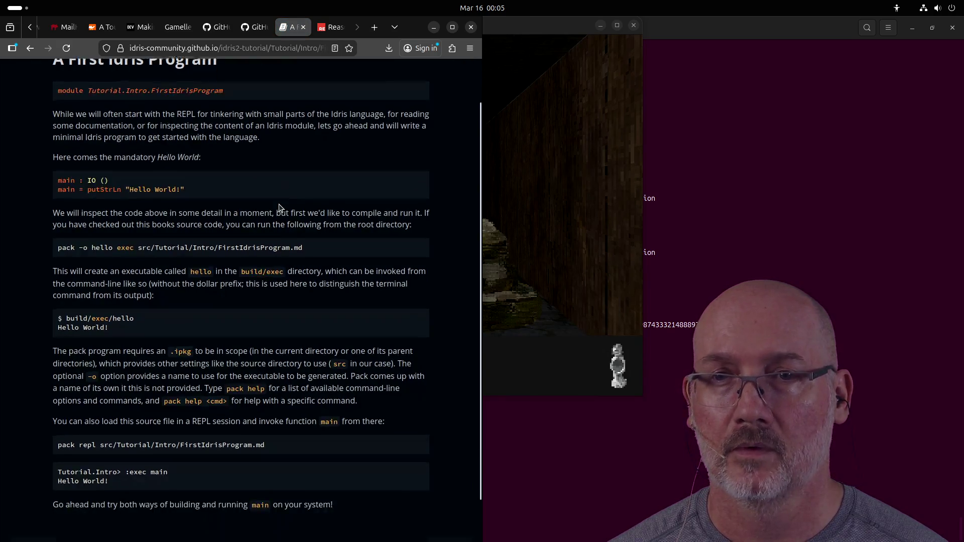
scroll(351, 206, up, 3)
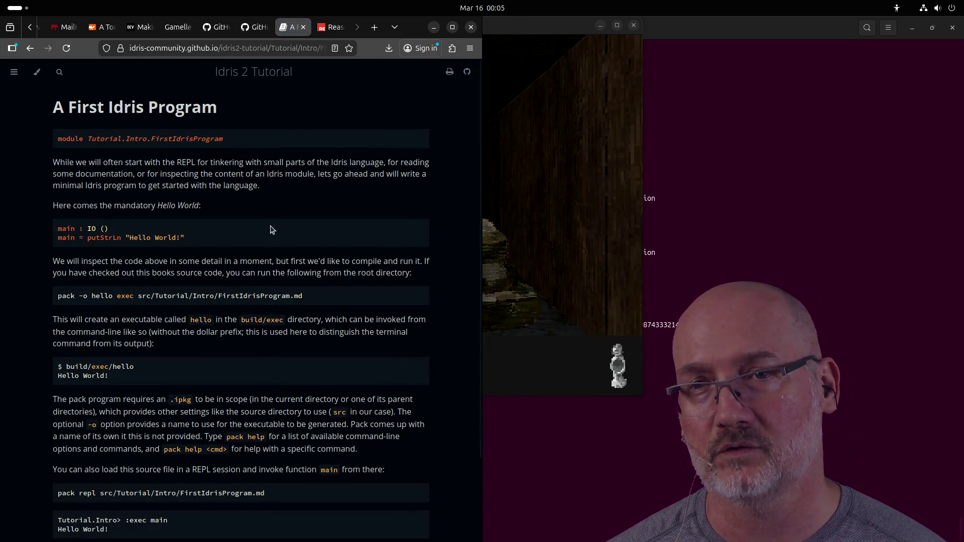
scroll(269, 243, down, 2)
scroll(273, 246, up, 2)
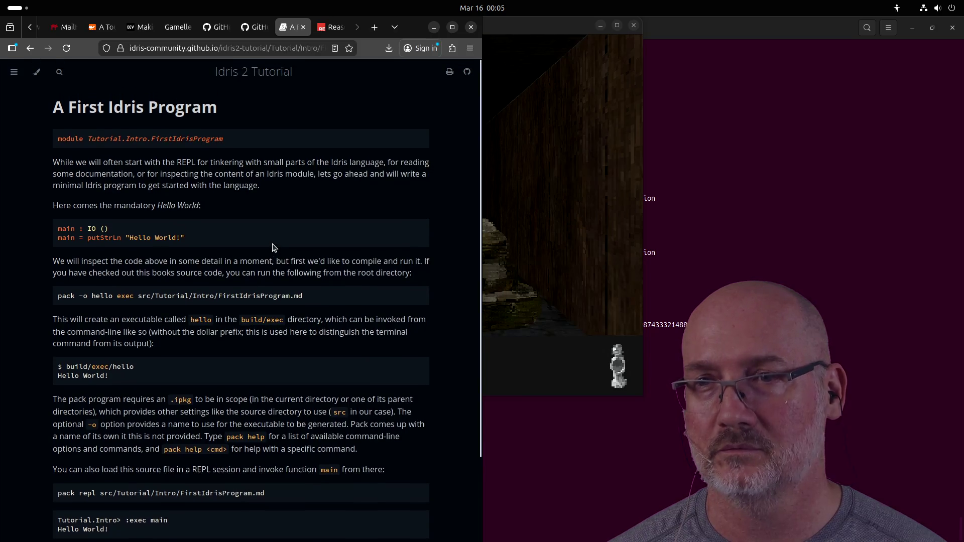
scroll(274, 247, down, 4)
scroll(274, 247, up, 4)
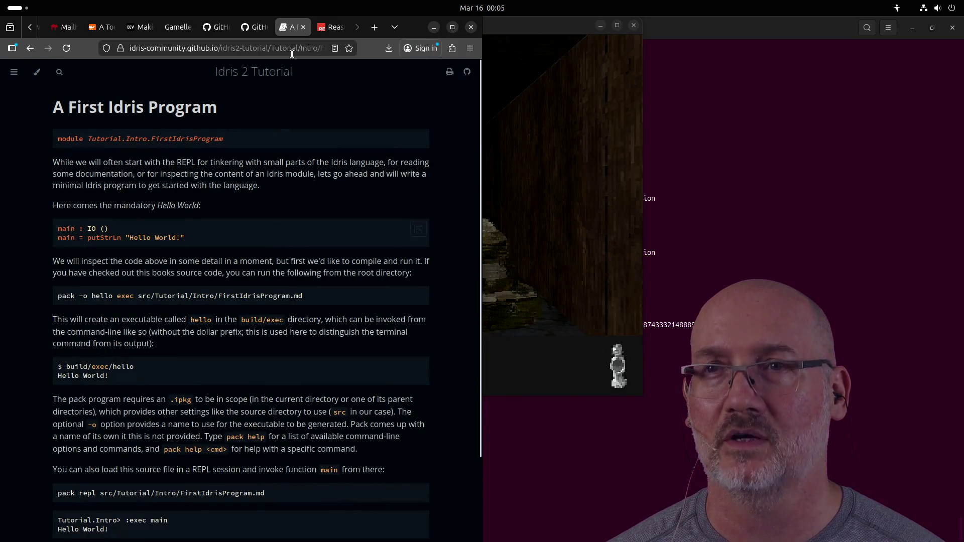
Step: Close the tutorial tab, switch to the Gamelle docs, and bring the raycaster game forward
click(303, 28)
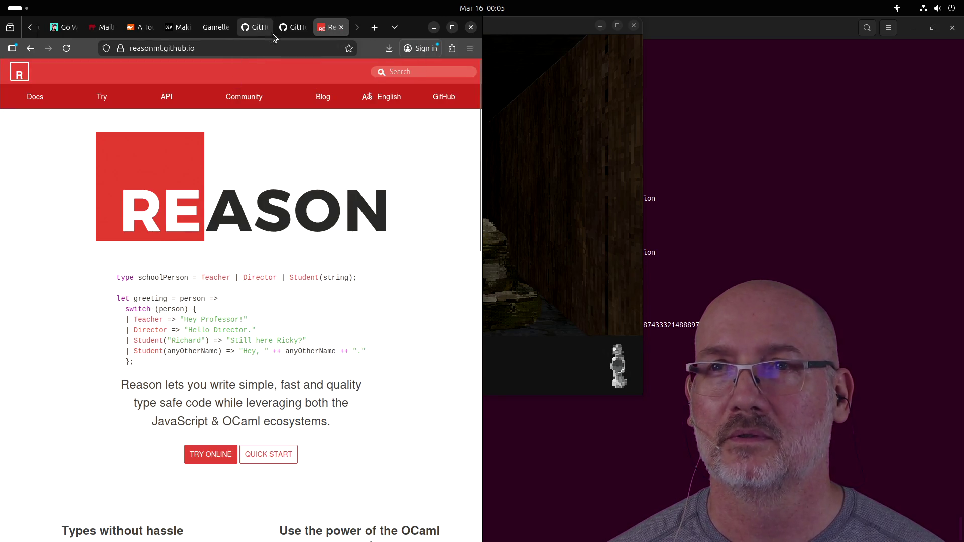
click(284, 30)
click(253, 30)
click(219, 31)
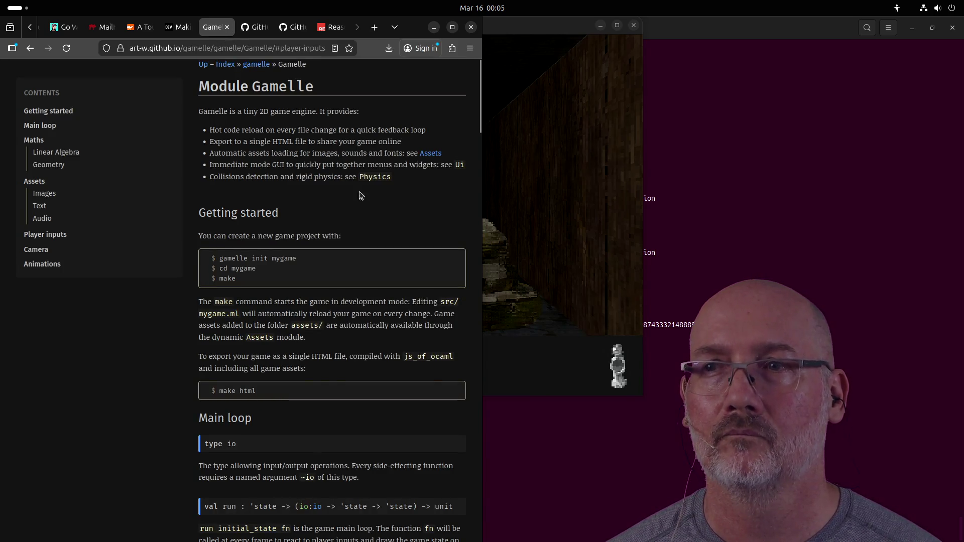
click(514, 196)
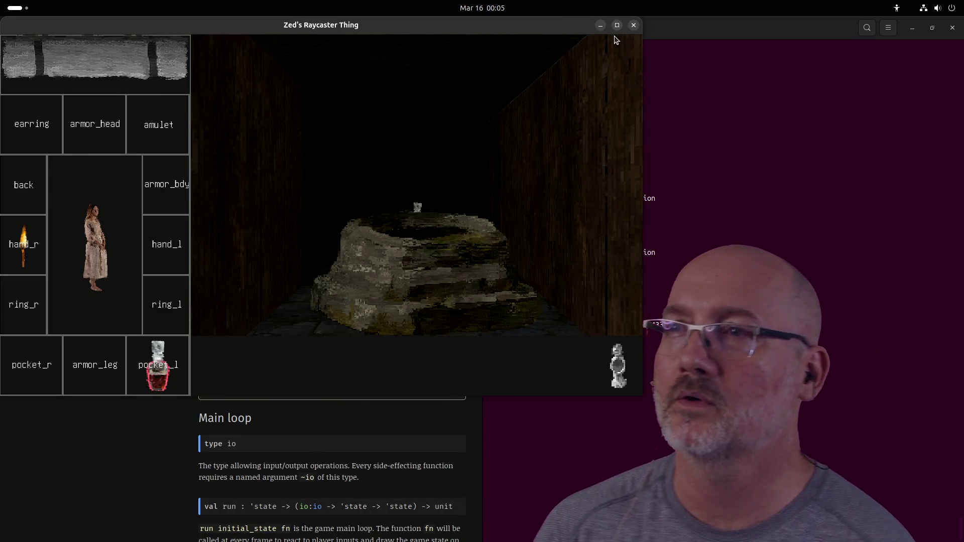
Step: Maximize the game and turn left eight times until facing straight down a brick corridor
click(617, 26)
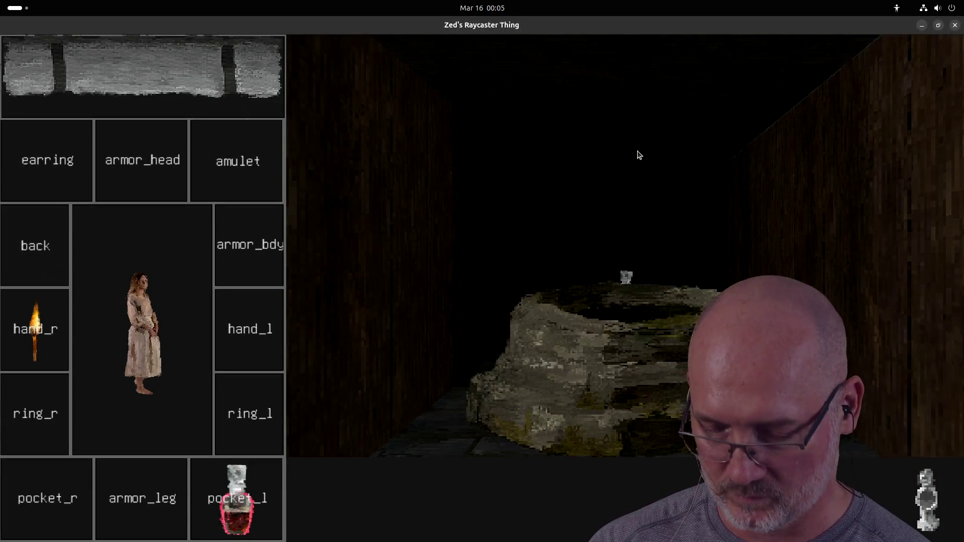
key(Left)
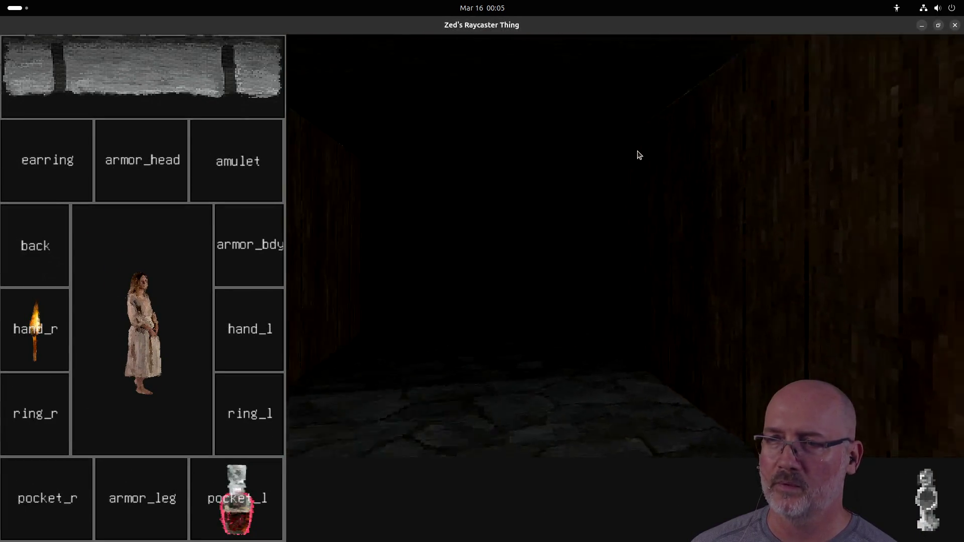
key(Left)
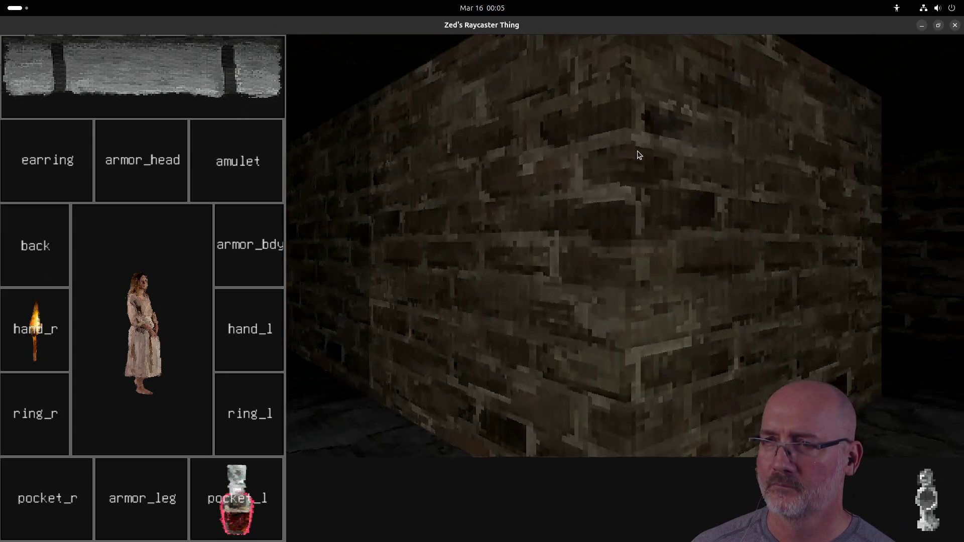
key(Left)
key(Left)
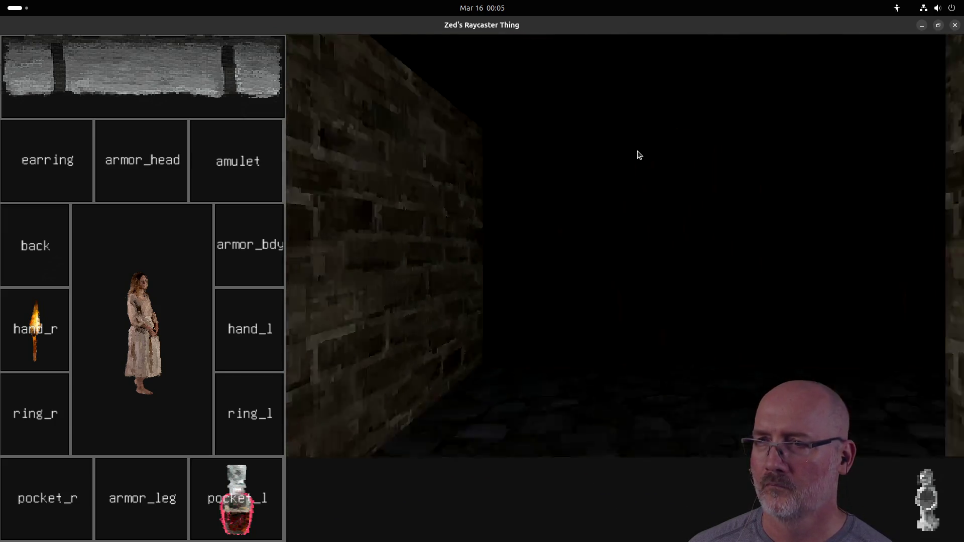
key(Left)
key(Left)
key(Left)
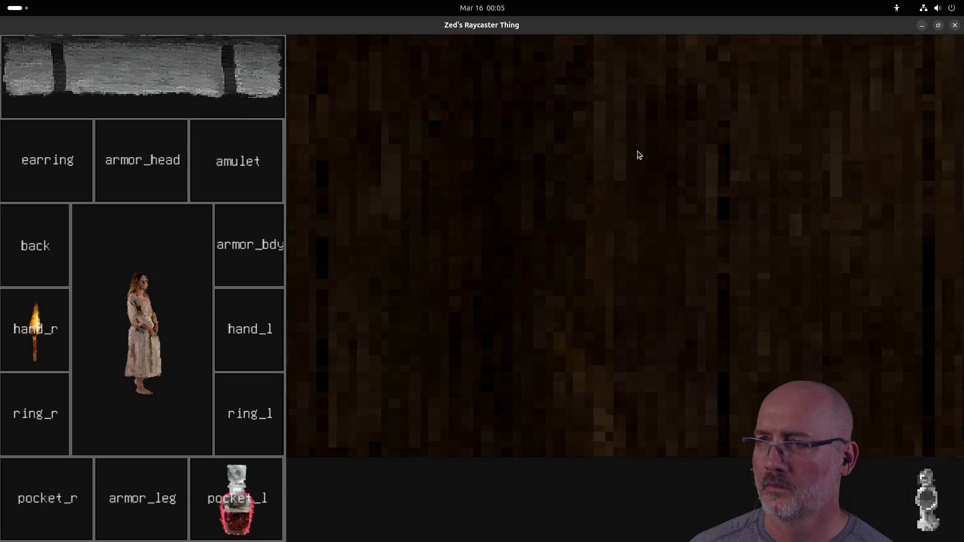
key(Left)
key(Left)
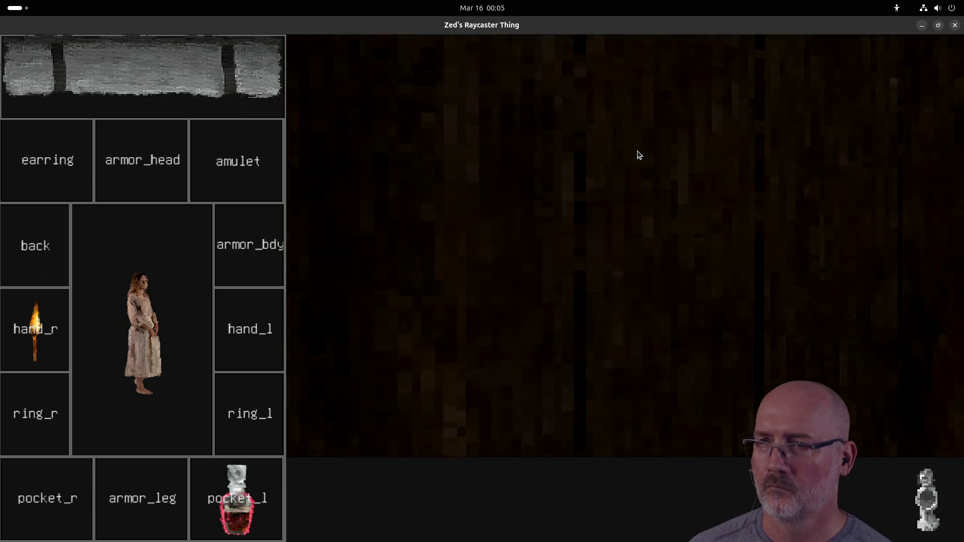
key(Left)
key(Left)
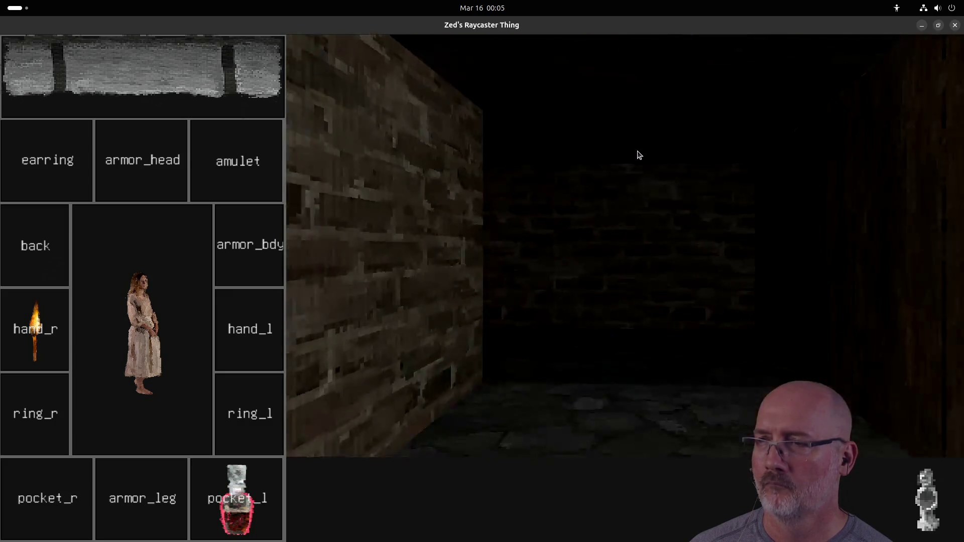
key(Left)
key(Left)
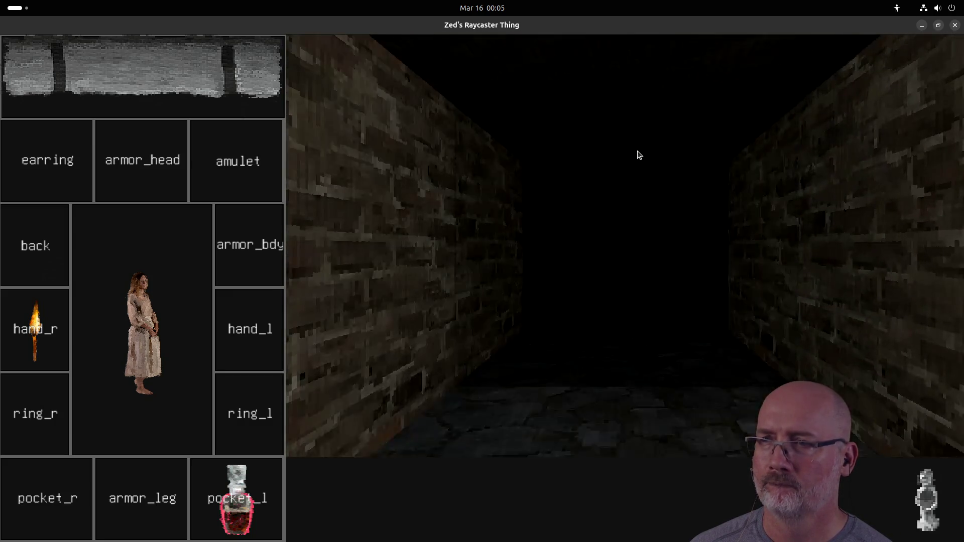
key(Left)
Step: Close the raycaster game, terminal and Firefox windows
click(952, 26)
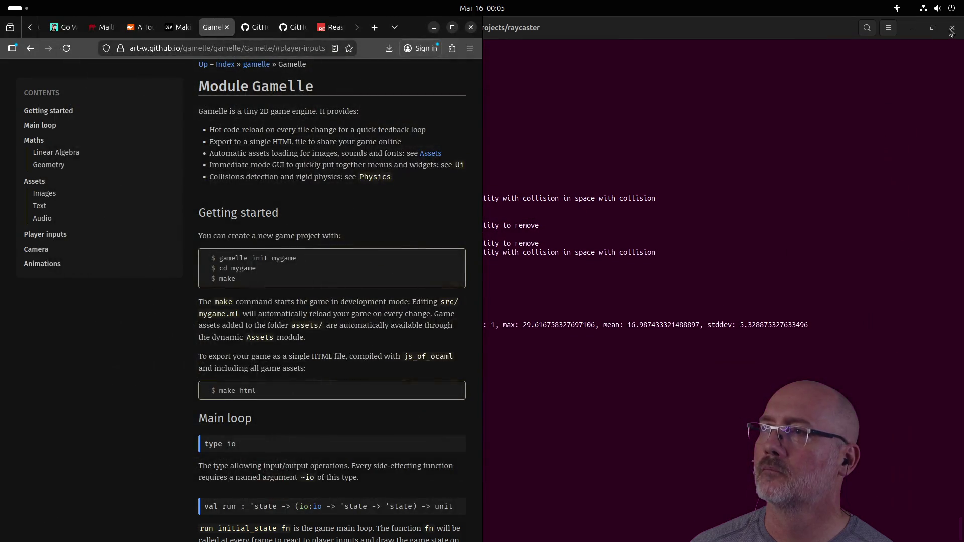
click(951, 28)
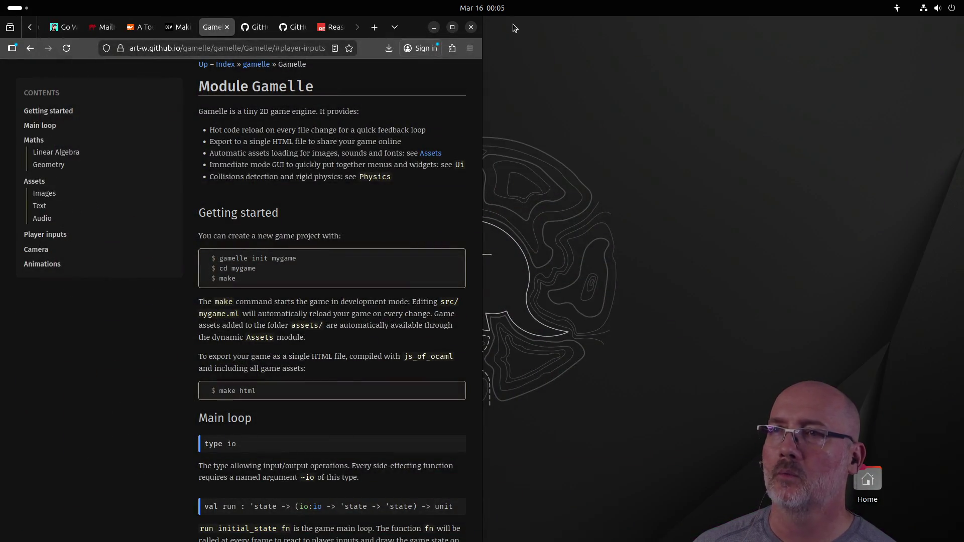
click(471, 27)
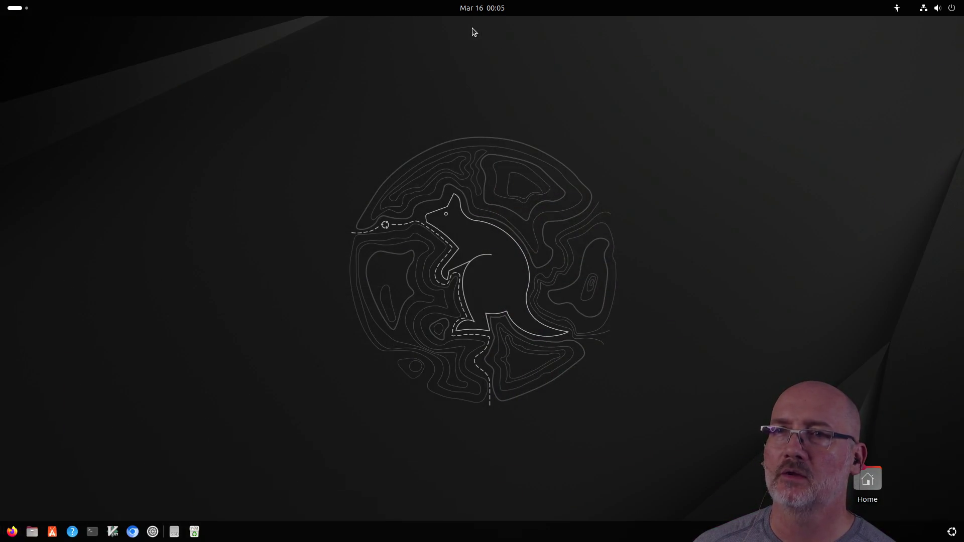
Step: Power off the computer from the quick settings menu and confirm
click(954, 10)
click(942, 38)
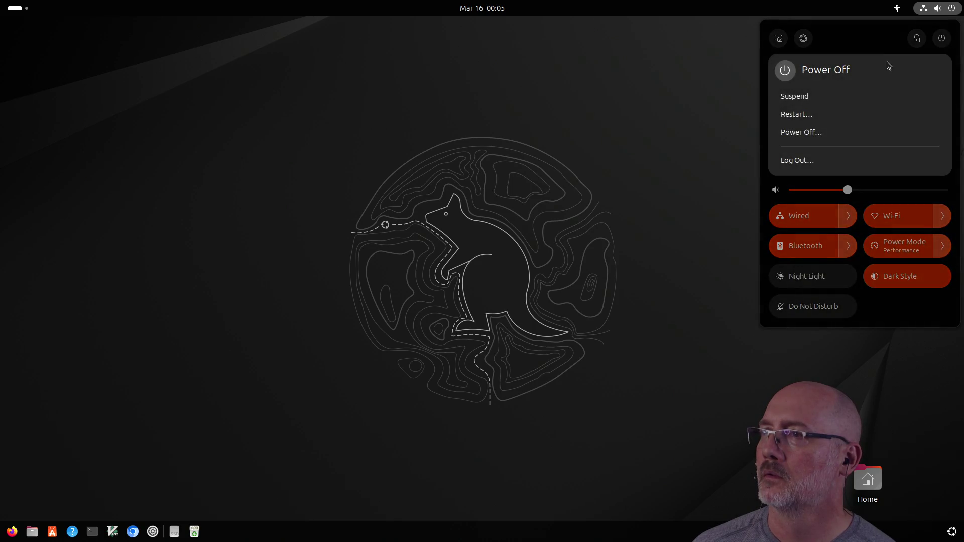
click(807, 134)
click(519, 306)
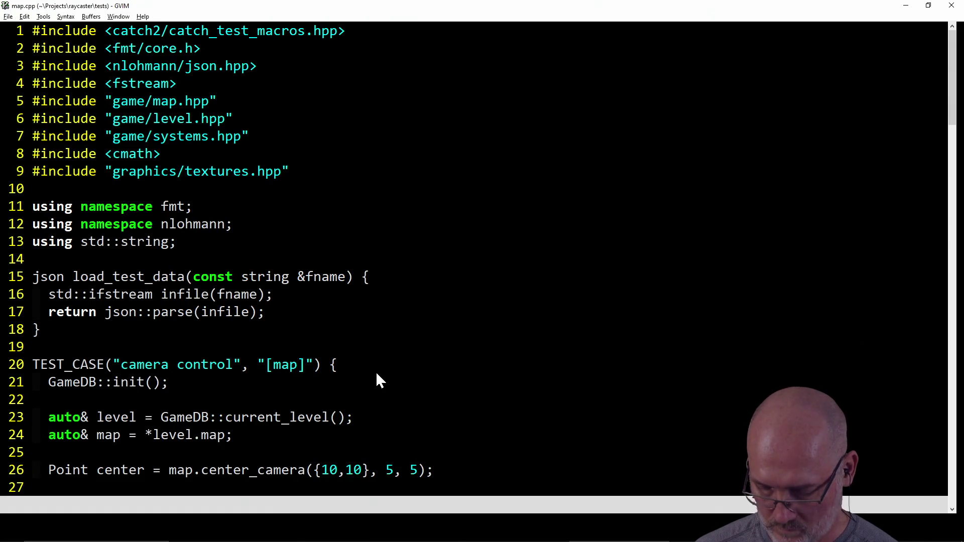
Step: Place the caret on the camera control TEST_CASE header's opening parenthesis near line 20
click(385, 362)
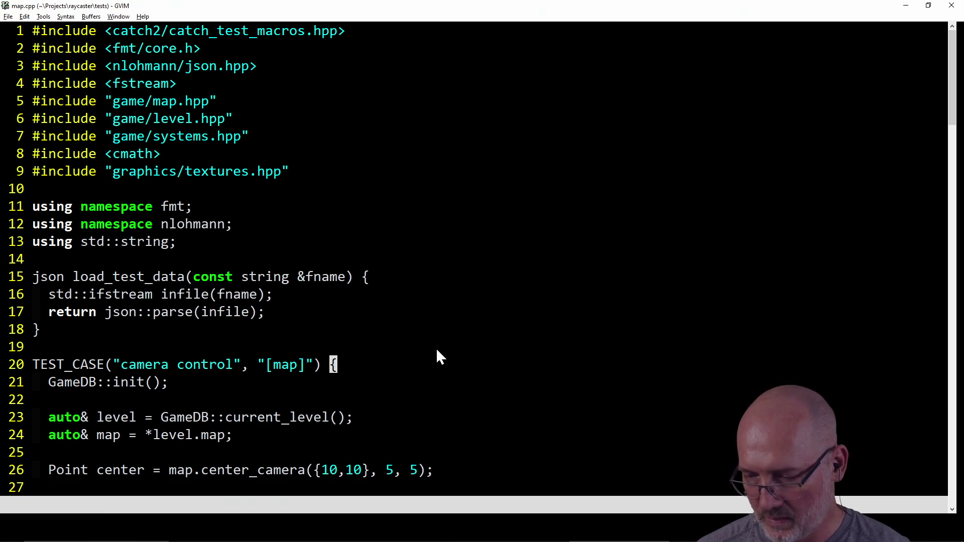
key(k)
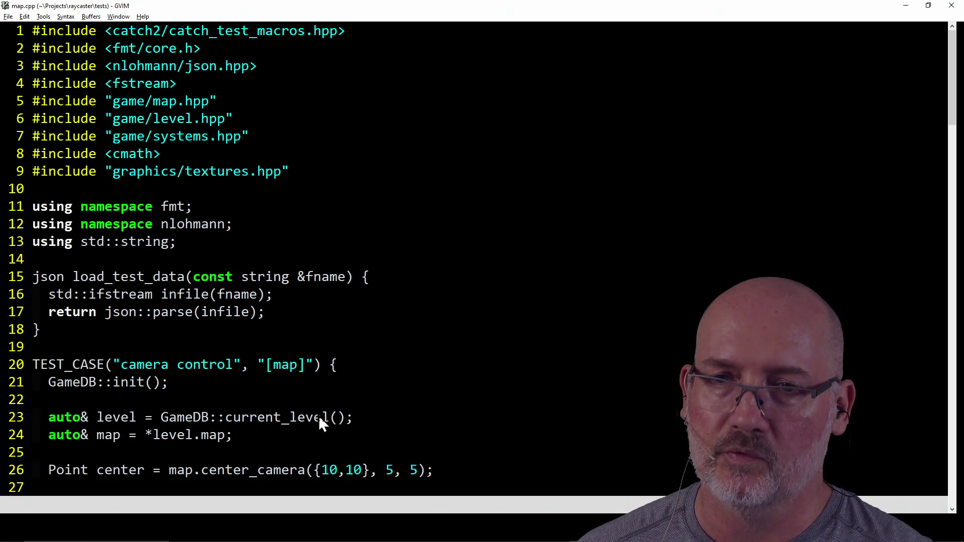
click(107, 366)
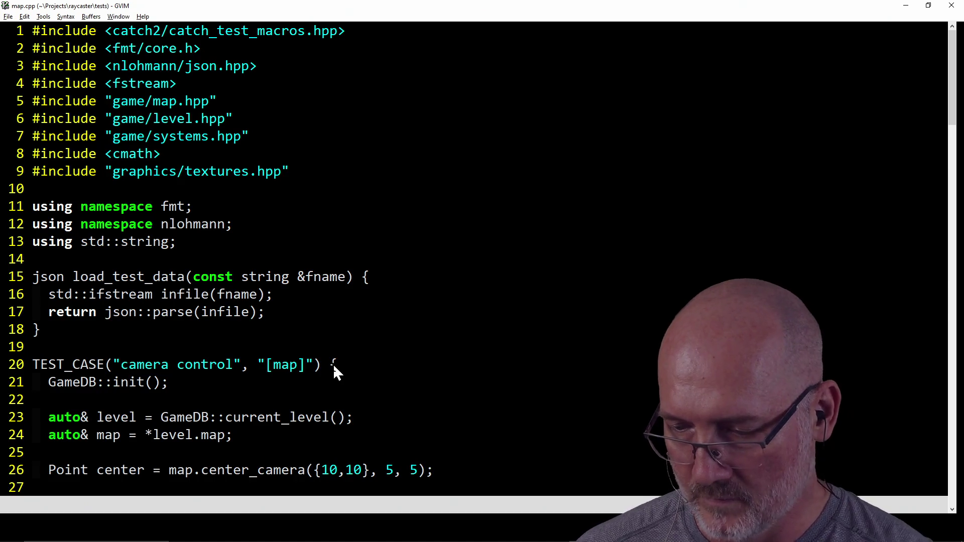
click(119, 365)
key(h)
Step: Scroll through the dijkstra and map image tests, then bring the PowerShell window forward
scroll(161, 353, down, 5)
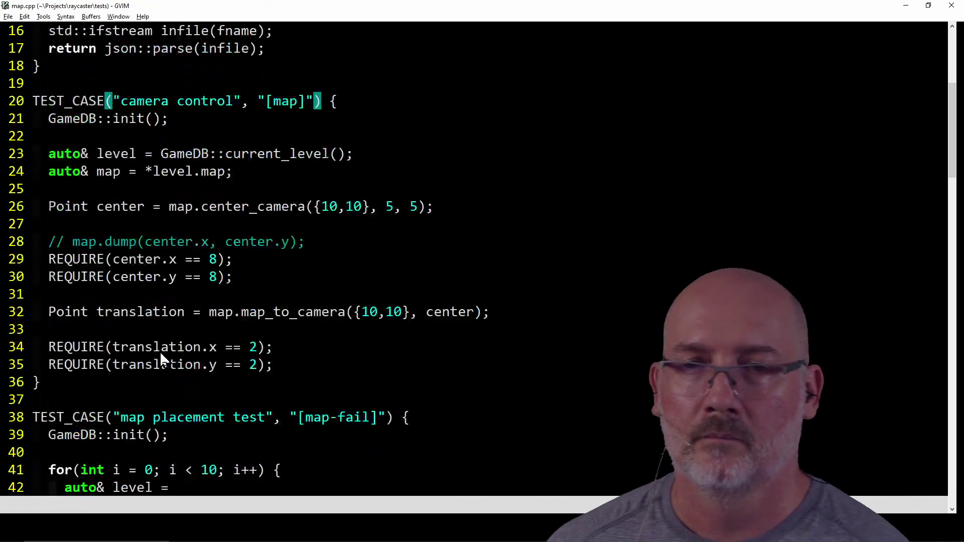
scroll(160, 351, down, 16)
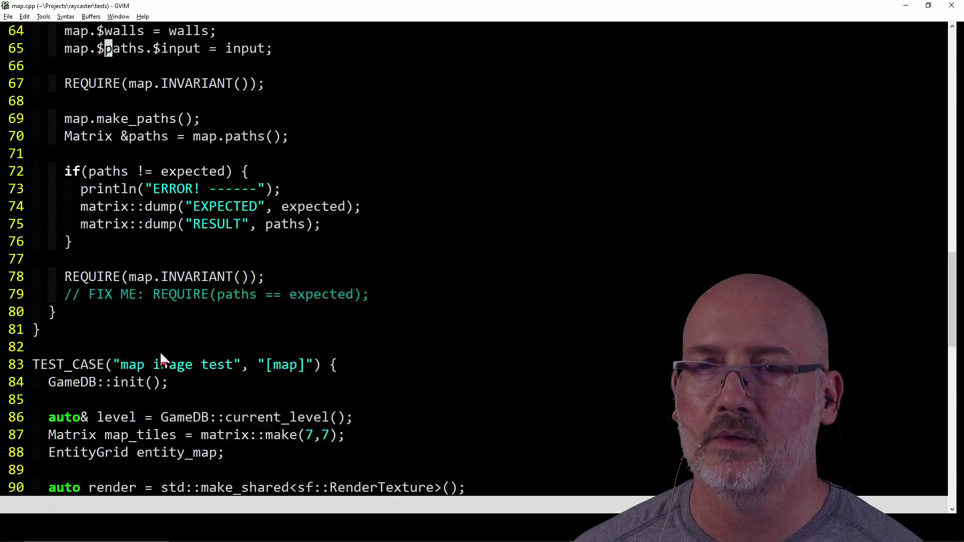
scroll(159, 351, up, 7)
scroll(160, 354, down, 2)
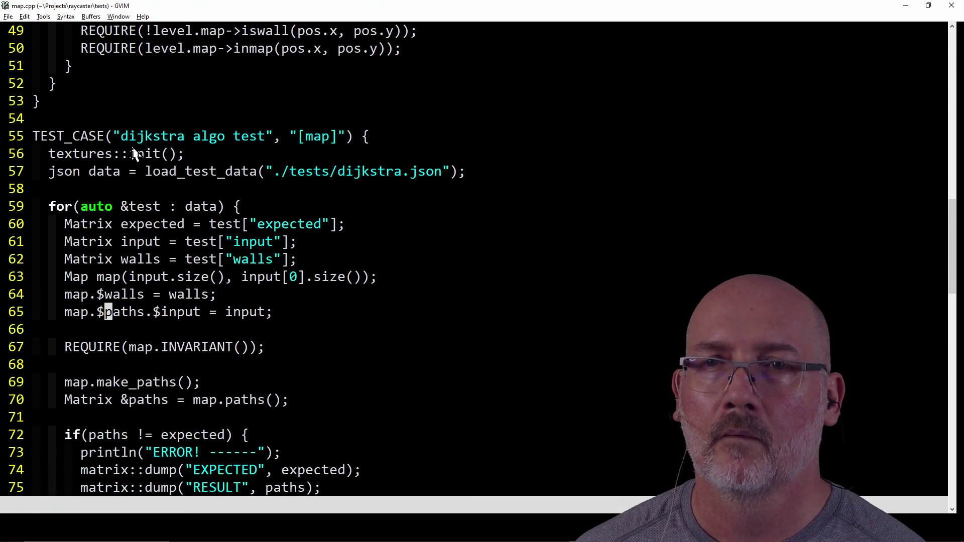
scroll(218, 224, down, 11)
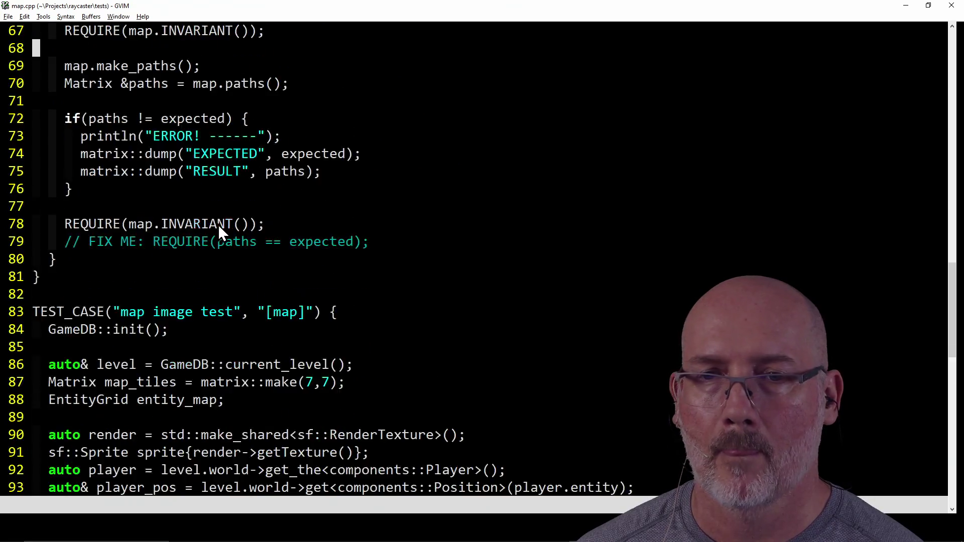
scroll(218, 224, down, 8)
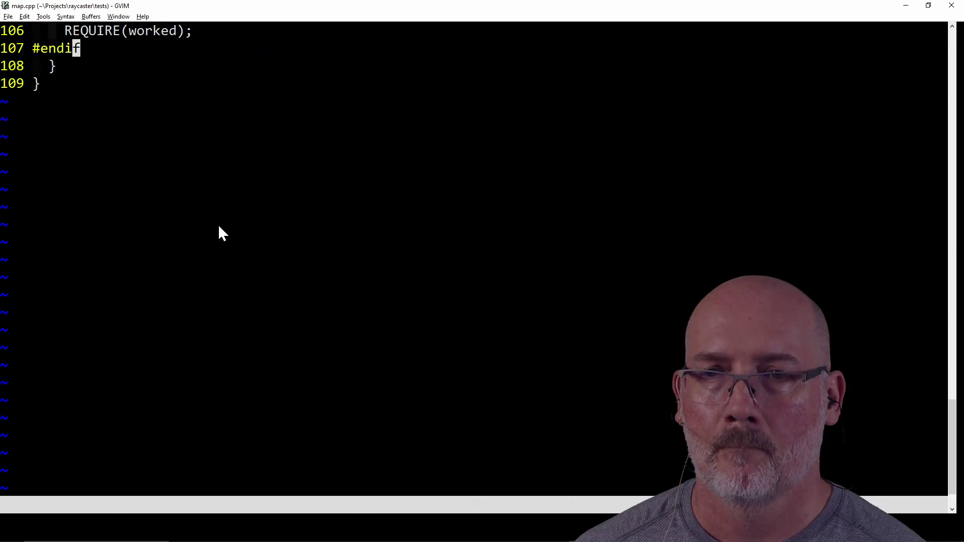
scroll(217, 224, up, 11)
key(alt+Tab)
key(alt+Tab)
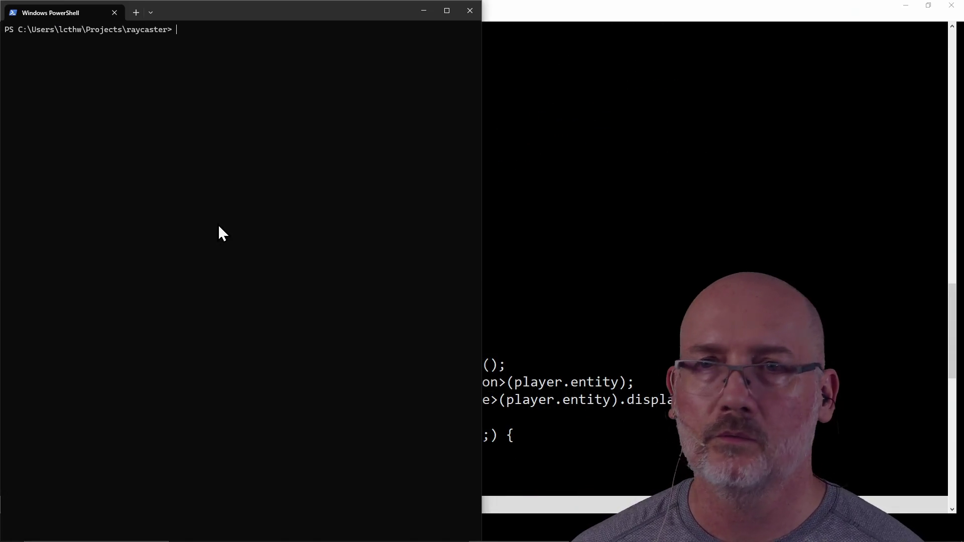
Step: Run make run from history to build, pass all 69 test cases and launch zedcaster
text(n)
key(Return)
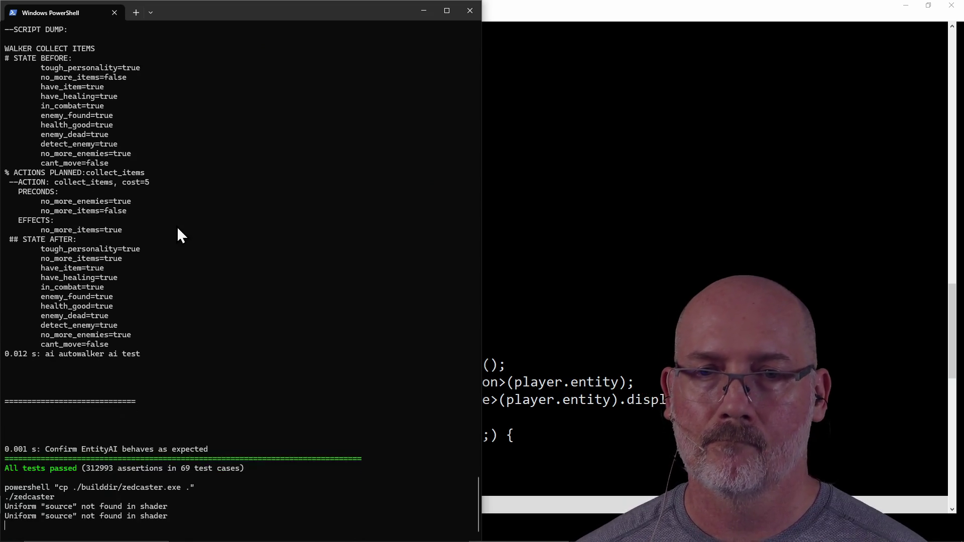
Step: Face the spider, move the pocket watch from the loot into the belt, and strike with lightning
key(Right)
key(Right)
key(Right)
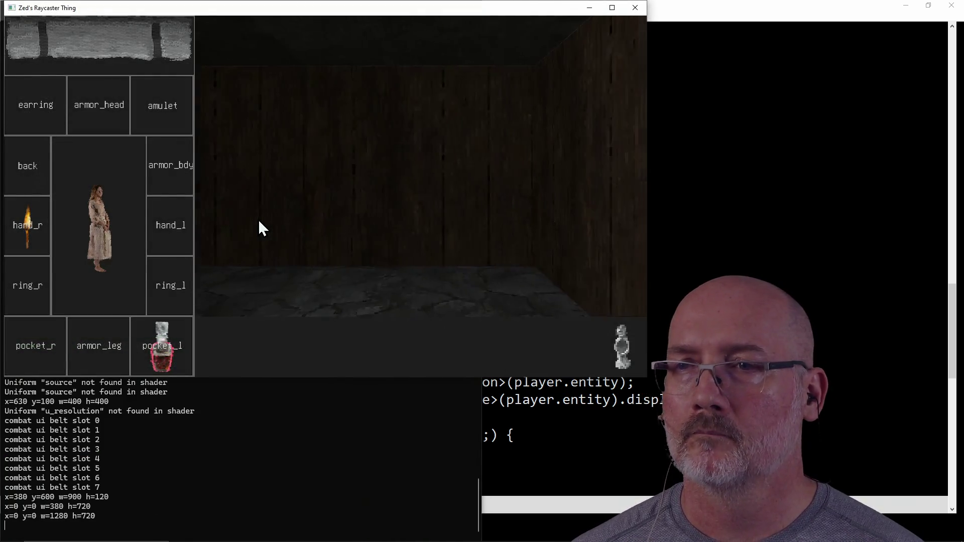
key(Right)
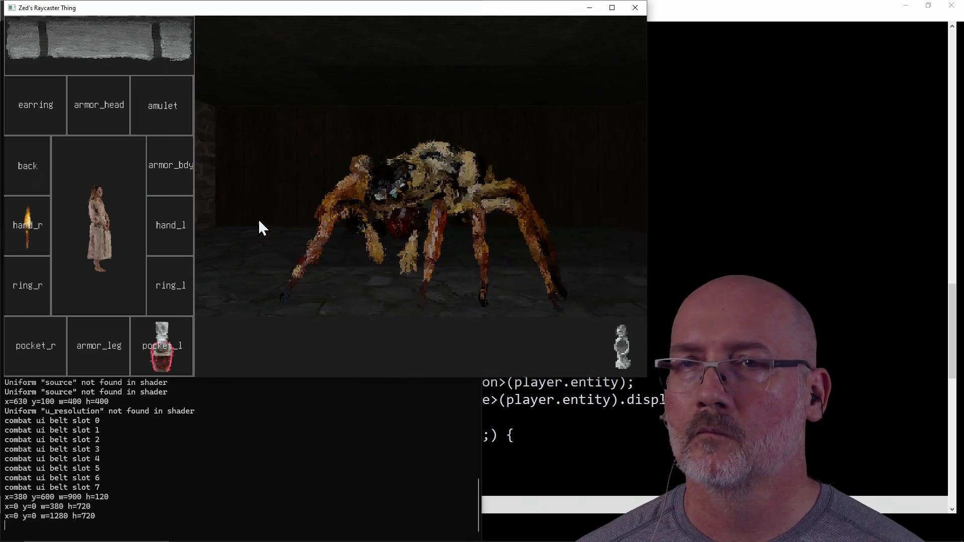
click(92, 52)
click(121, 63)
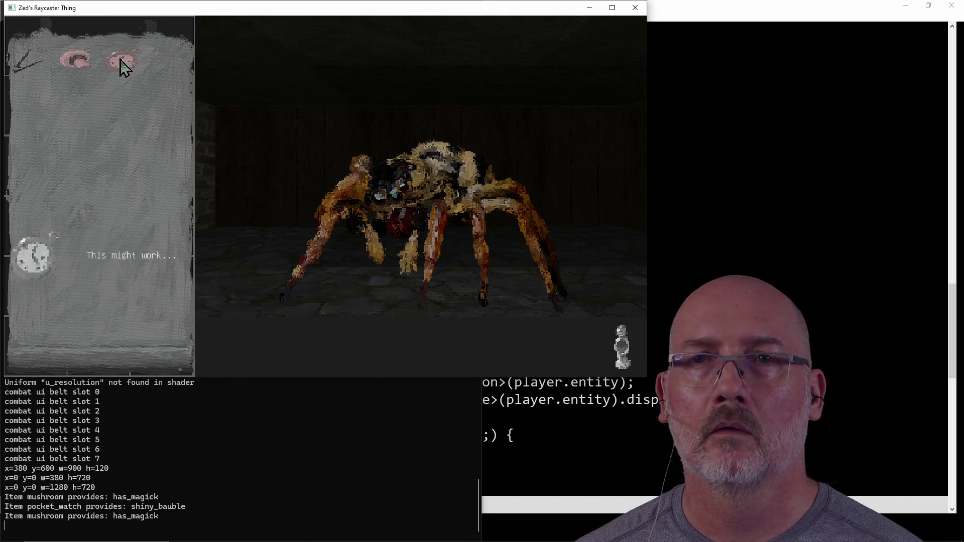
click(39, 233)
click(67, 360)
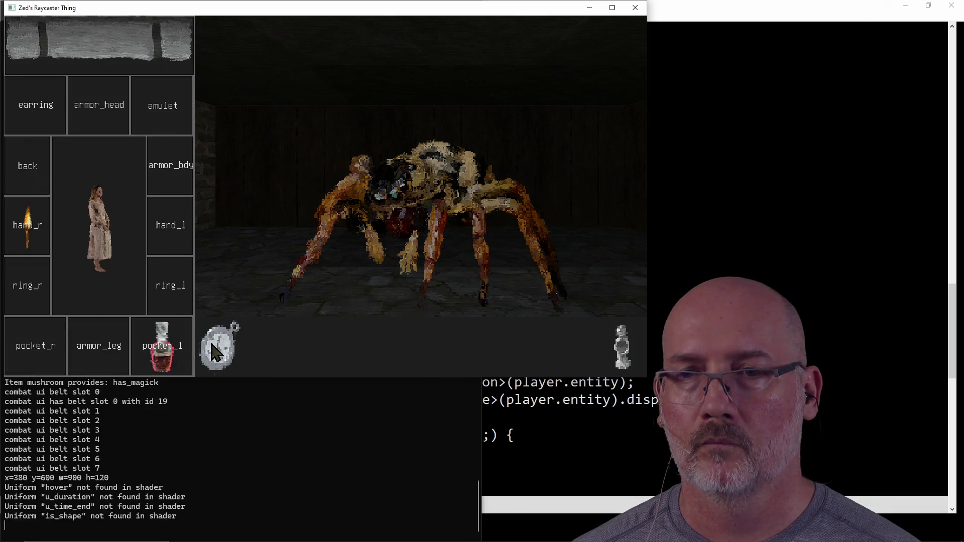
click(209, 339)
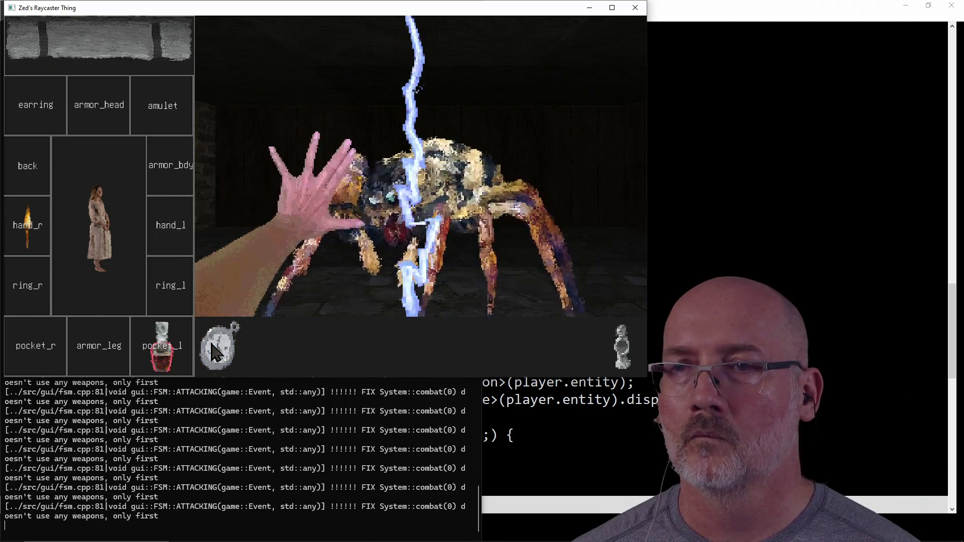
Step: Pick up the potion by the brick wall into the pocket_r slot
key(a)
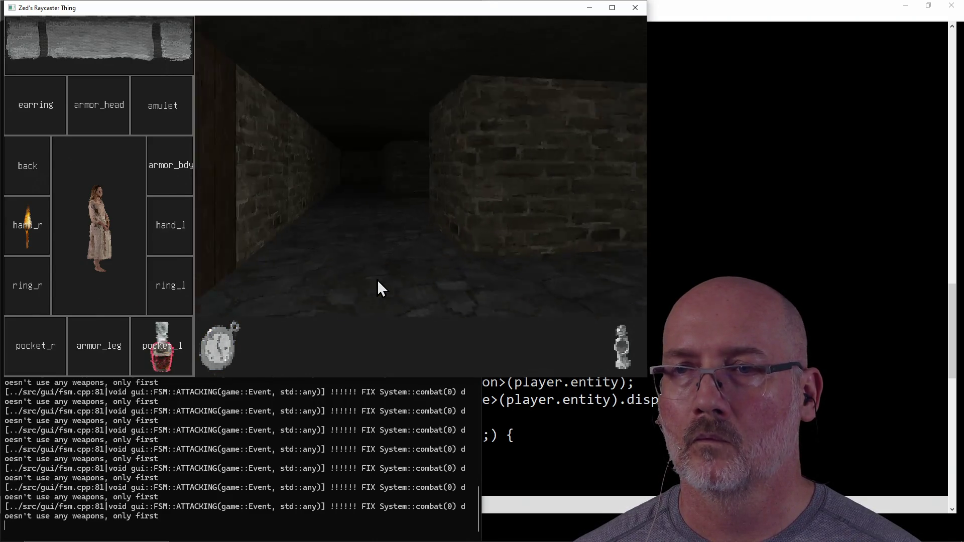
key(w)
key(w)
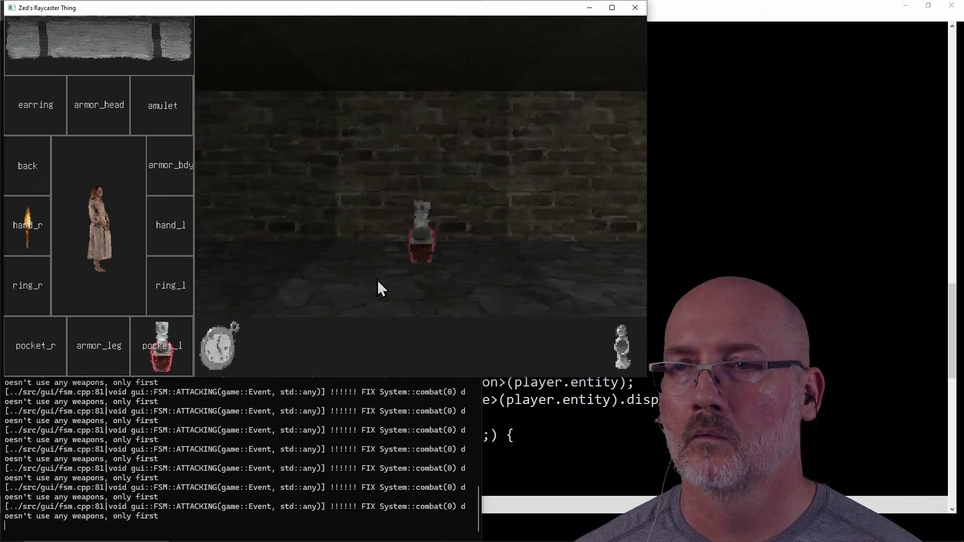
drag(420, 277, 215, 245)
drag(126, 324, 56, 351)
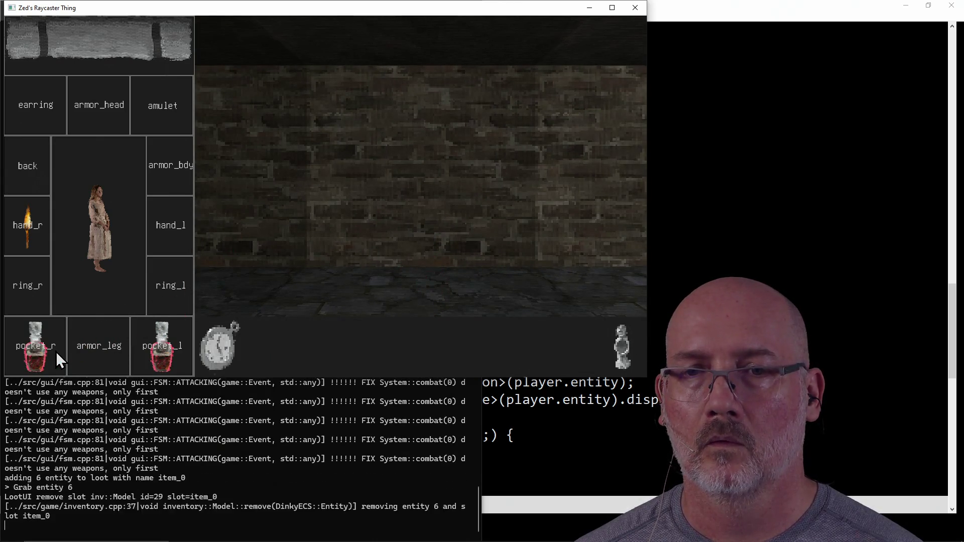
Step: Face down the long corridor, walk to the next potion and put it in ring_l
key(d)
key(w)
key(d)
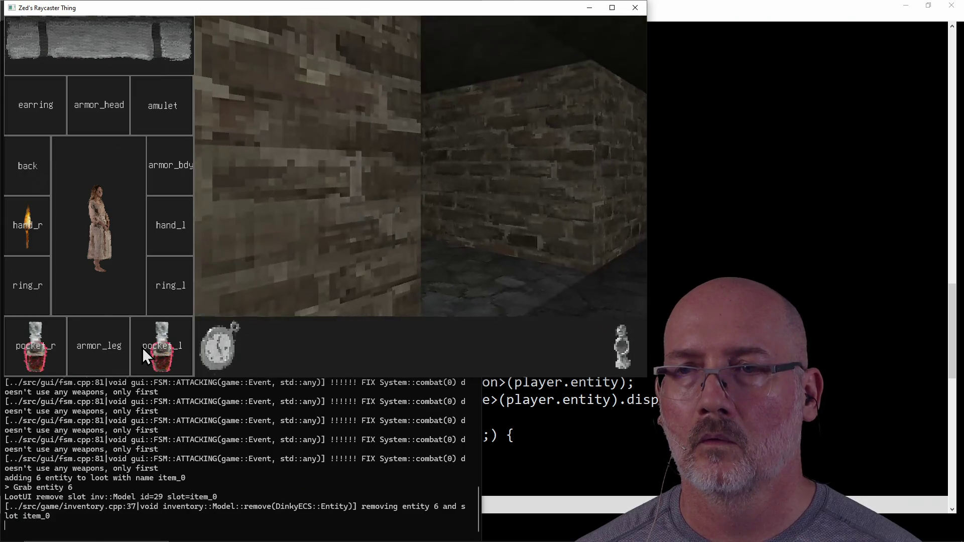
key(d)
key(a)
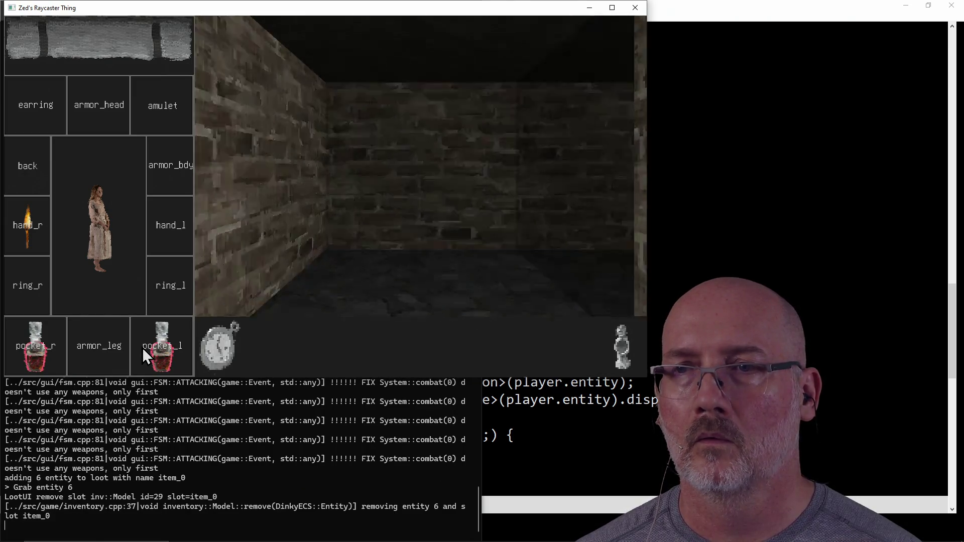
key(d)
key(a)
key(d)
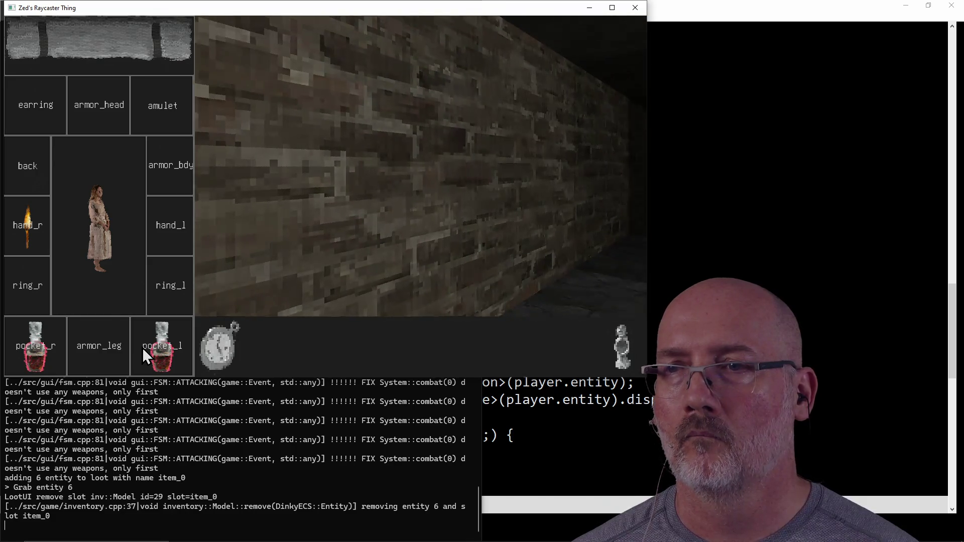
key(a)
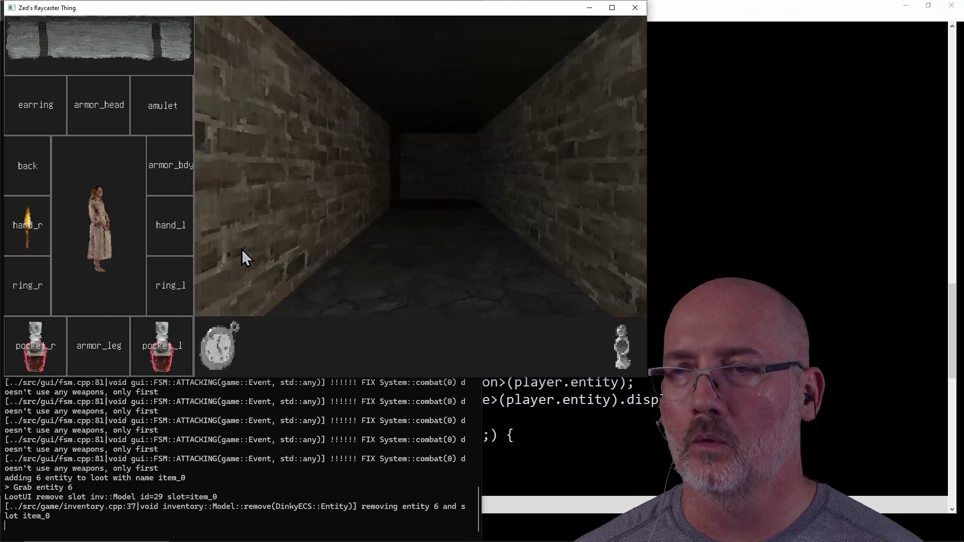
key(d)
key(a)
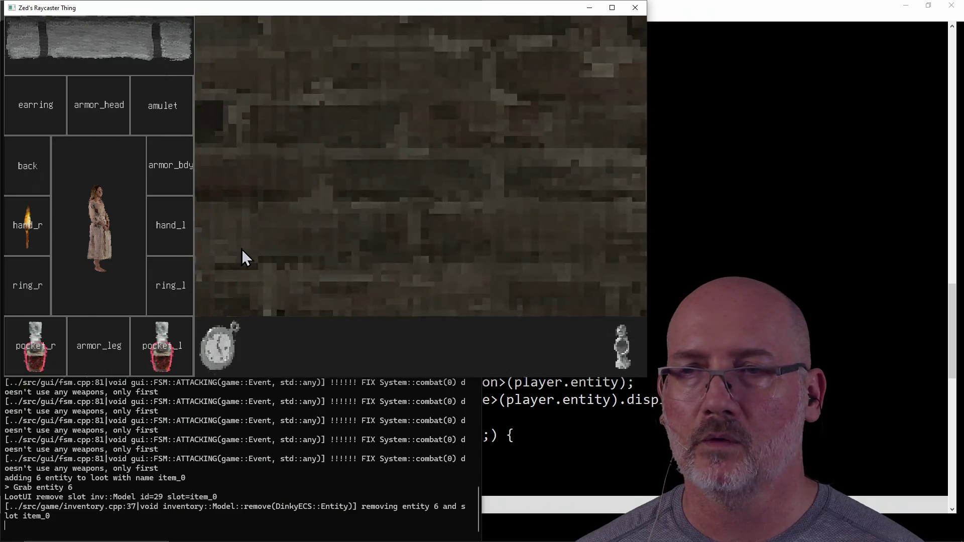
key(d)
key(a)
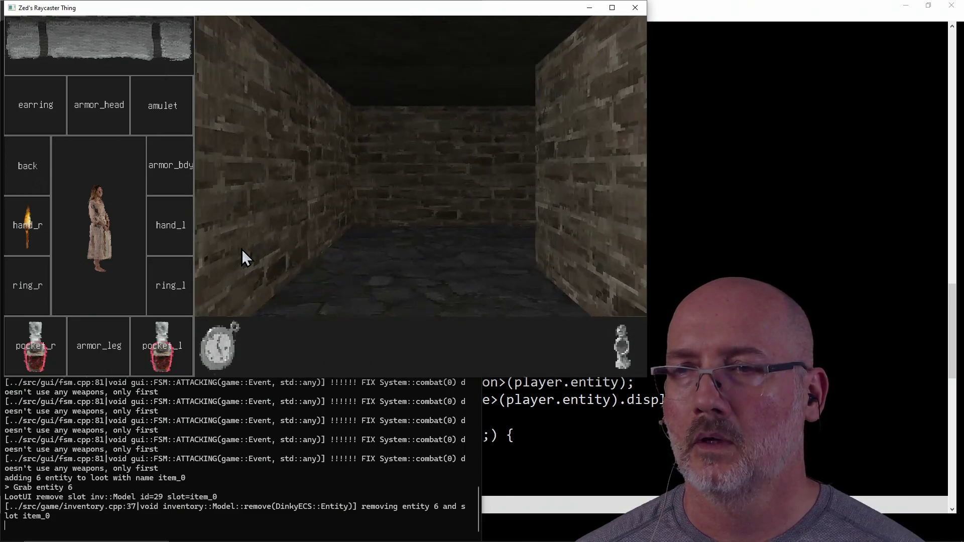
key(d)
key(a)
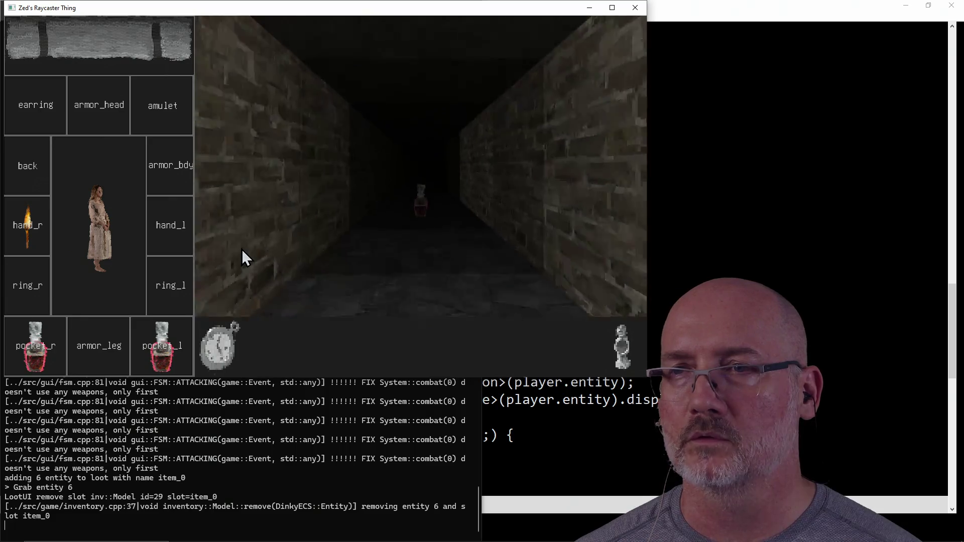
key(w)
drag(422, 279, 170, 285)
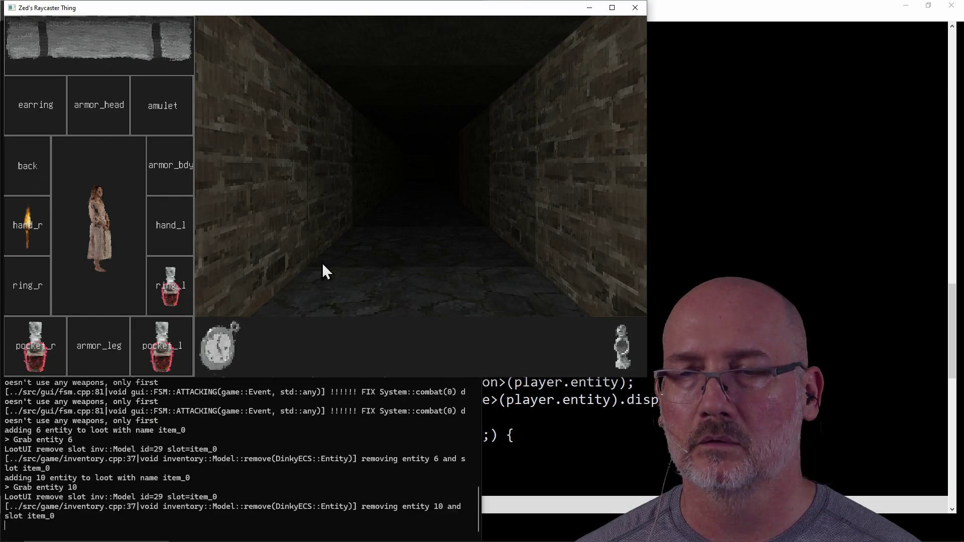
Step: Grab the side-passage potion into hand_l, then drink all four potions to reach 200 health
key(w)
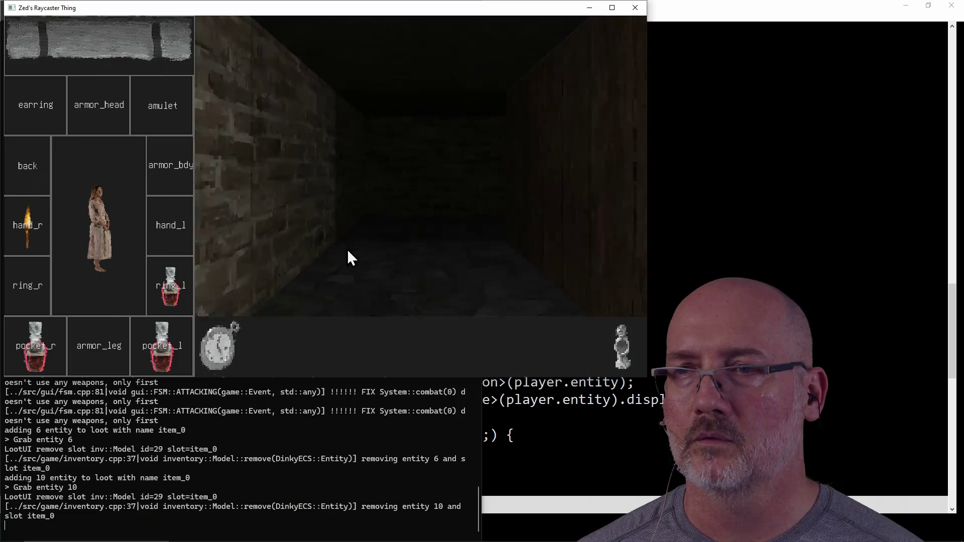
key(a)
key(d)
key(w)
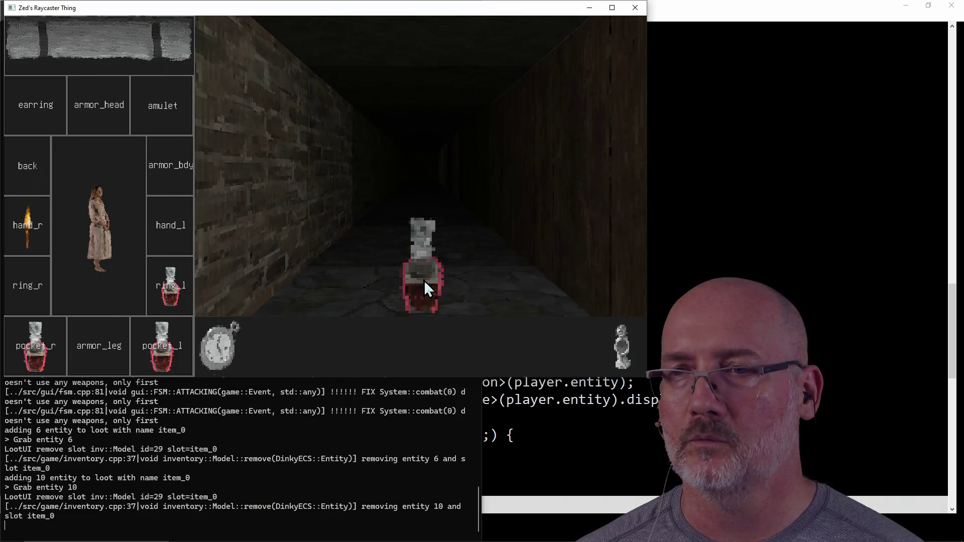
mouse_move(426, 286)
mouse_down()
mouse_move(243, 269)
mouse_move(180, 238)
mouse_up()
click(179, 235)
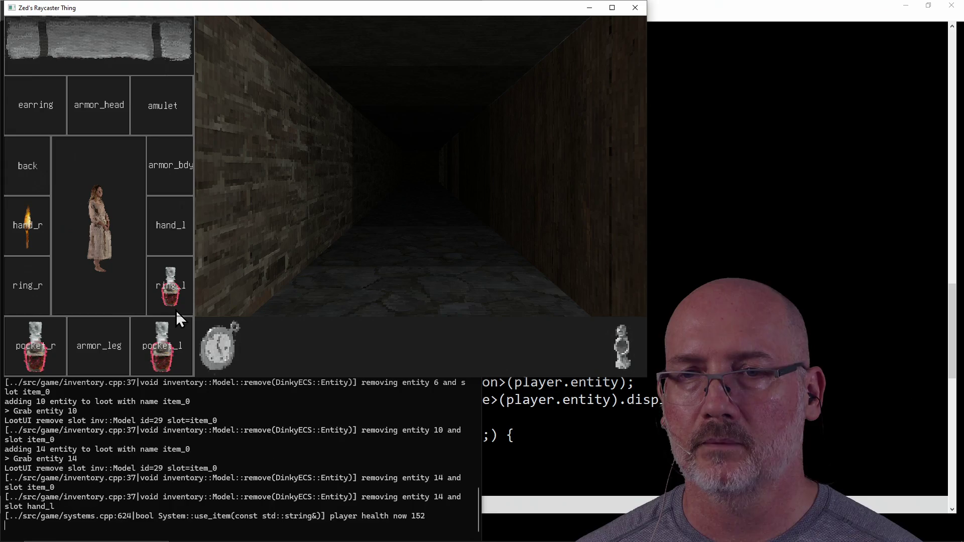
click(156, 357)
click(161, 298)
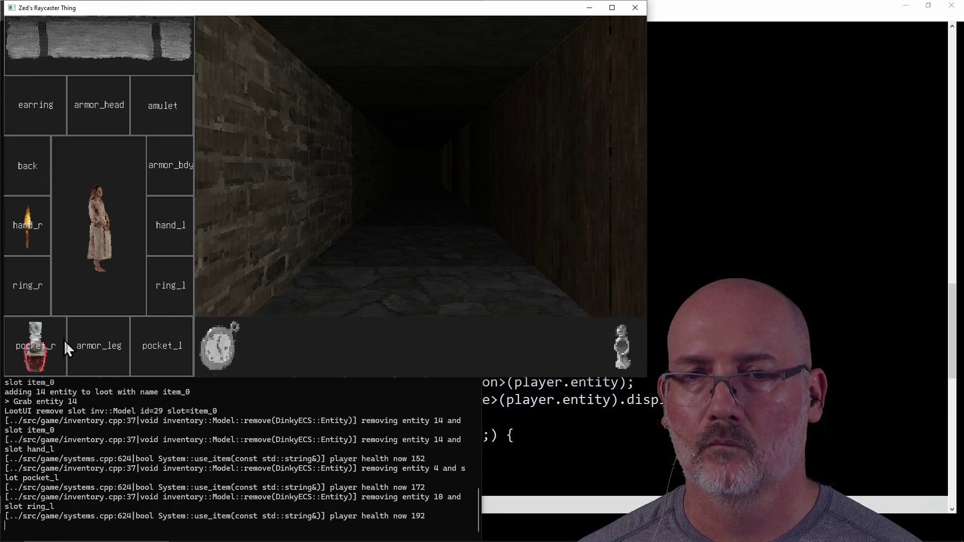
click(47, 344)
Step: Find the floor torch and equip it in hand_l as a second torch
key(a)
key(a)
key(a)
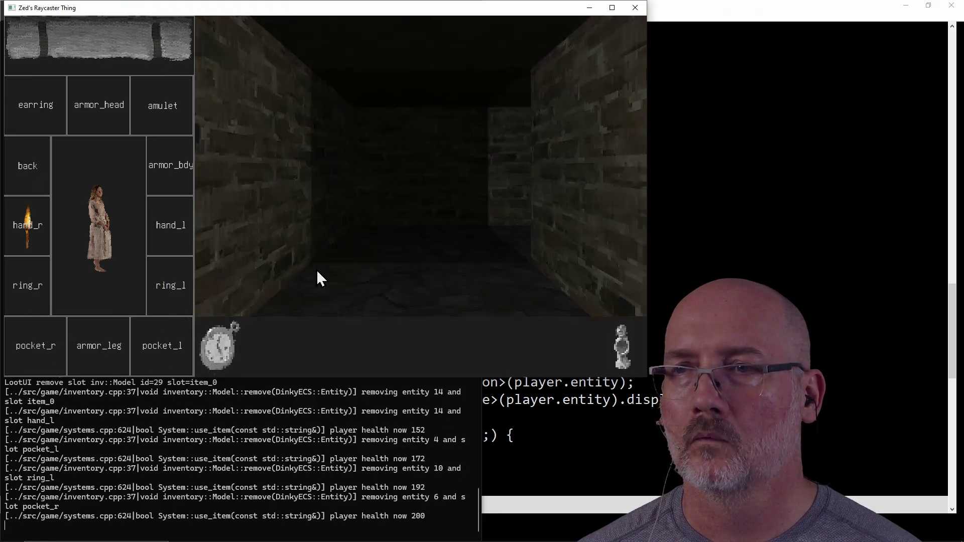
key(a)
key(a)
key(a)
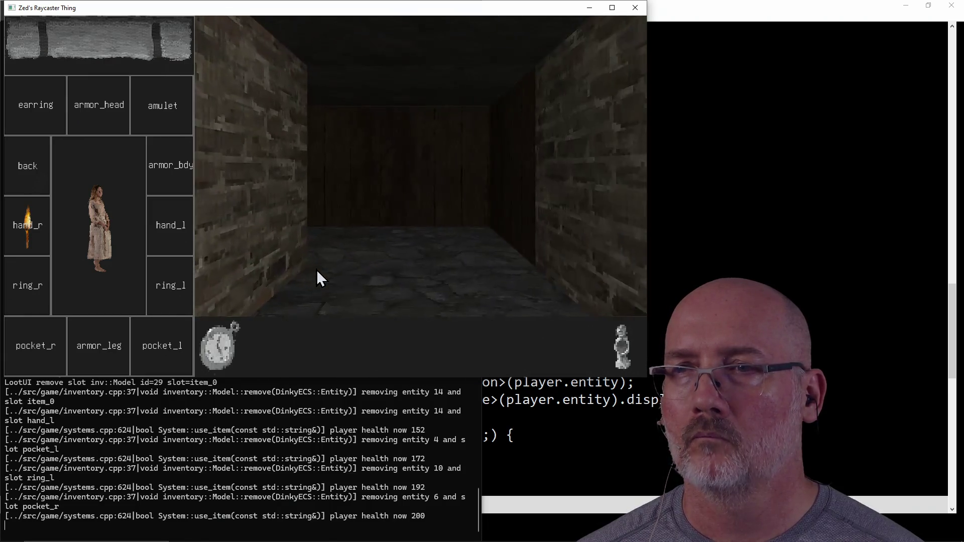
mouse_move(441, 291)
mouse_down()
mouse_move(371, 307)
mouse_move(184, 221)
mouse_move(187, 230)
mouse_up()
Step: Advance into the room and keep attacking the axe-wielding enemy until it falls
key(a)
key(a)
key(a)
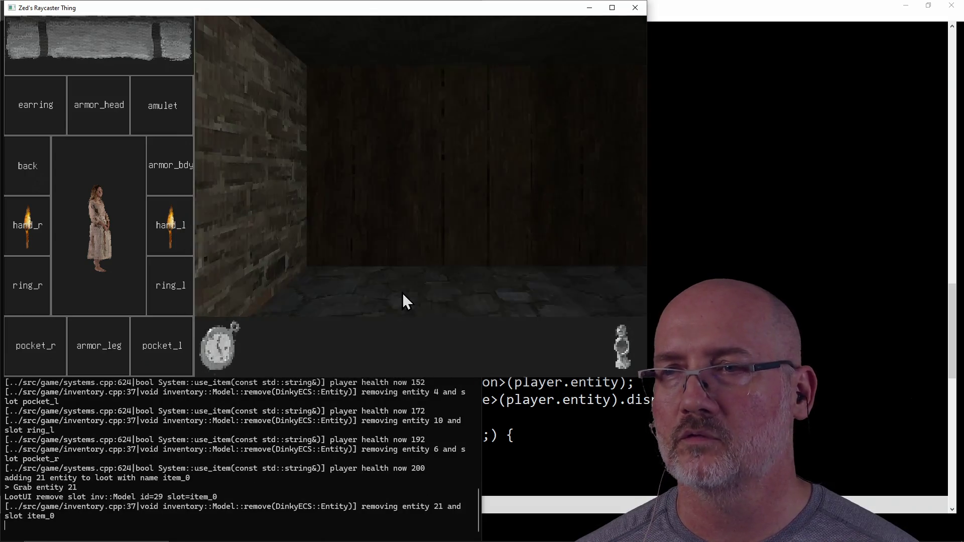
key(a)
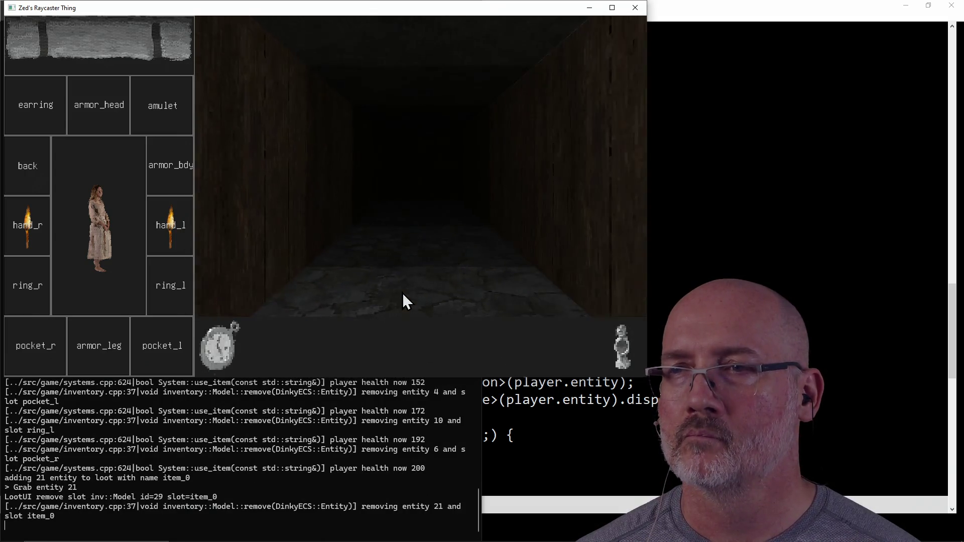
key(w)
click(227, 354)
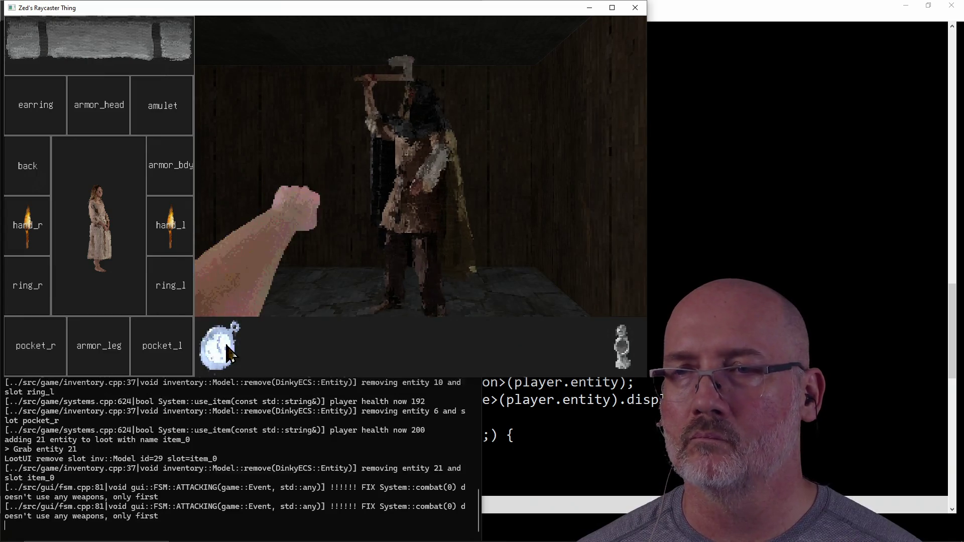
click(227, 354)
click(228, 354)
click(228, 353)
click(227, 354)
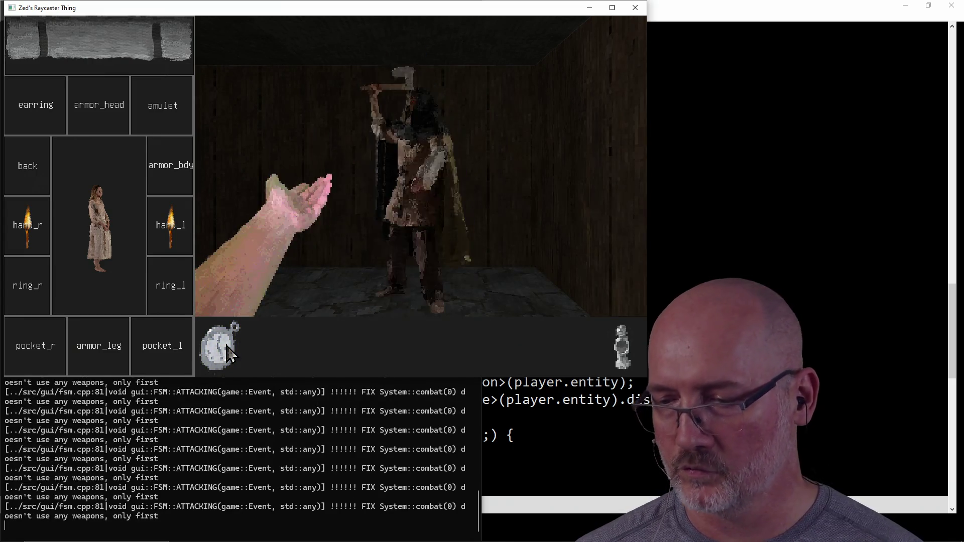
click(228, 354)
click(228, 354)
click(228, 353)
click(229, 354)
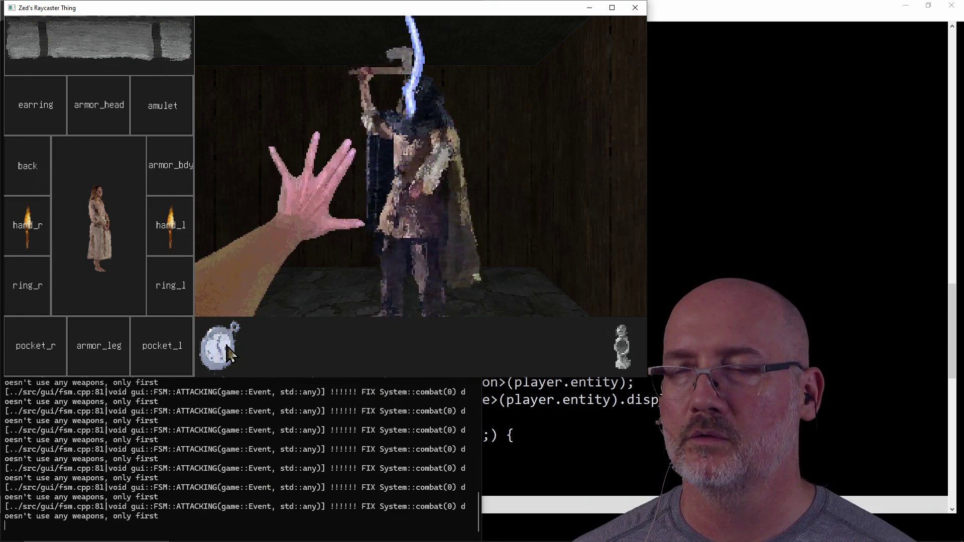
click(229, 354)
Step: Attack the totem enemy repeatedly until it is destroyed
click(229, 354)
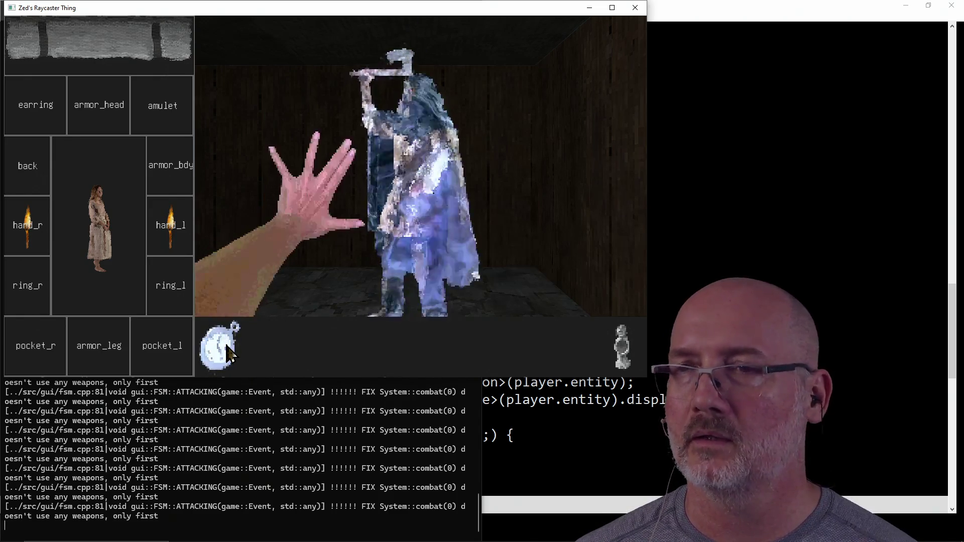
click(228, 354)
click(228, 354)
click(229, 354)
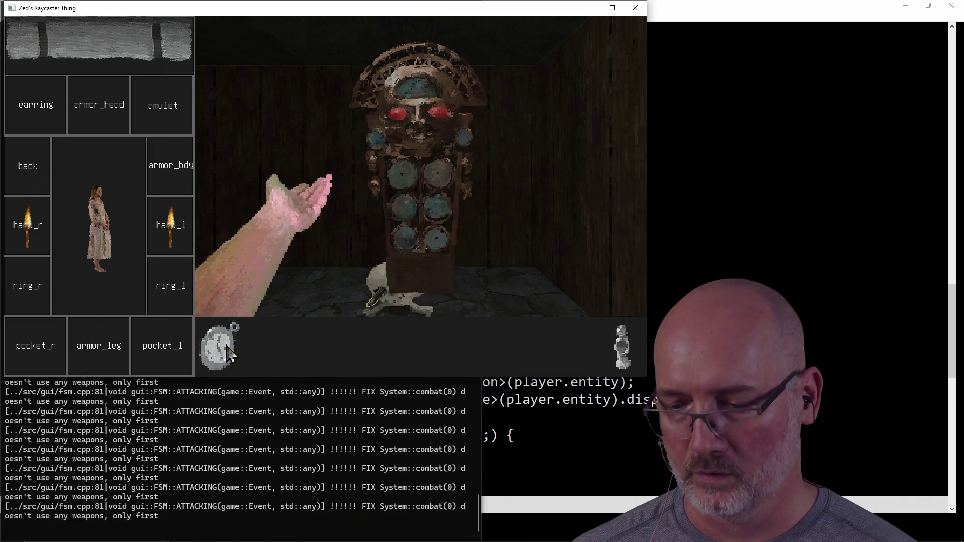
click(229, 354)
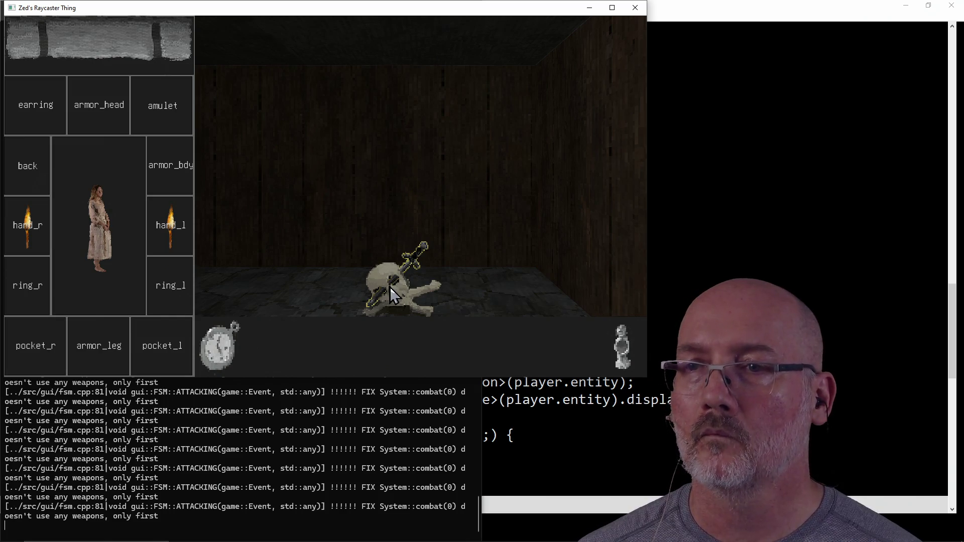
Step: Look around the room, then walk forward into the dark corridor
key(a)
key(a)
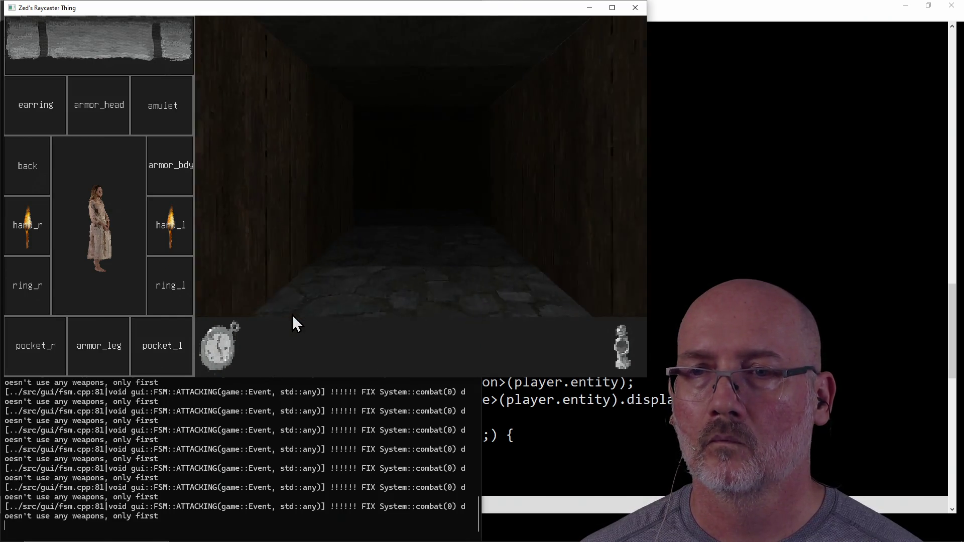
key(d)
key(d)
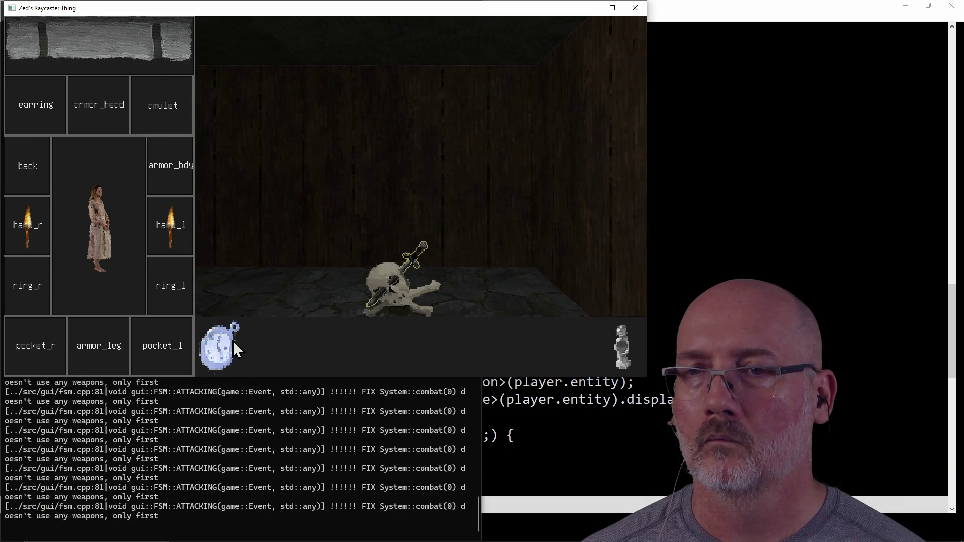
key(a)
key(a)
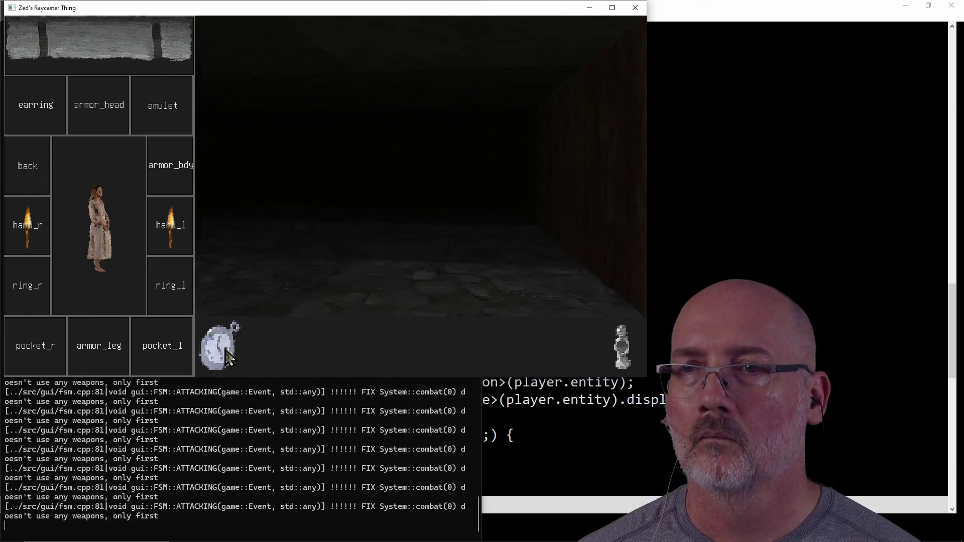
key(d)
key(d)
key(a)
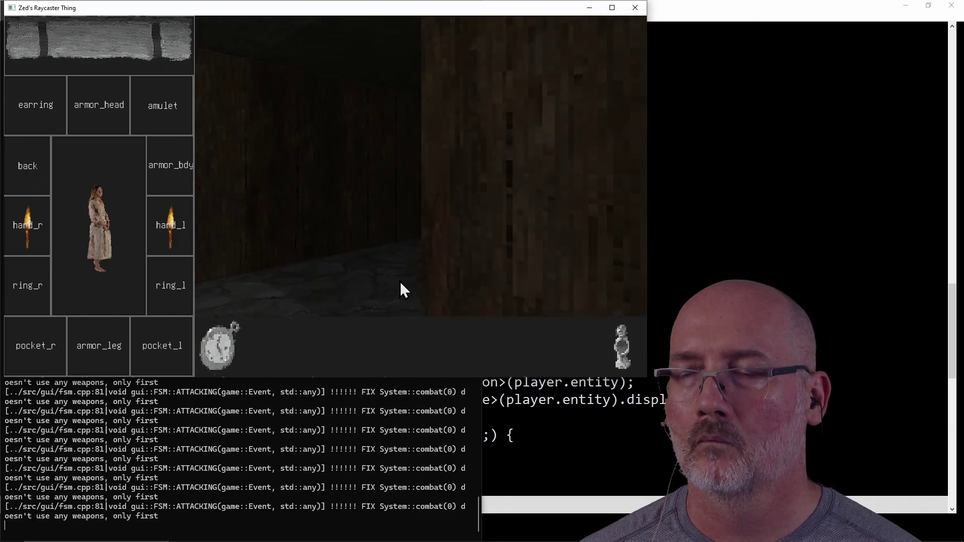
key(a)
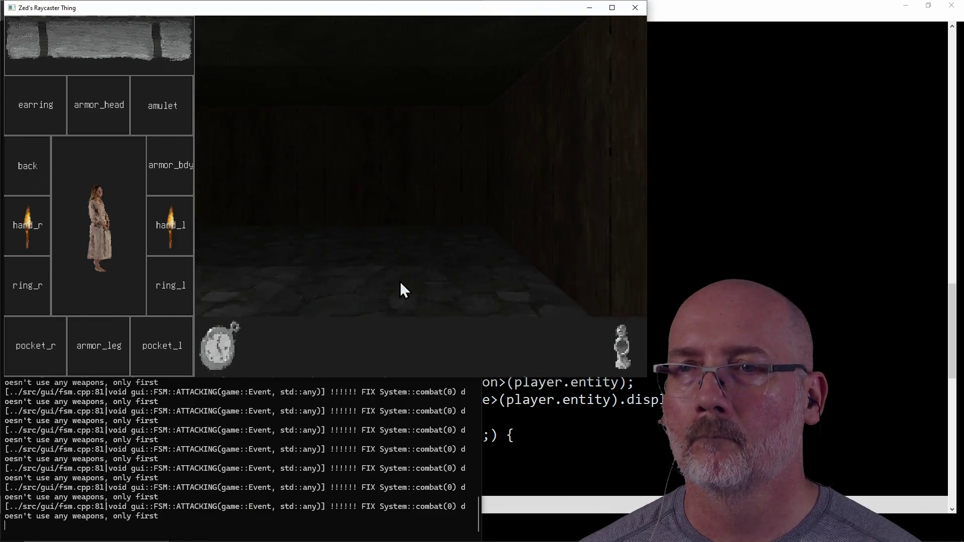
key(a)
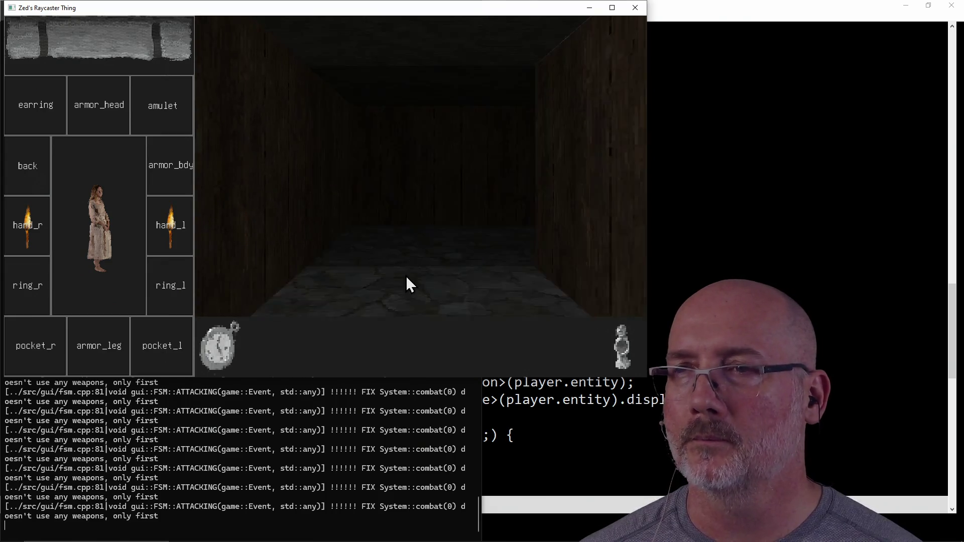
key(w)
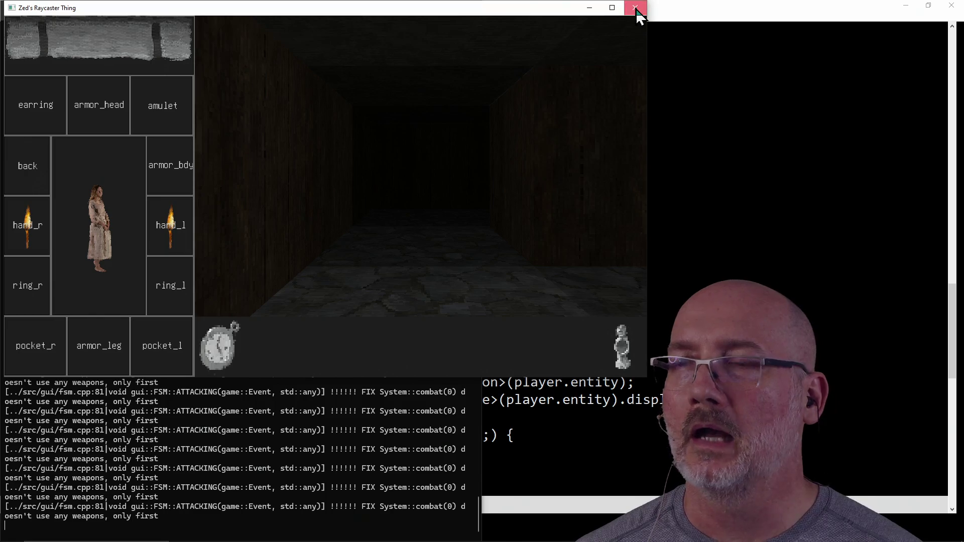
Step: Quit the raycaster and place the caret in map.cpp around lines 87–96
click(637, 14)
click(547, 282)
click(429, 351)
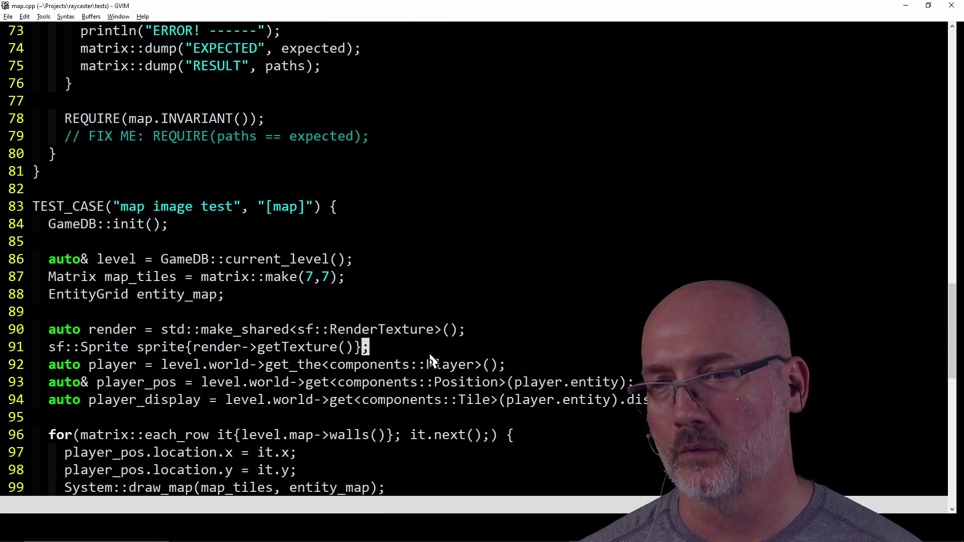
click(78, 437)
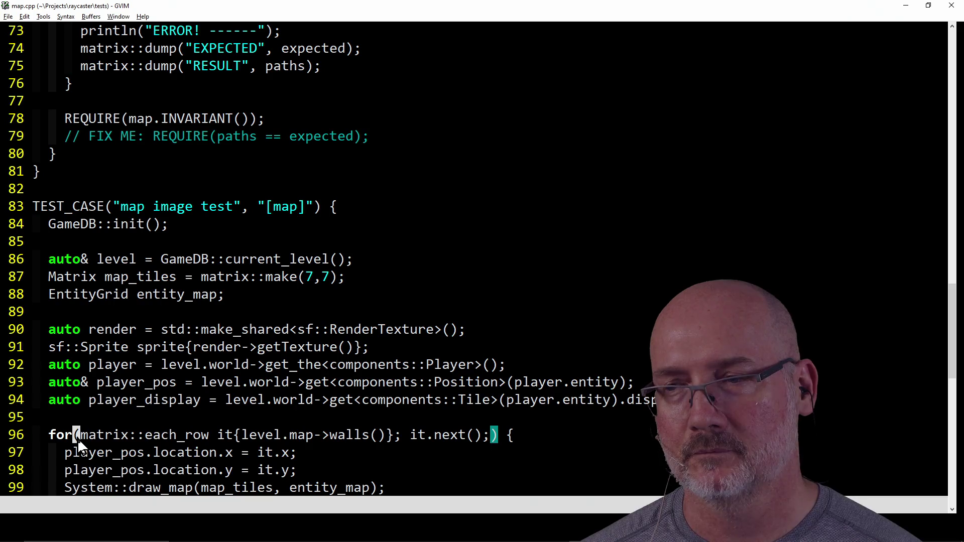
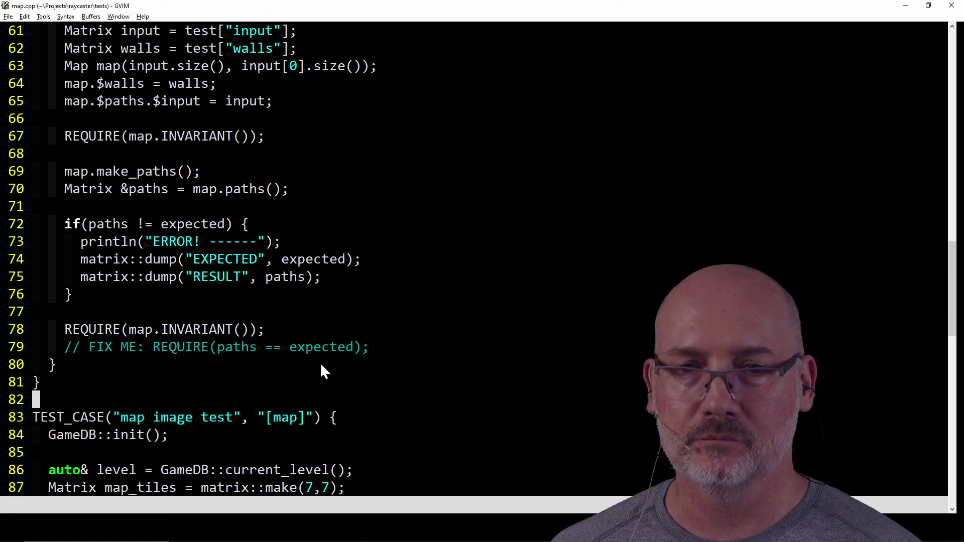
Step: Back in GVIM, swap the map.cpp buffer for maze.cpp using the CtrlP buffer list
key(alt+Tab)
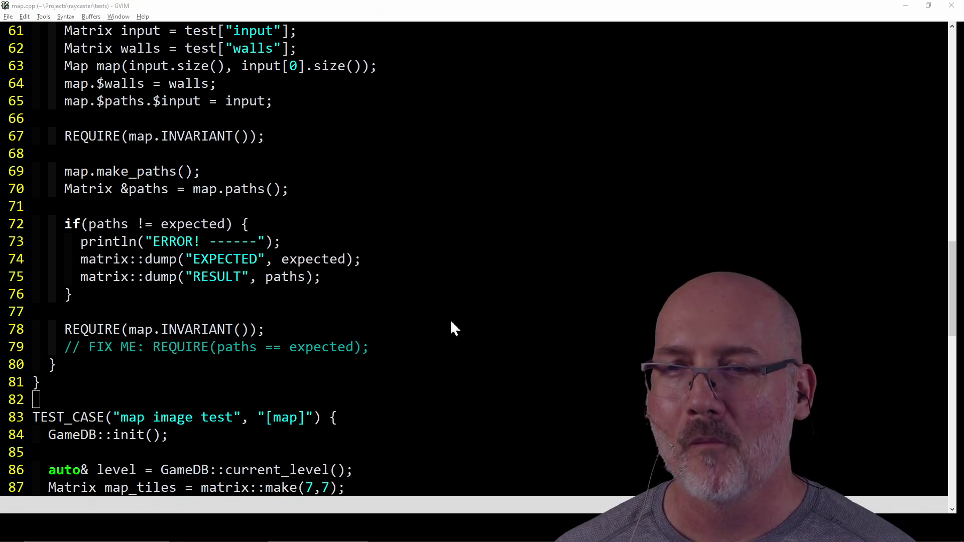
scroll(402, 286, up, 8)
scroll(382, 256, up, 10)
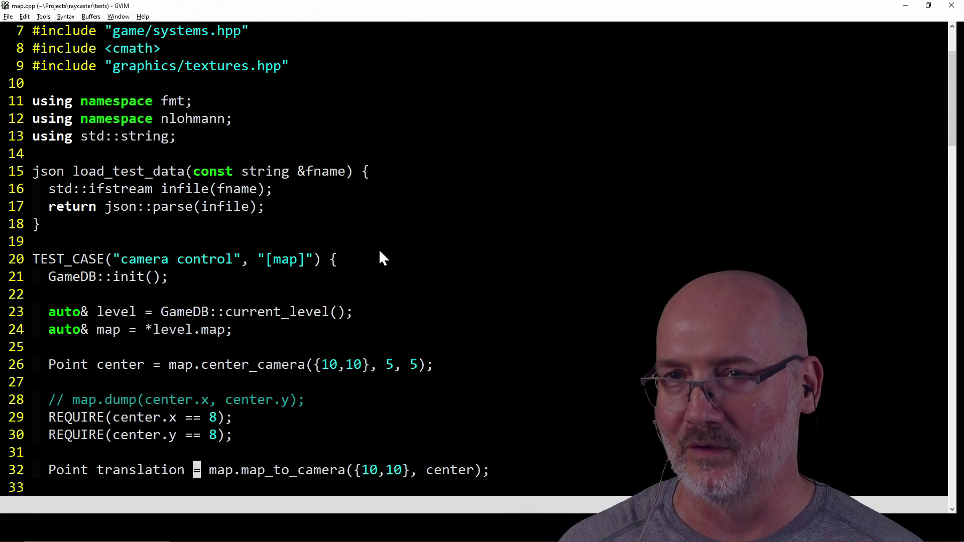
scroll(379, 214, down, 3)
scroll(379, 214, up, 5)
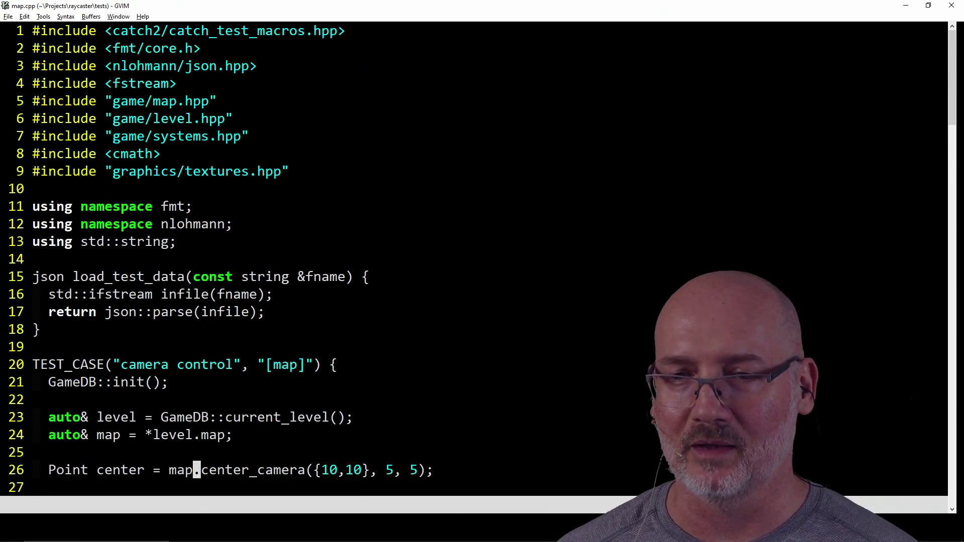
text(:e ../)
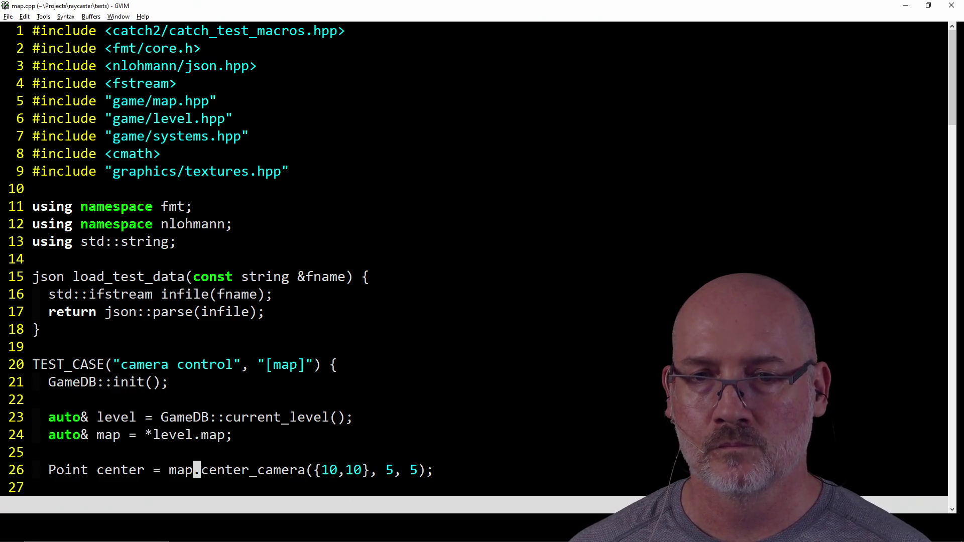
key(ctrl+p)
key(Up)
key(Return)
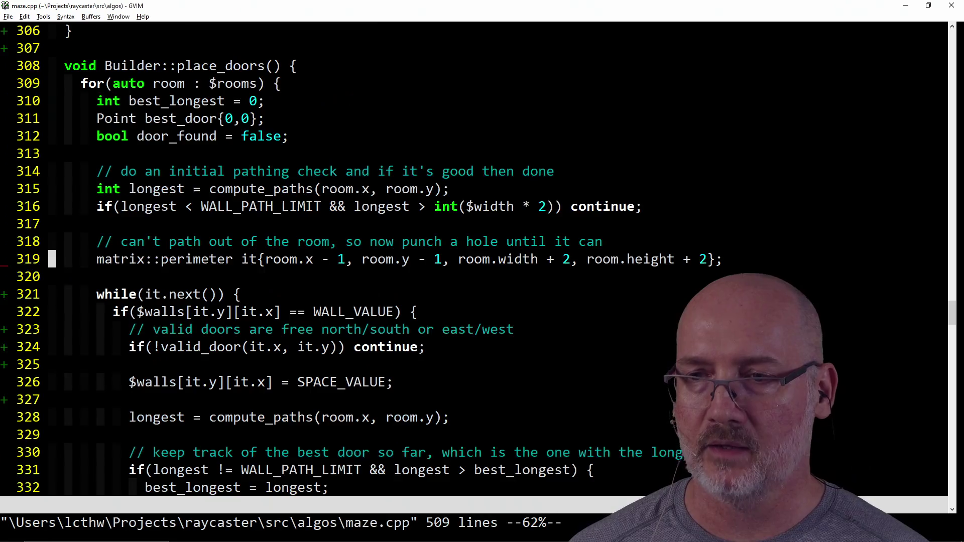
Step: Read through maze.cpp's builder code, including the punch_dead_end function, then bring PowerShell forward
scroll(418, 225, down, 10)
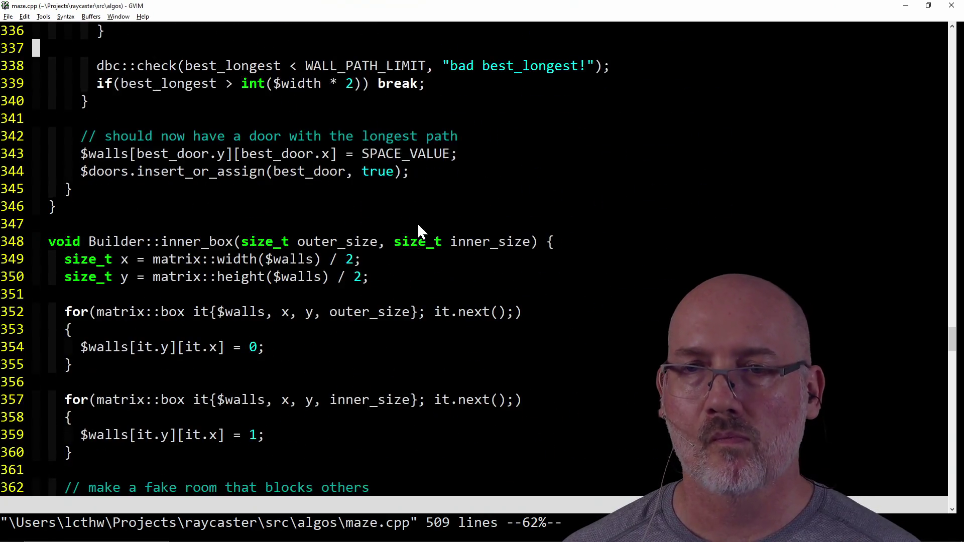
scroll(418, 225, down, 15)
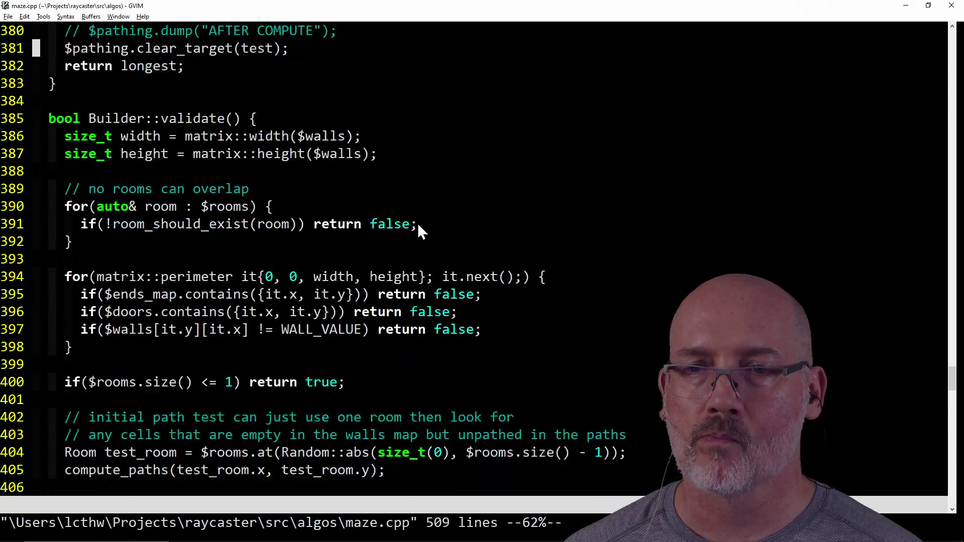
scroll(418, 225, down, 1)
scroll(418, 225, down, 8)
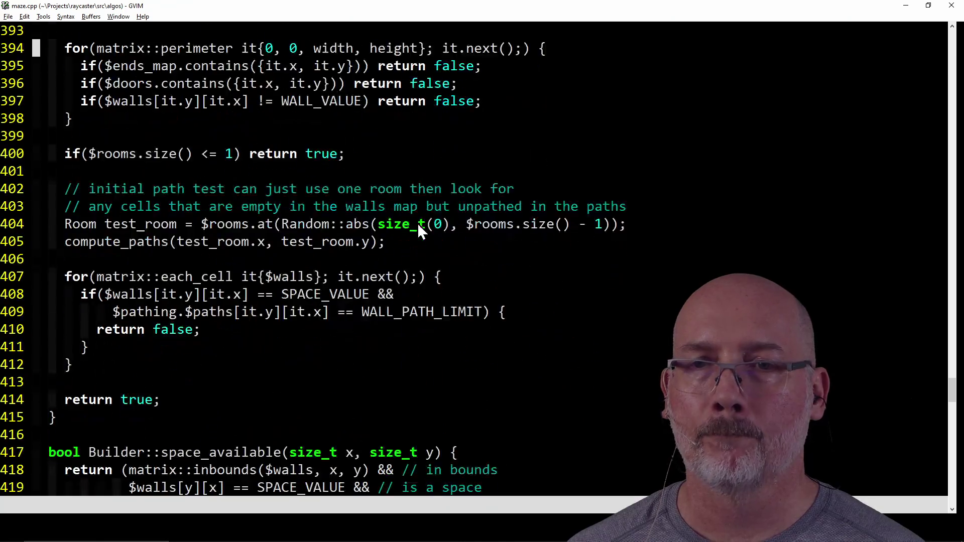
scroll(418, 231, down, 1)
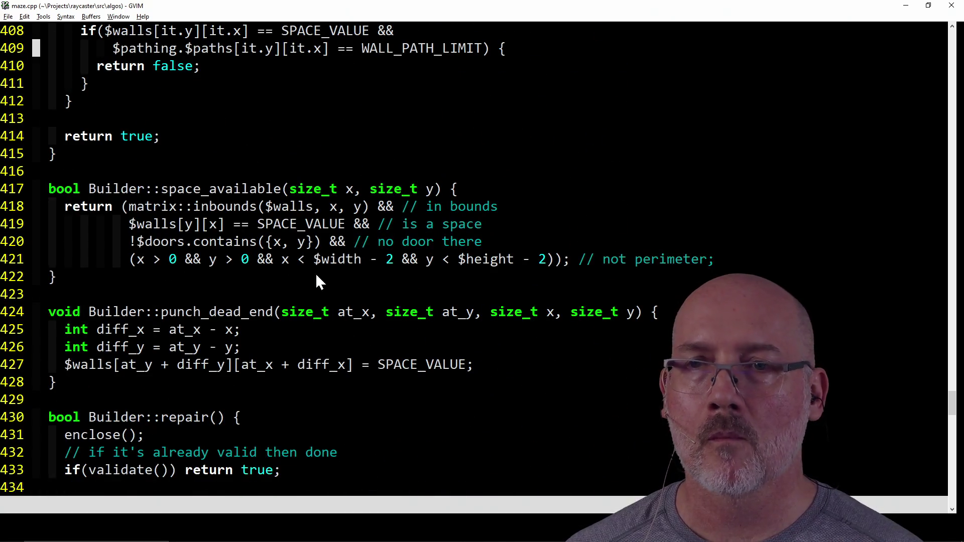
click(254, 313)
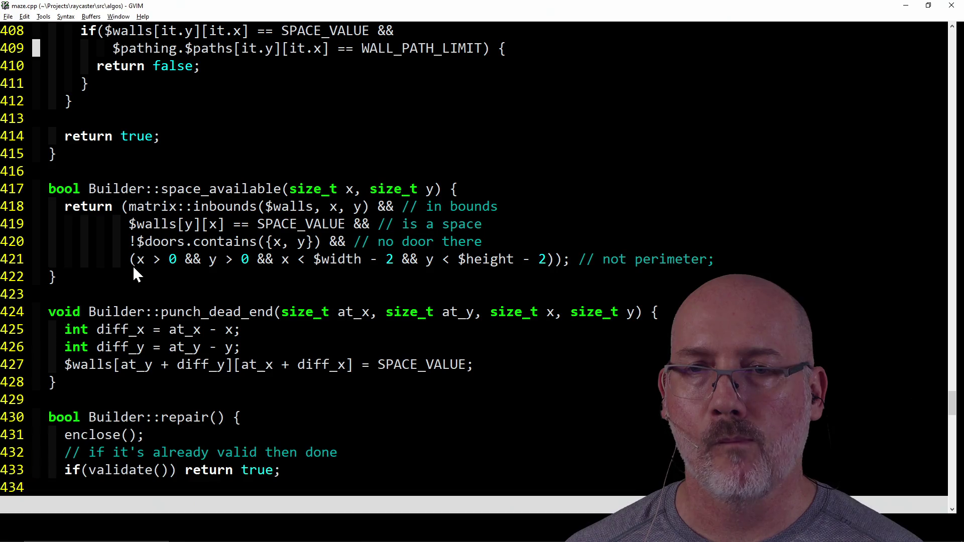
scroll(246, 278, down, 6)
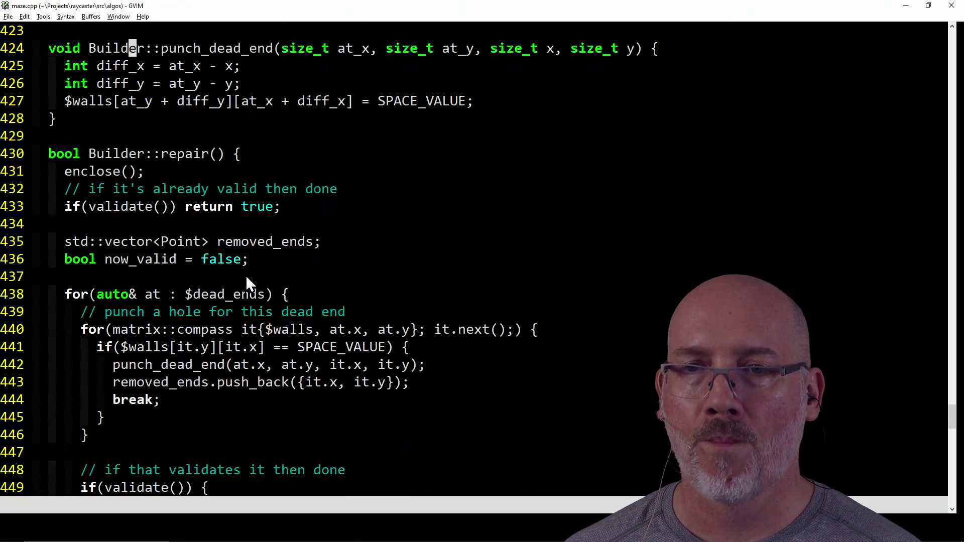
scroll(247, 279, down, 6)
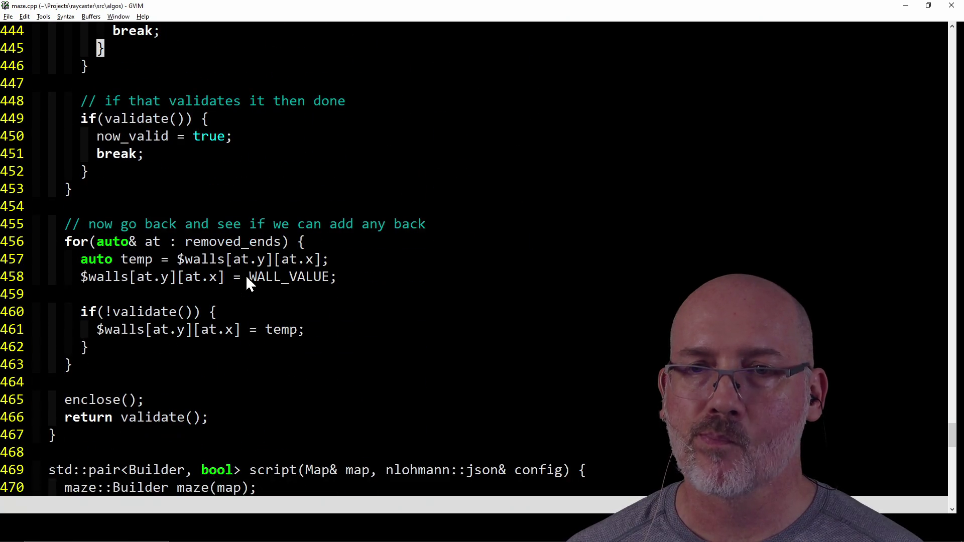
scroll(245, 275, down, 7)
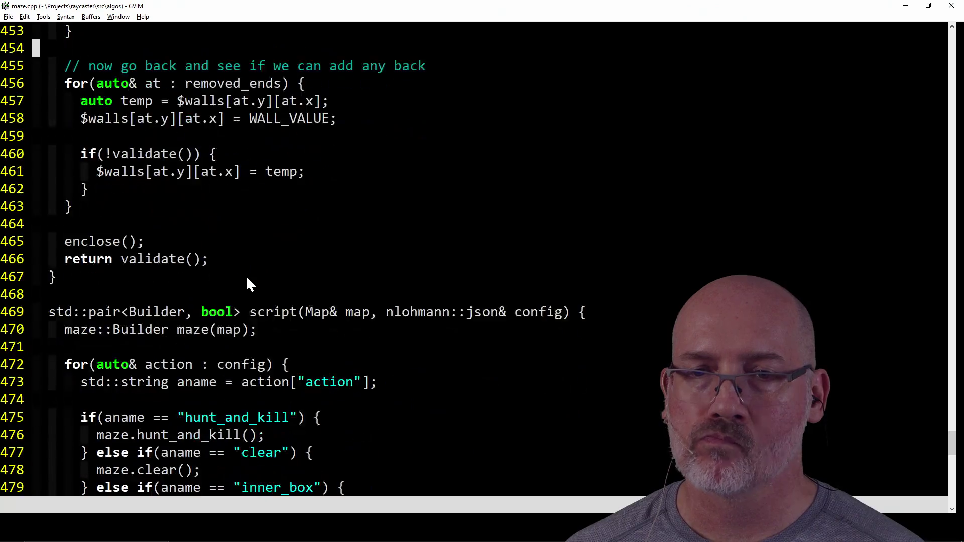
scroll(245, 275, down, 6)
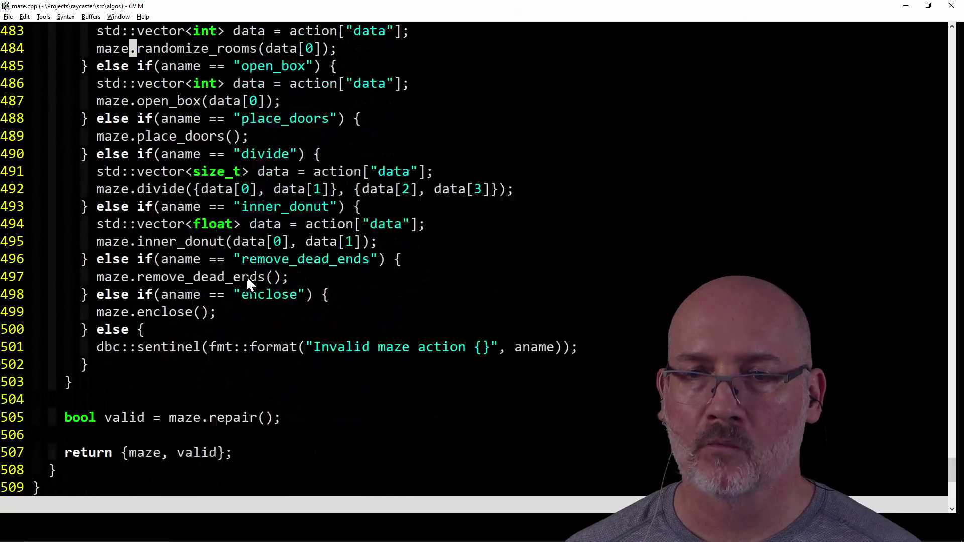
scroll(246, 275, down, 3)
scroll(246, 275, up, 6)
scroll(246, 278, up, 9)
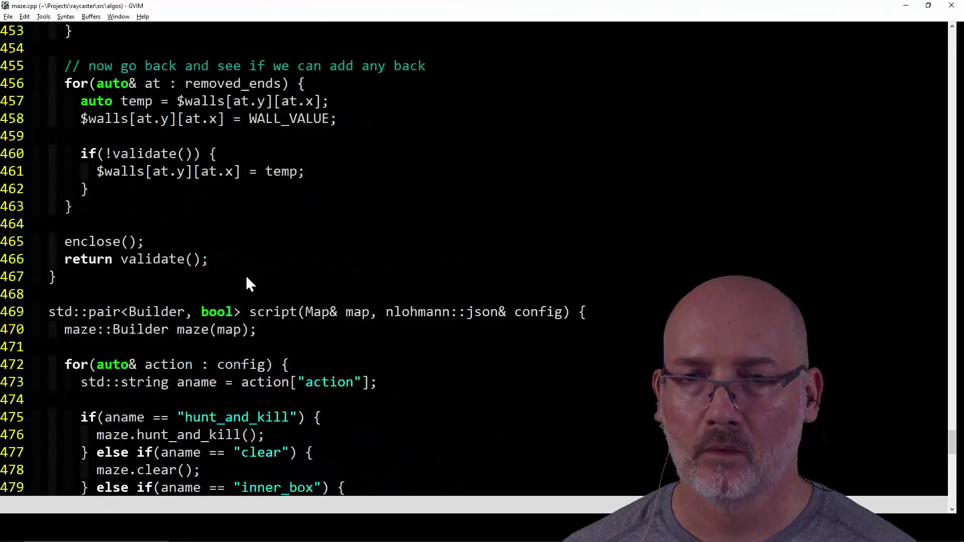
key(alt+Tab)
Step: Build the raycaster with make twice, run make test until all 69 cases pass, and launch Rebelle 8
key(Tab)
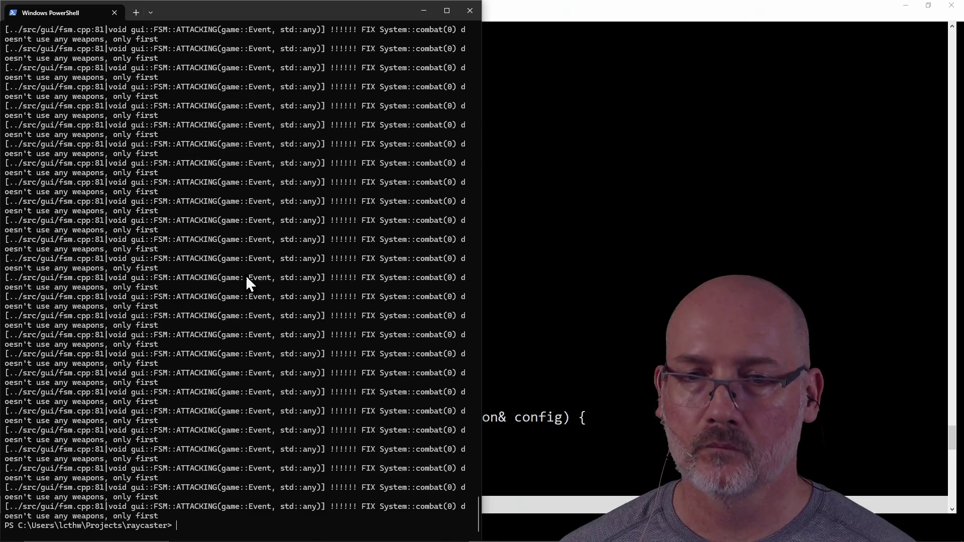
text(make)
key(Return)
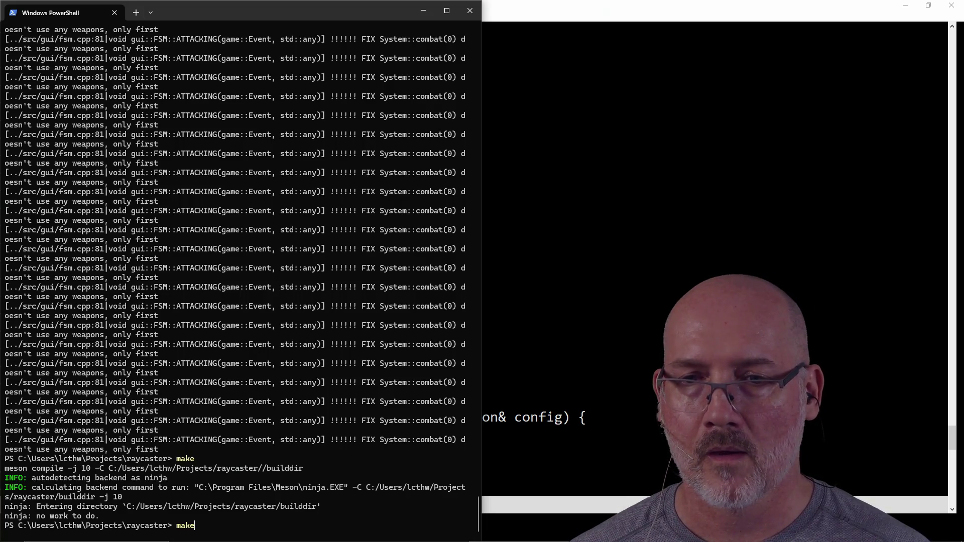
key(Return)
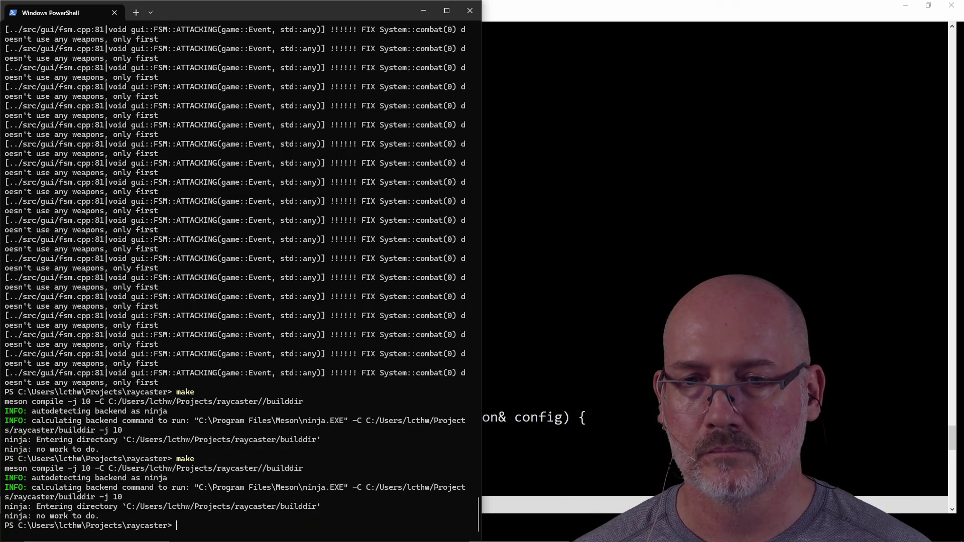
text(make test)
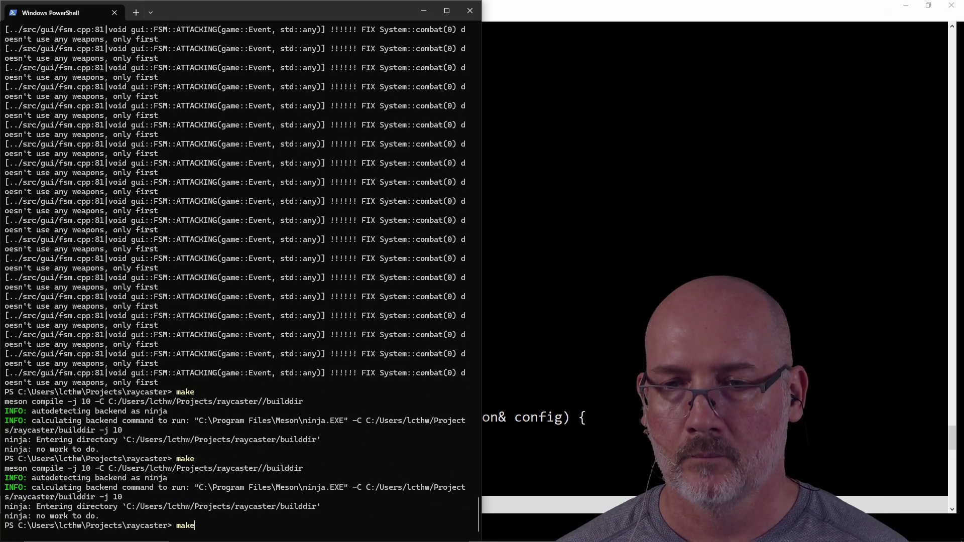
key(Return)
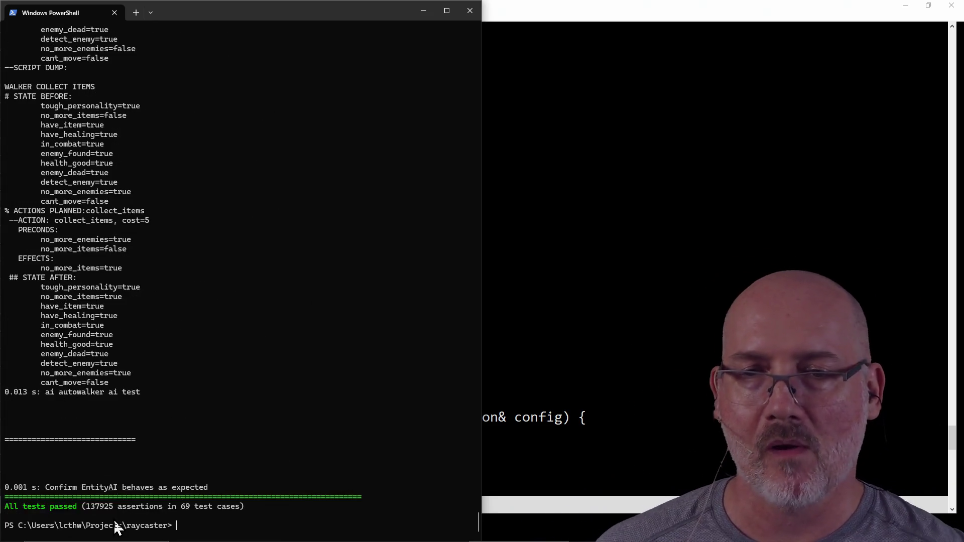
click(601, 453)
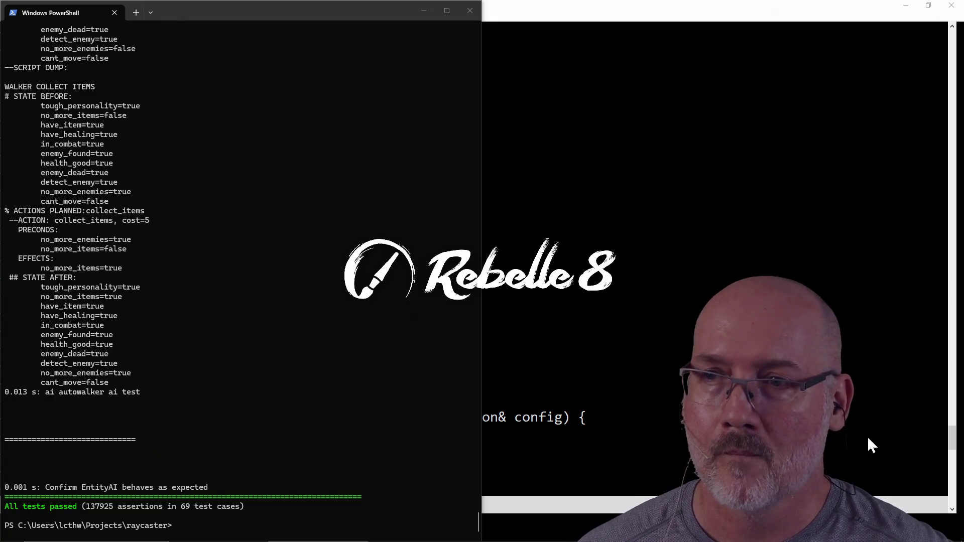
Step: Bring the terminal and then the code editor to the front while Rebelle 8 Pro loads to its New Artwork dialog
click(441, 375)
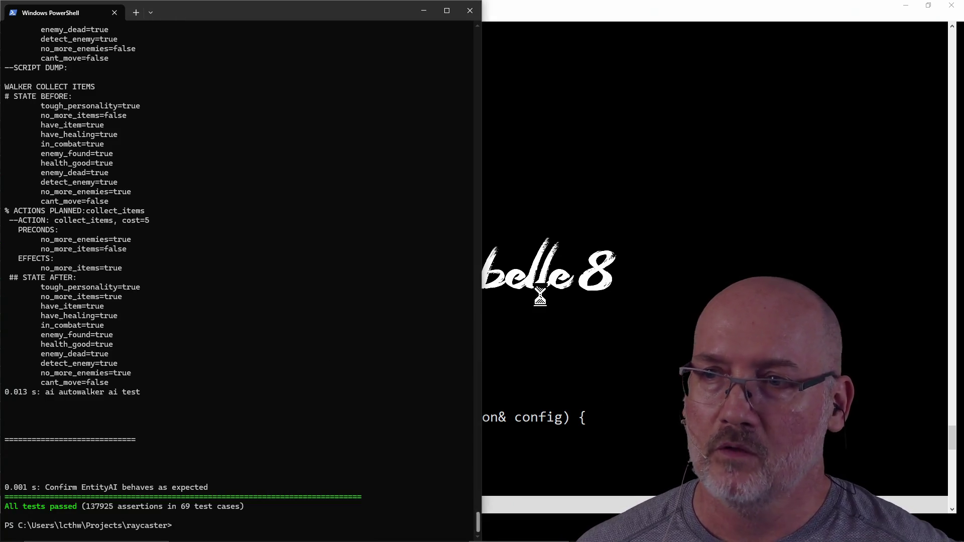
click(540, 345)
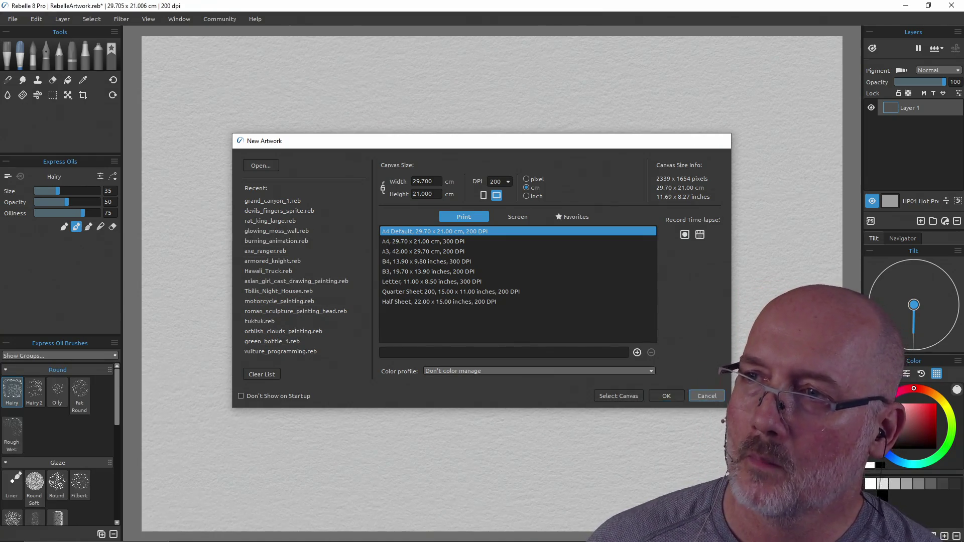
Step: Skip the New Artwork setup and start opening an existing file, discarding the blank artwork
click(698, 395)
click(19, 21)
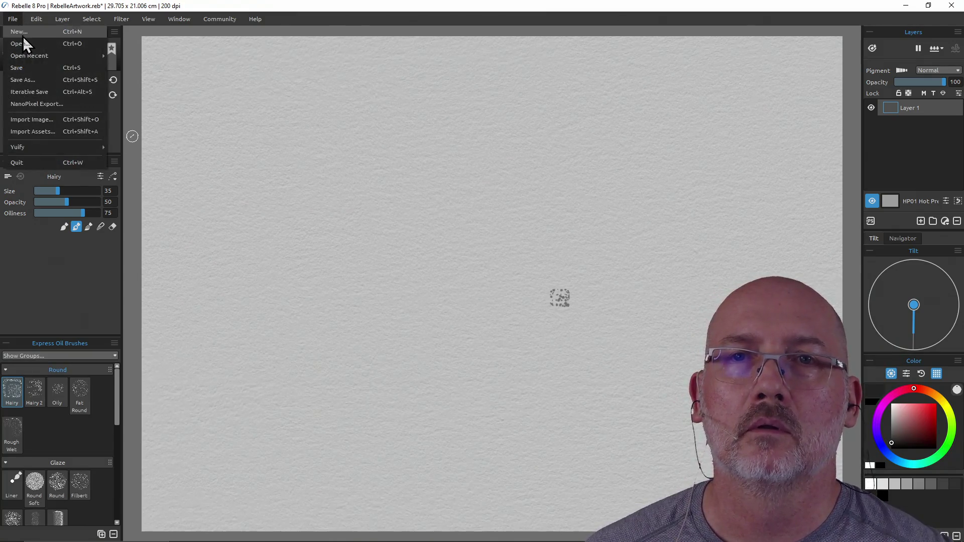
click(25, 42)
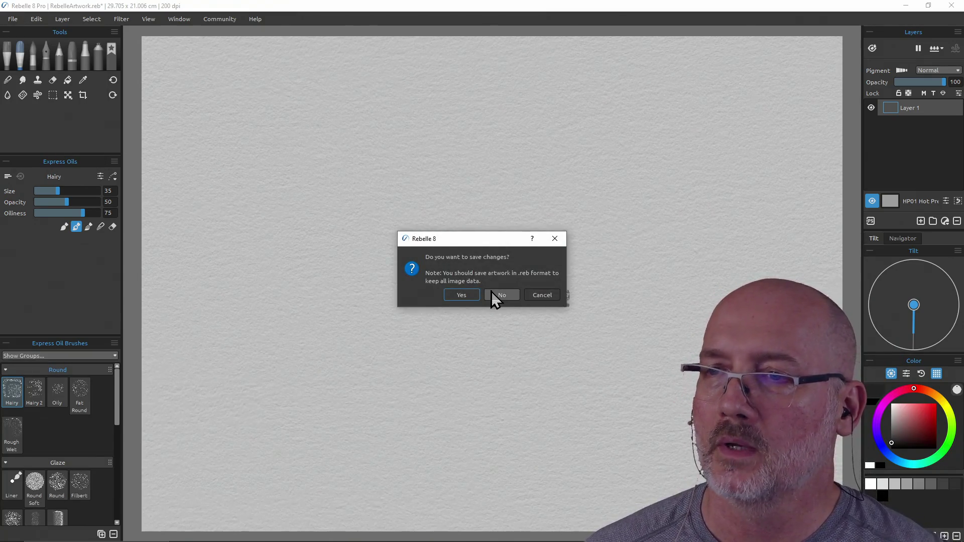
click(493, 295)
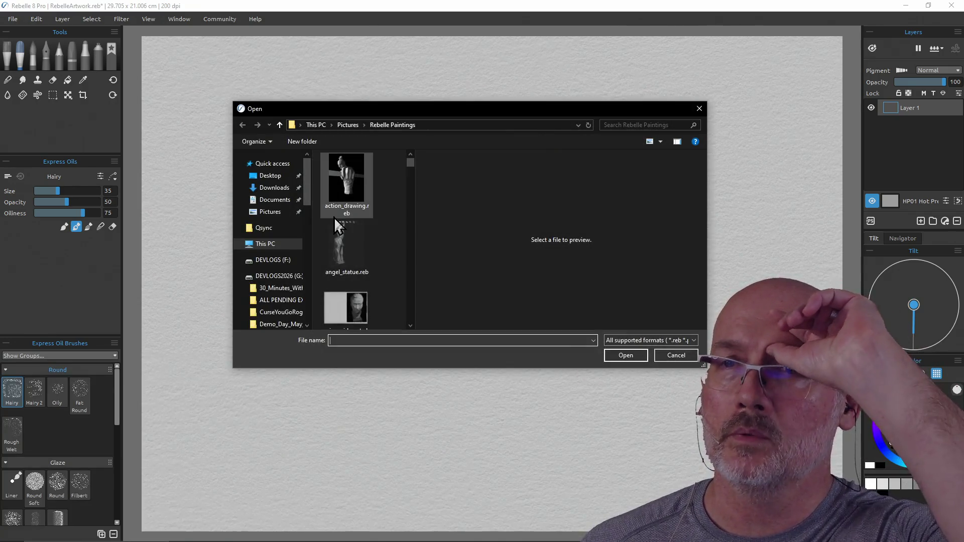
Step: Browse to Pictures > Games and select dead_body.reb
click(342, 125)
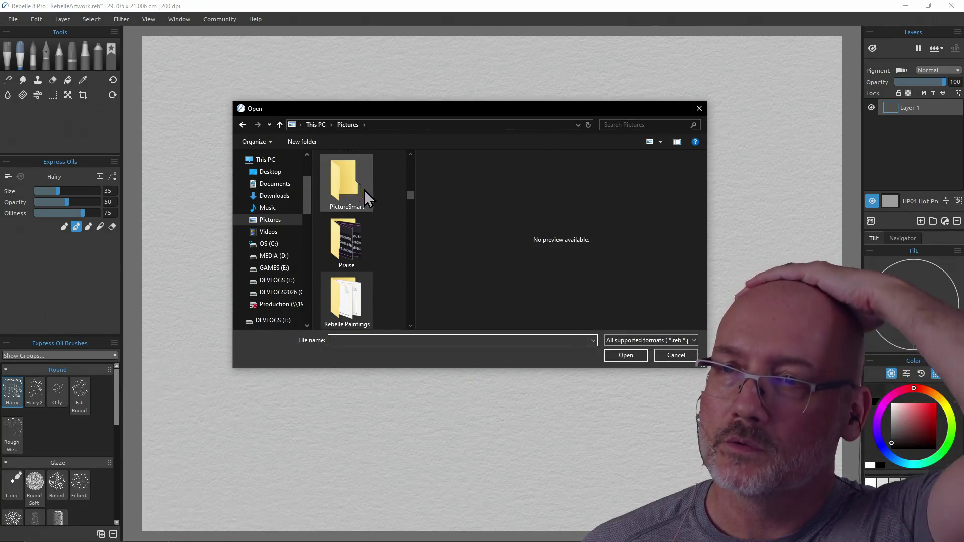
scroll(384, 215, up, 2)
scroll(385, 221, up, 3)
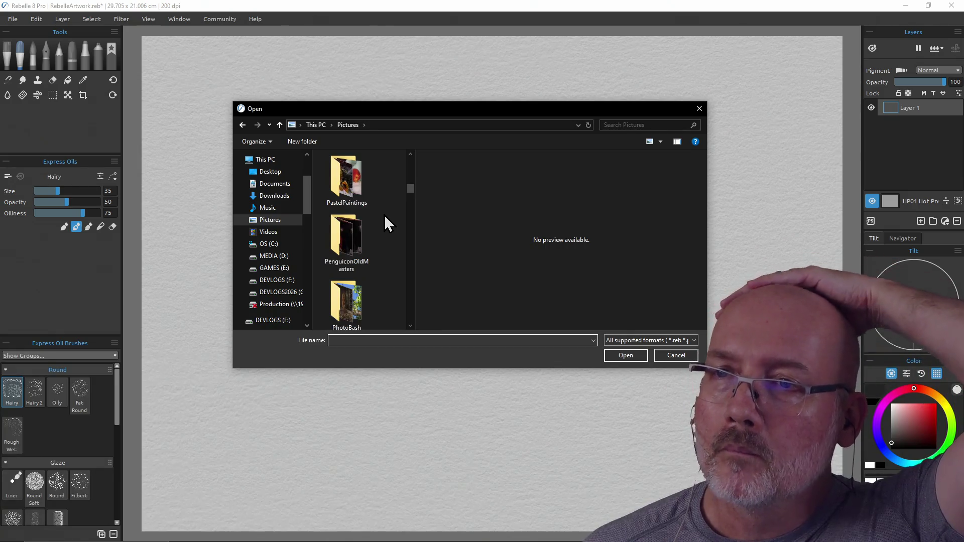
scroll(383, 215, up, 1)
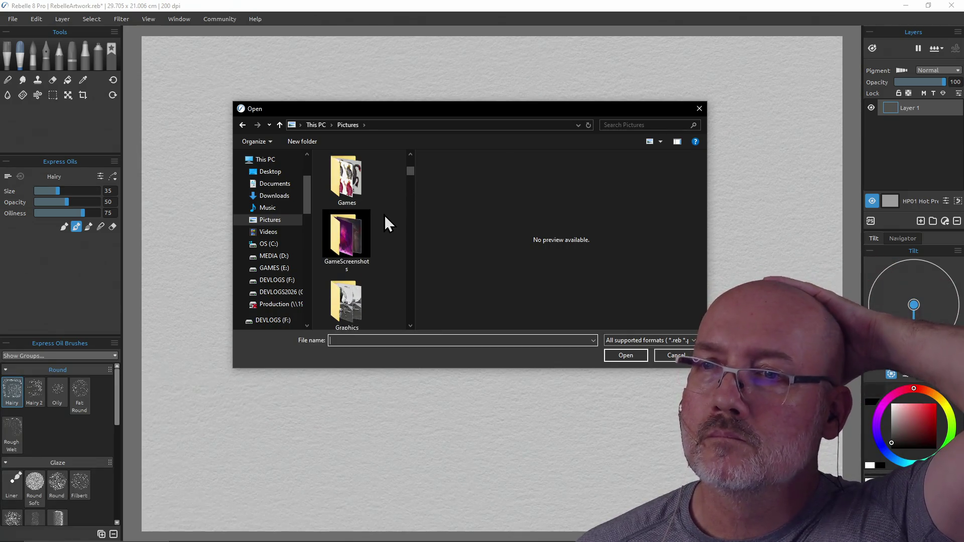
double_click(353, 189)
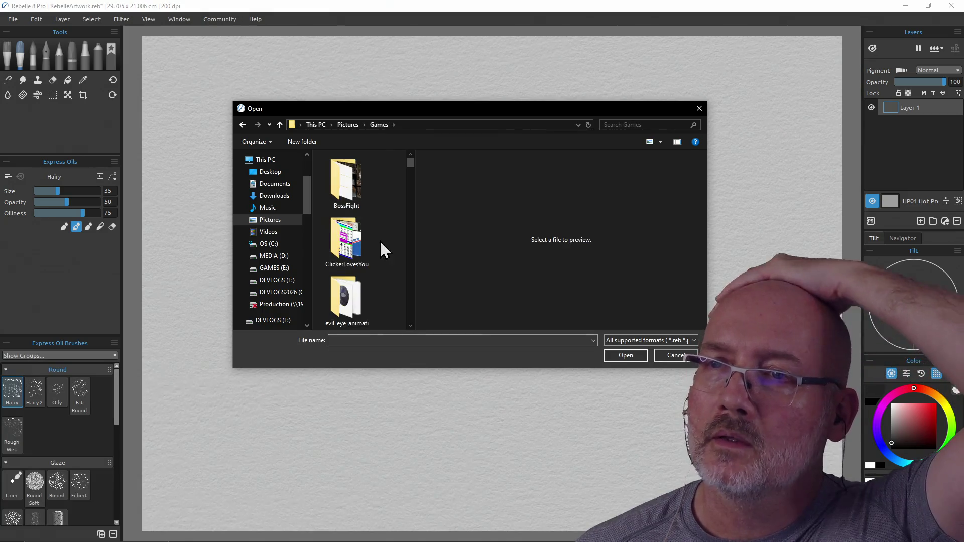
scroll(383, 225, down, 3)
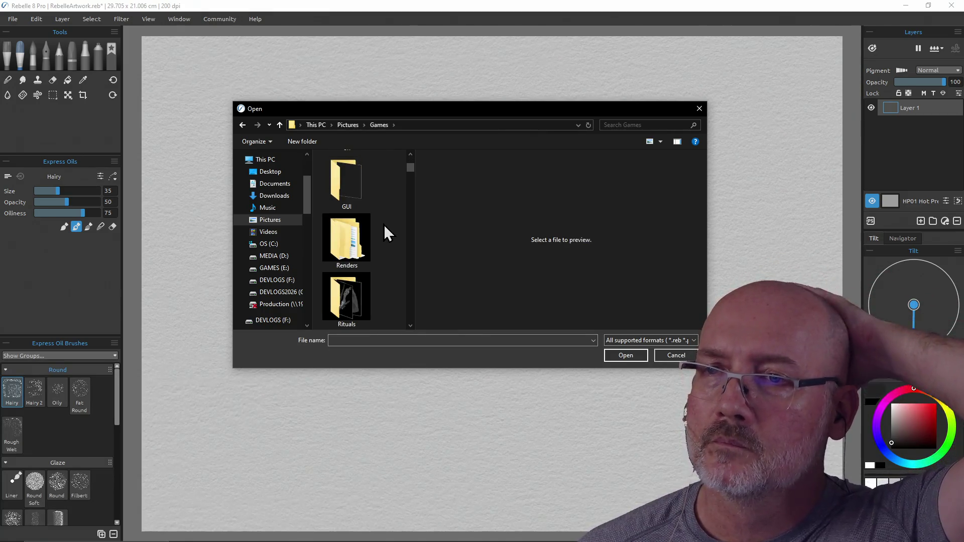
scroll(384, 224, down, 1)
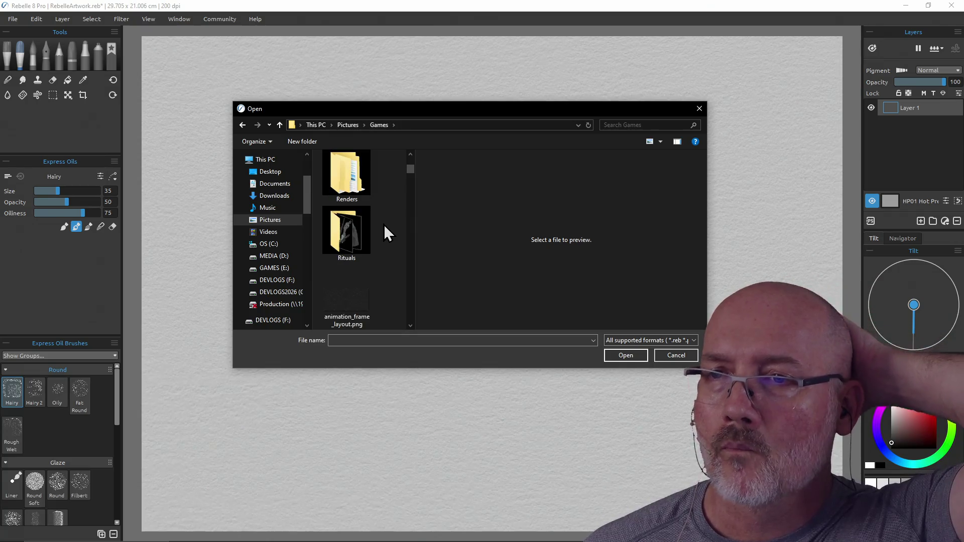
scroll(384, 225, down, 5)
scroll(384, 224, down, 3)
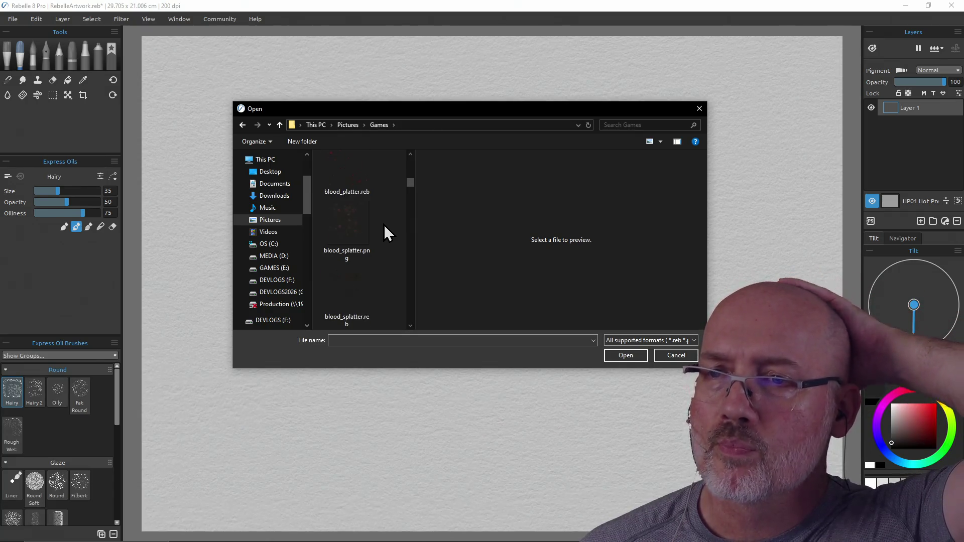
scroll(383, 224, down, 2)
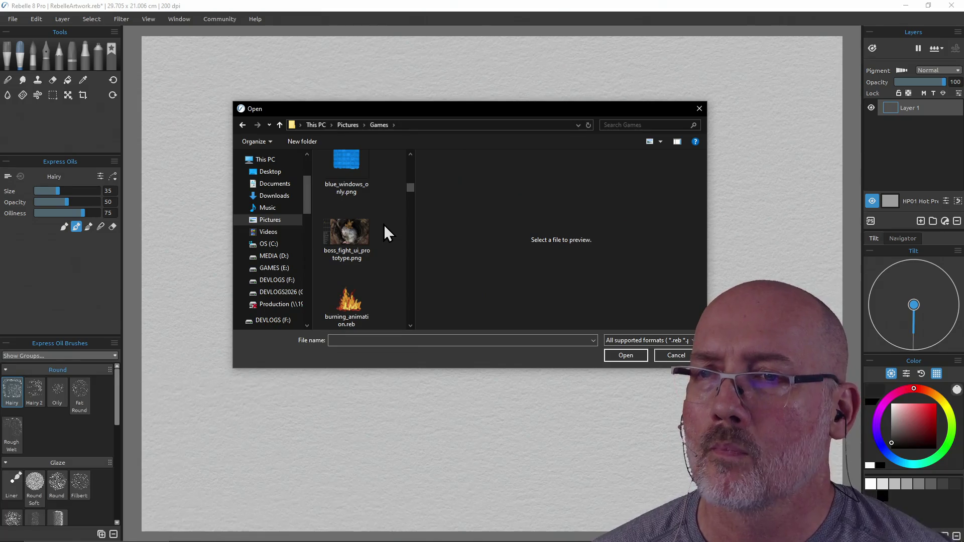
scroll(383, 224, down, 4)
scroll(384, 224, down, 1)
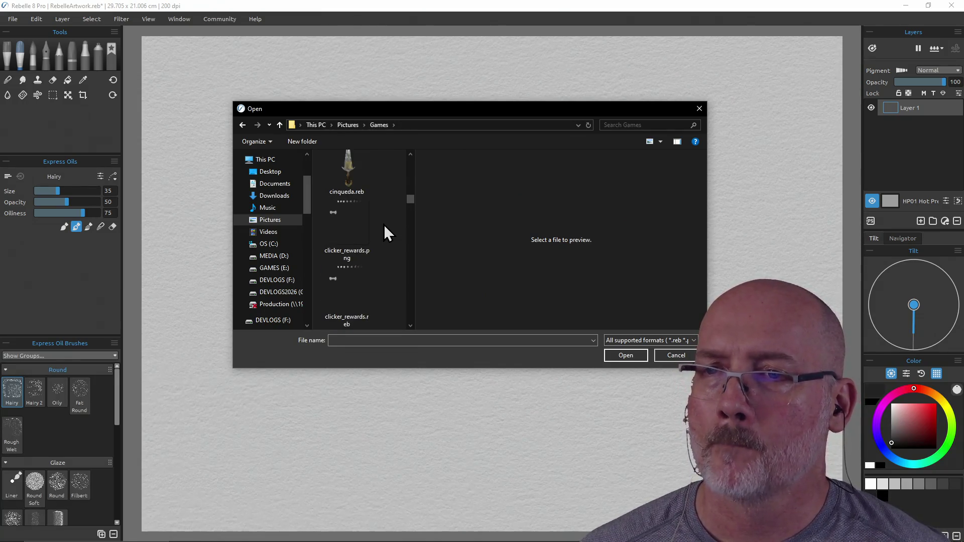
scroll(383, 225, down, 2)
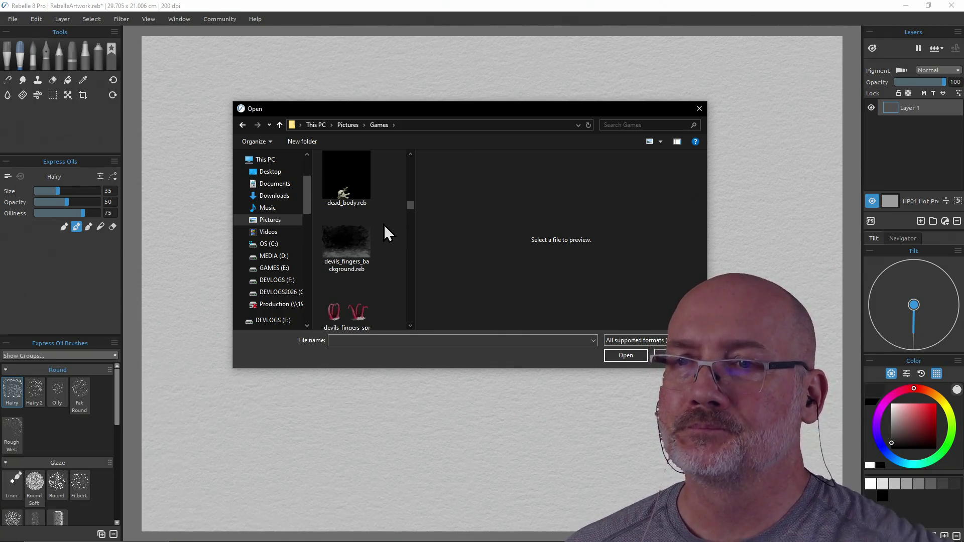
scroll(384, 224, up, 1)
click(344, 239)
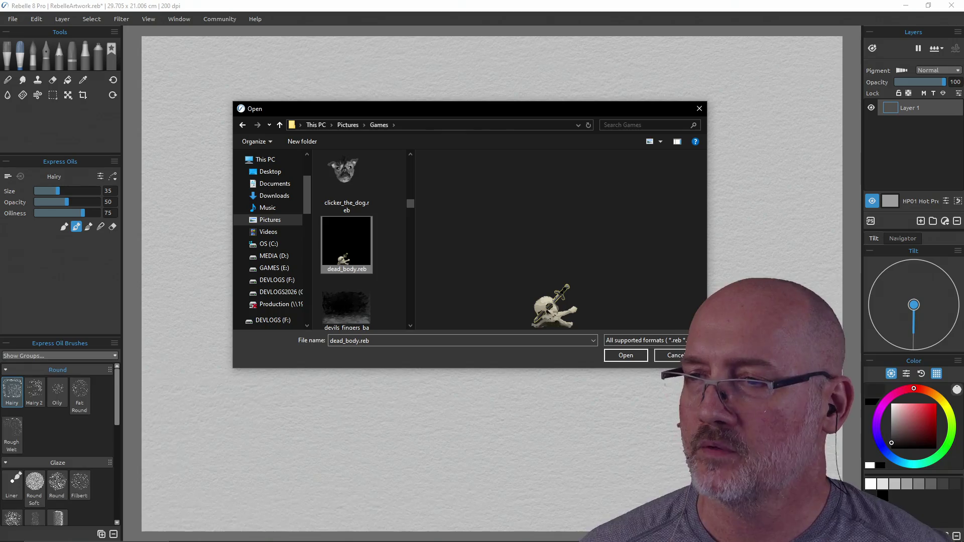
Step: Open dead_body.reb and toggle the screenshot reference layer's visibility on the canvas
click(625, 355)
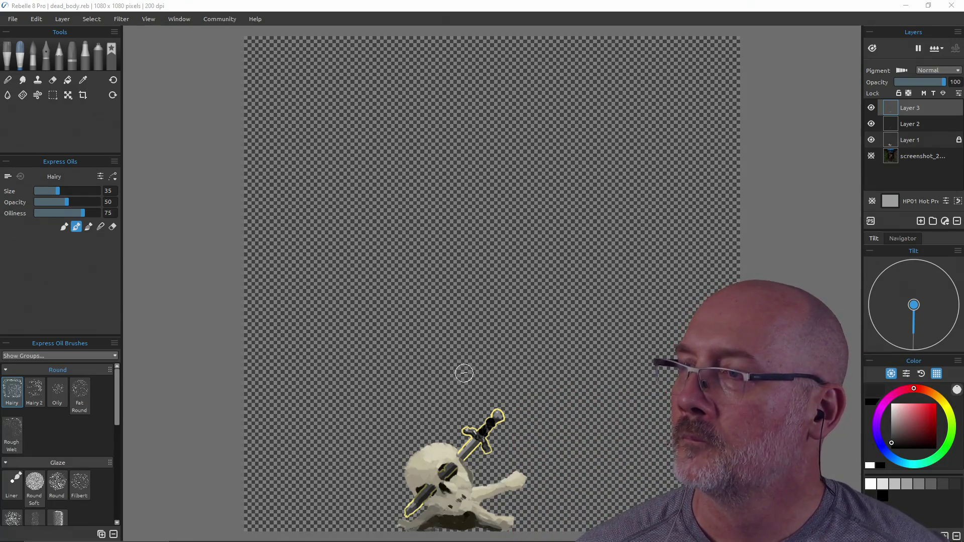
click(874, 158)
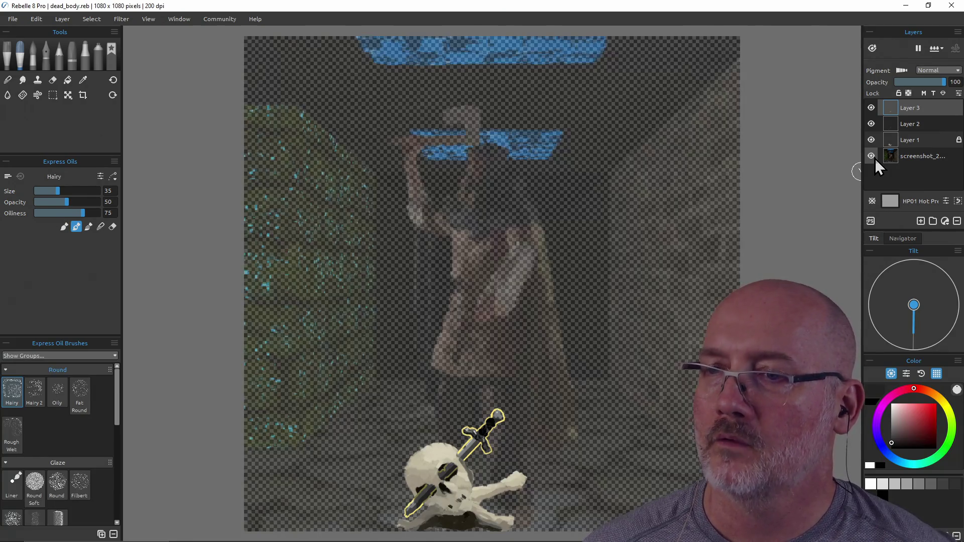
click(875, 158)
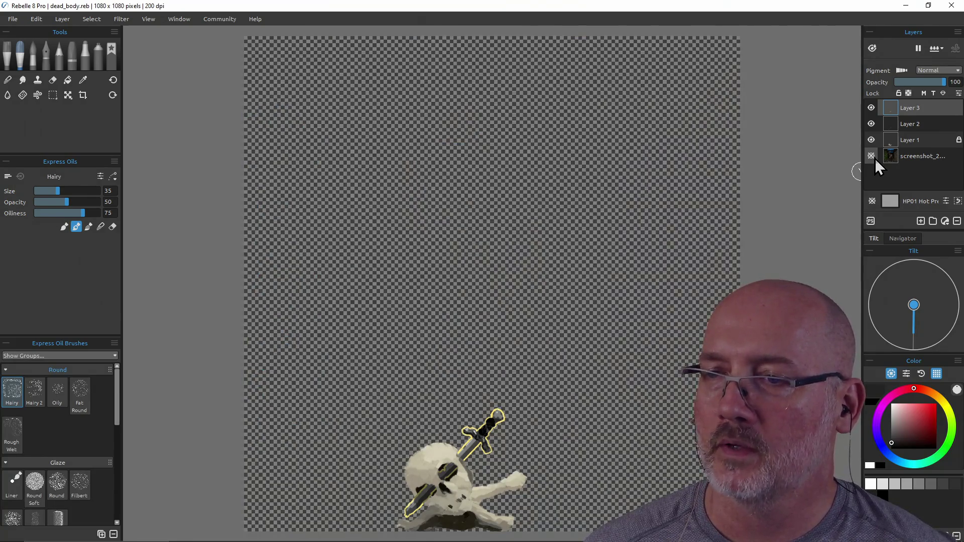
click(874, 158)
click(874, 158)
click(875, 158)
click(874, 158)
click(874, 158)
click(875, 158)
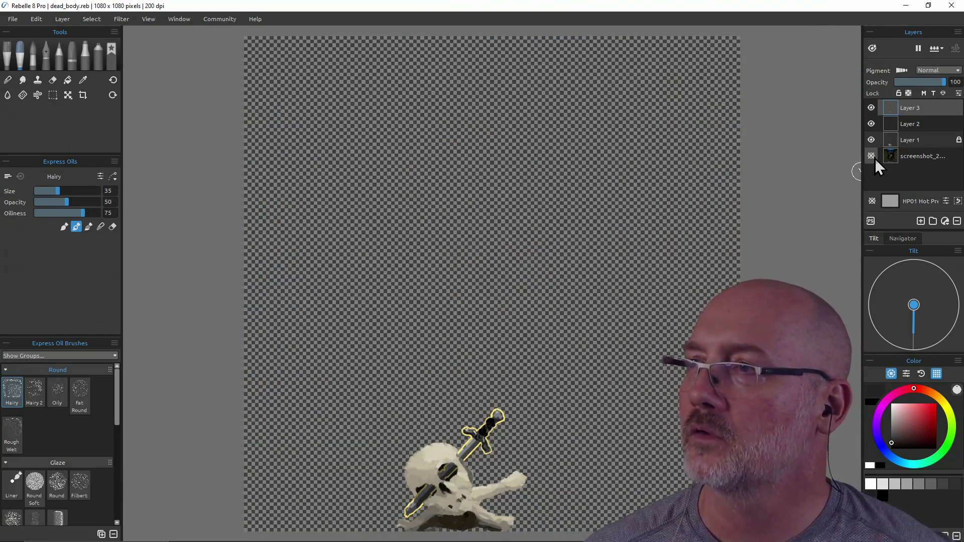
Step: Save a copy of the painting as door_1.reb
click(13, 20)
click(34, 80)
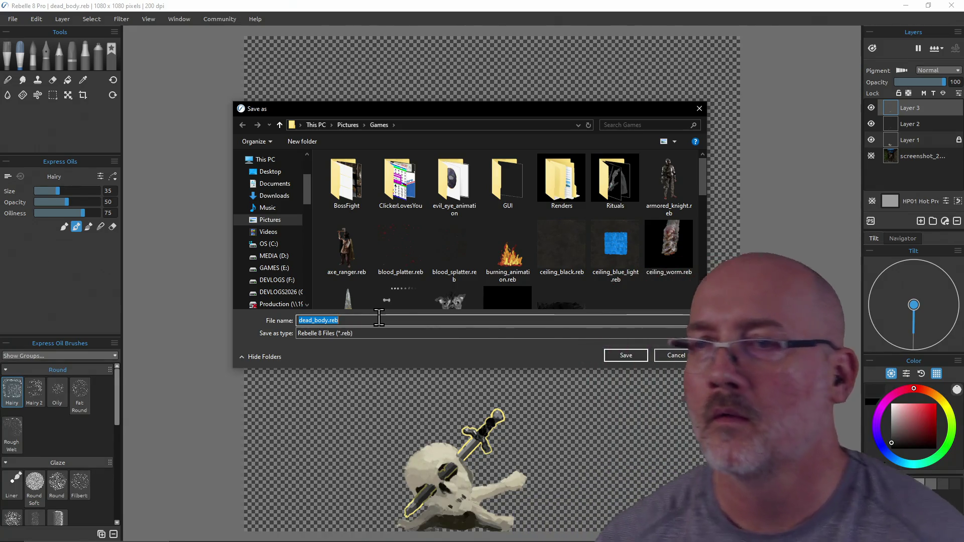
click(379, 320)
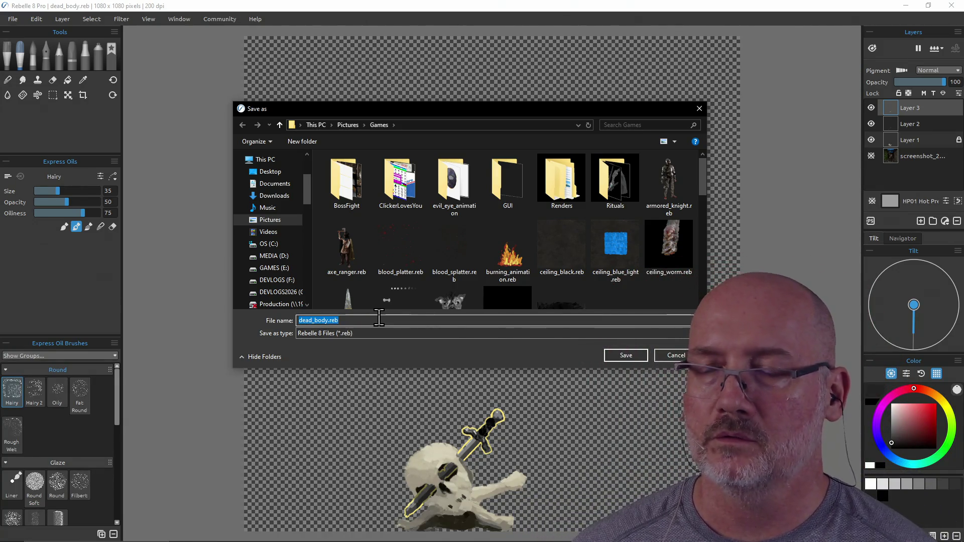
text(door_1)
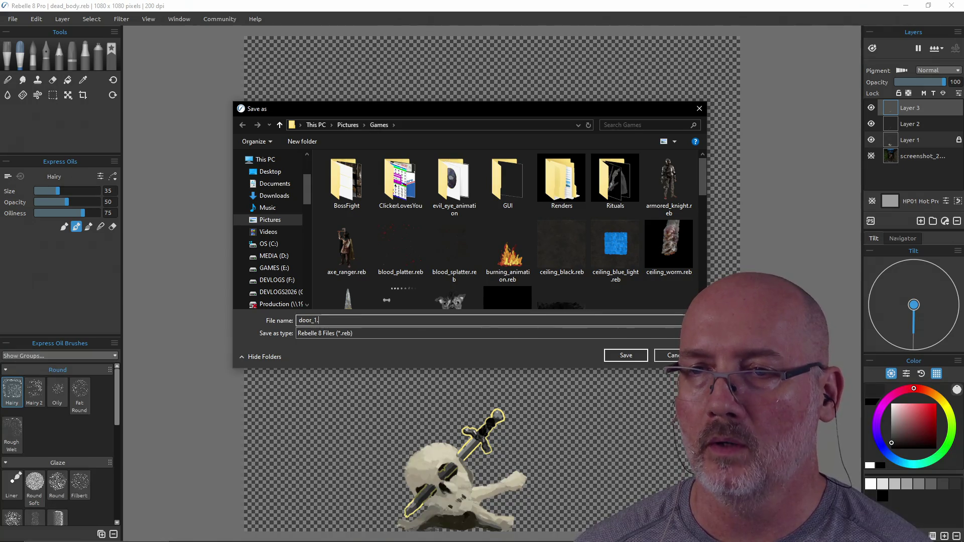
key(Return)
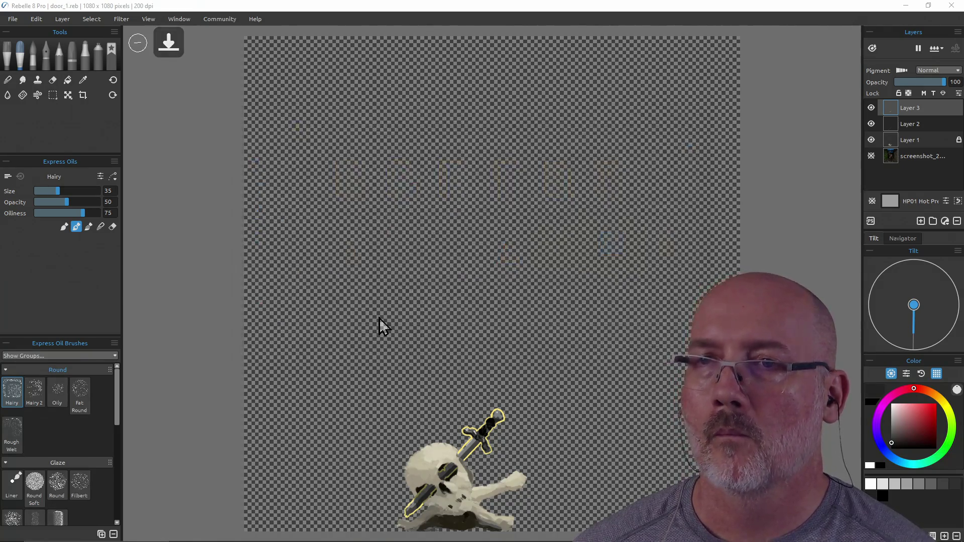
click(14, 20)
Step: Reopen door_1.reb from Open Recent and unlock Layer 1
mouse_move(20, 56)
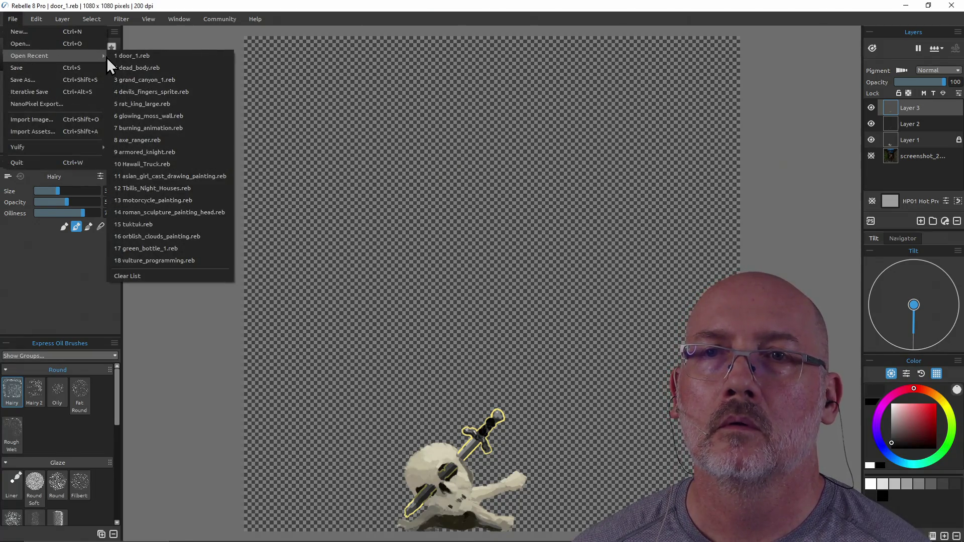
click(146, 58)
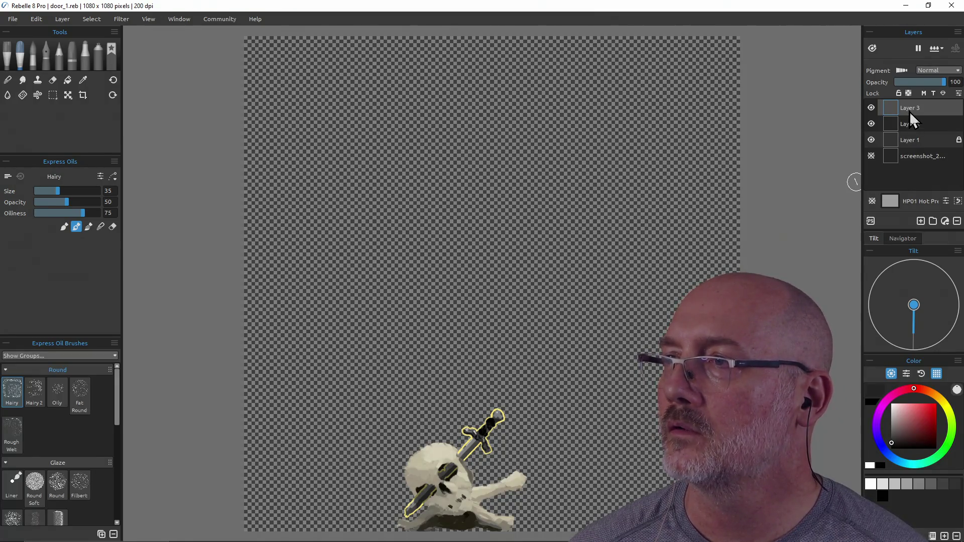
click(914, 141)
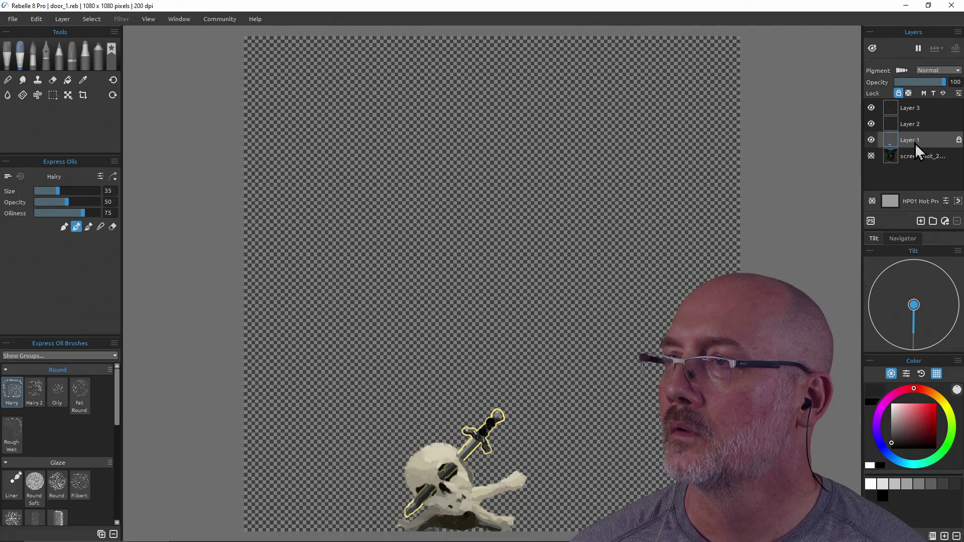
right_click(911, 107)
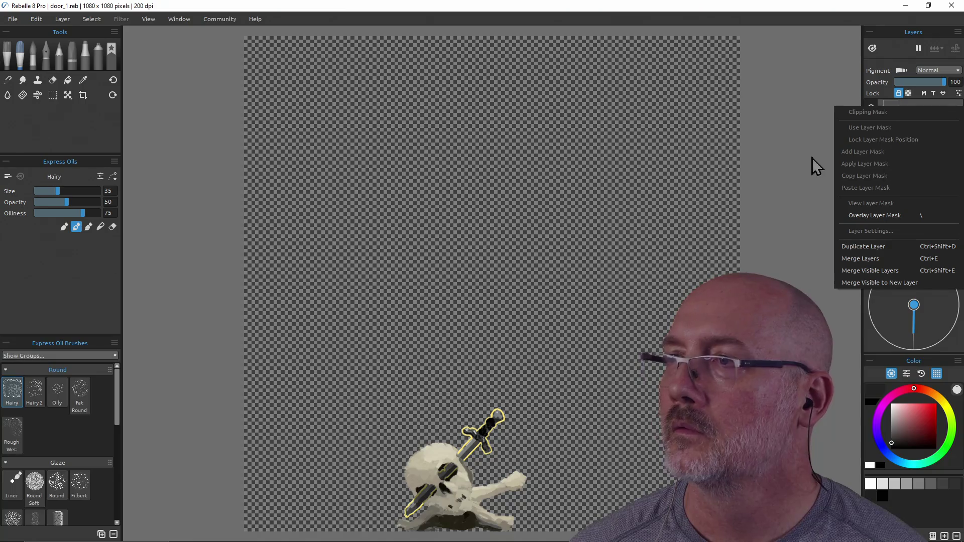
click(71, 20)
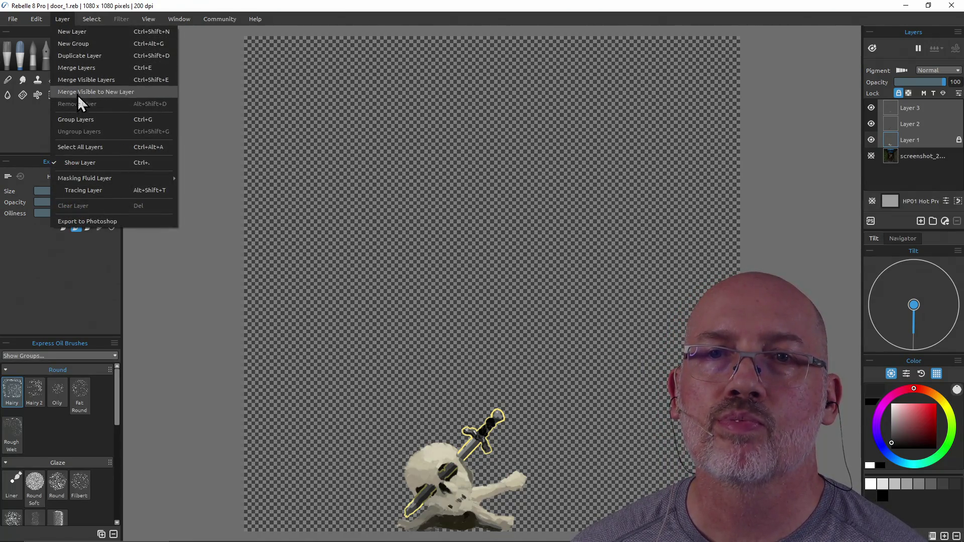
click(888, 131)
click(911, 113)
click(921, 143)
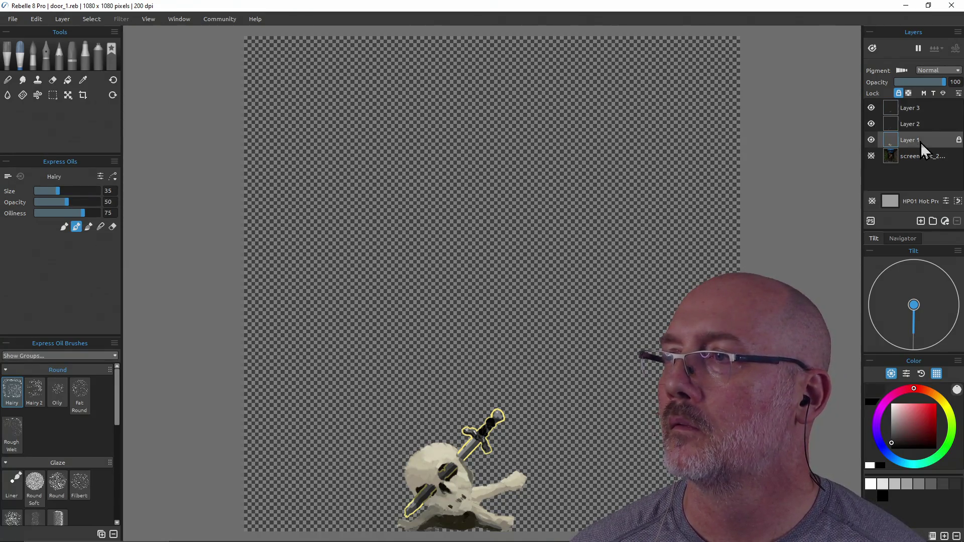
click(899, 93)
Step: Remove Layers 3, 2 and 1, add a fresh empty layer, and show the screenshot reference
shift+click(913, 110)
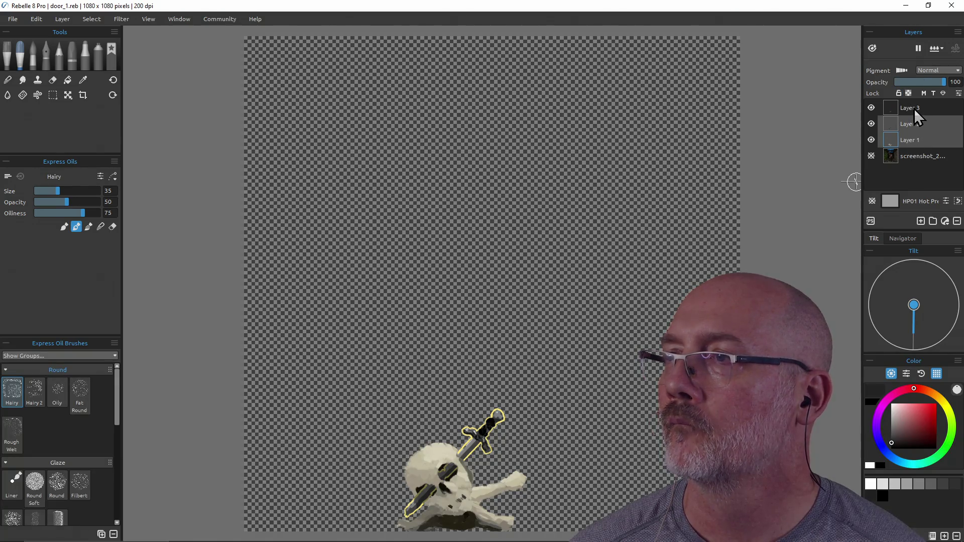
click(62, 19)
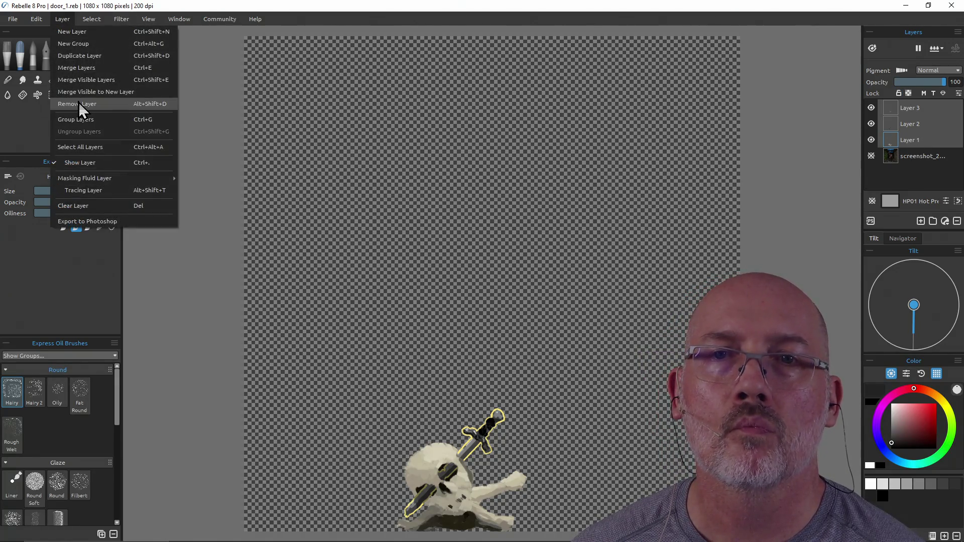
click(78, 104)
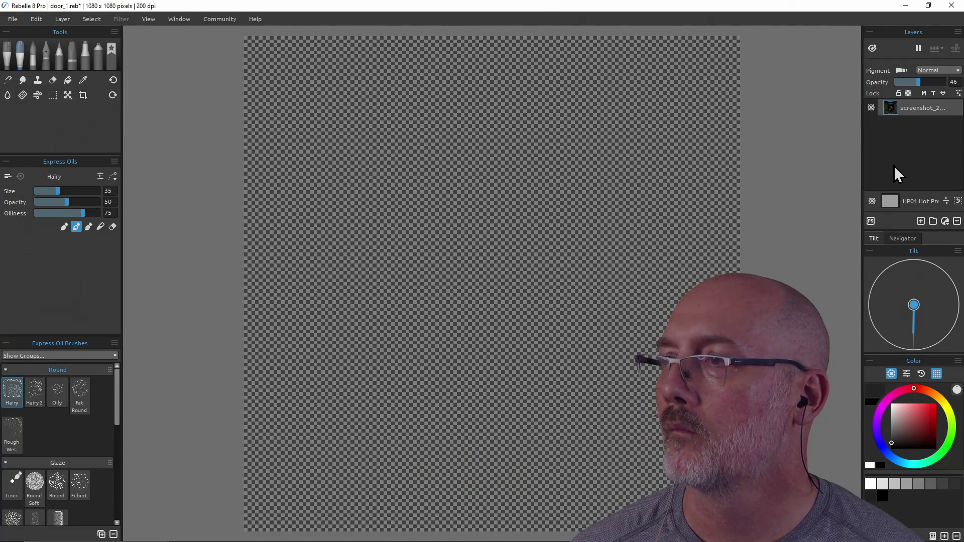
click(920, 221)
click(870, 124)
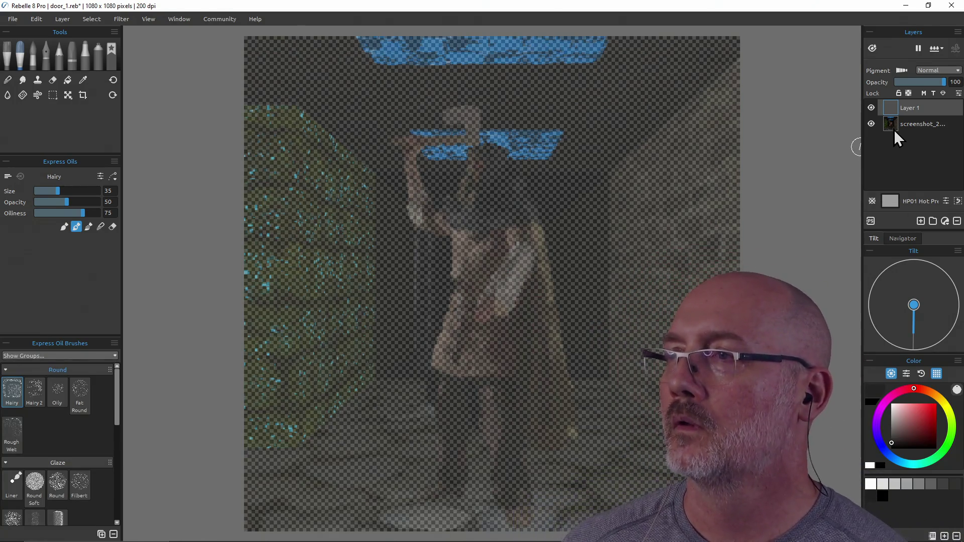
Step: Remove the screenshot reference layer via Layer > Remove Layer, leaving only empty Layer 1
click(894, 127)
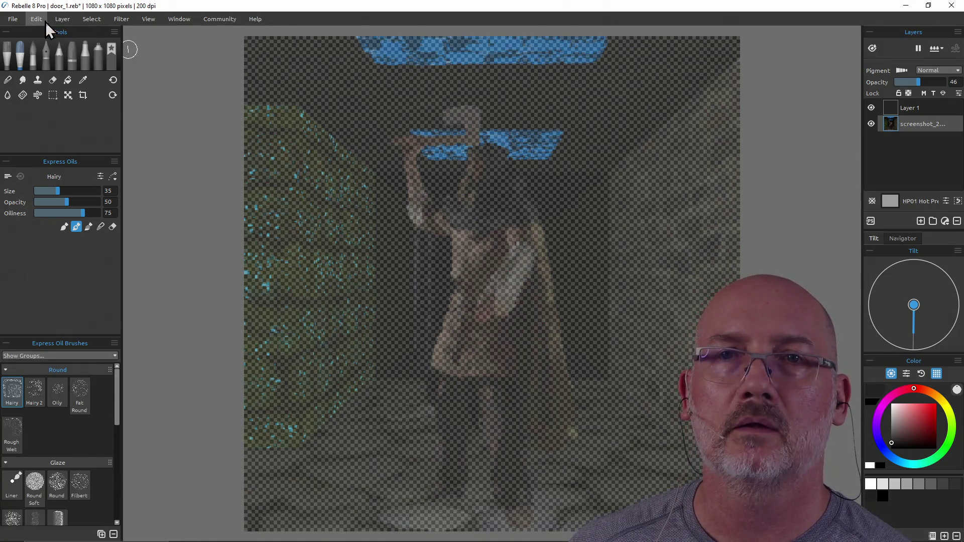
click(85, 19)
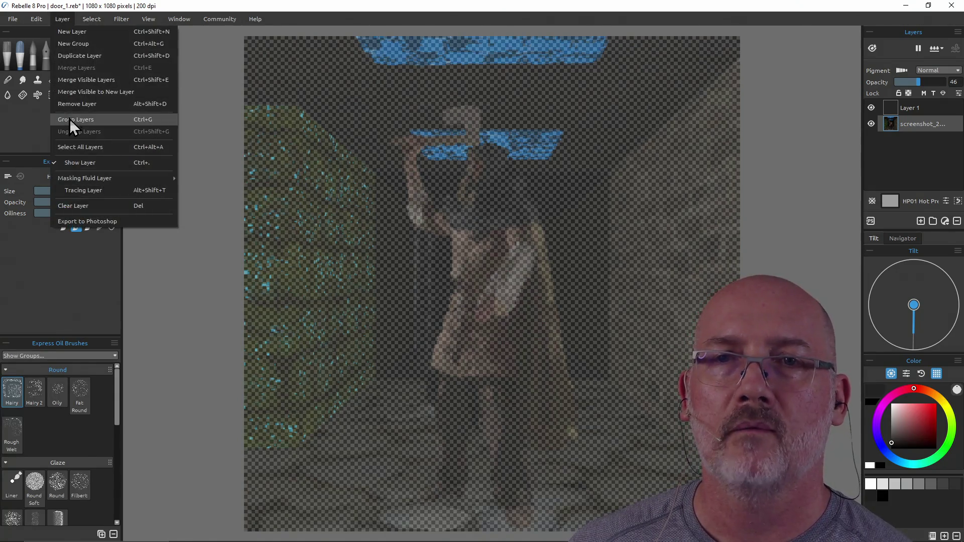
click(71, 105)
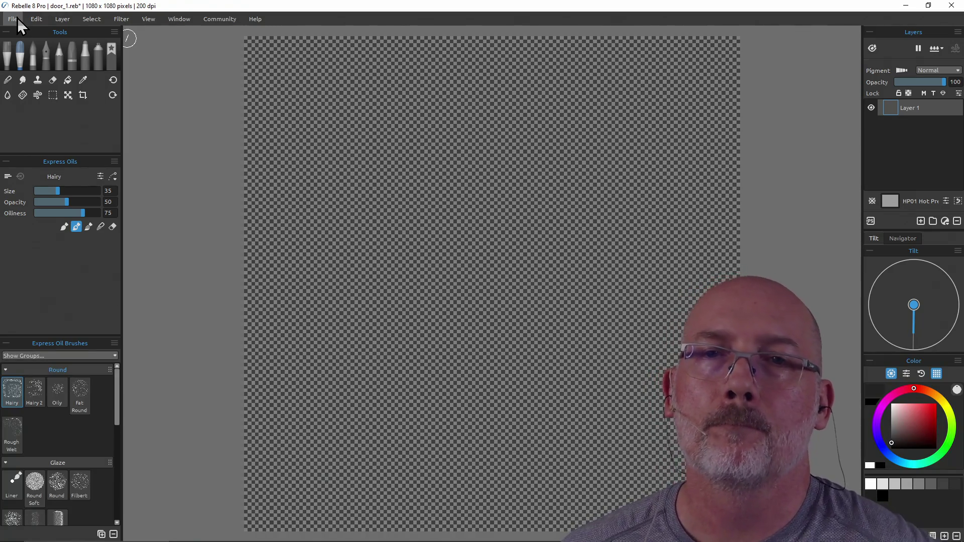
click(14, 19)
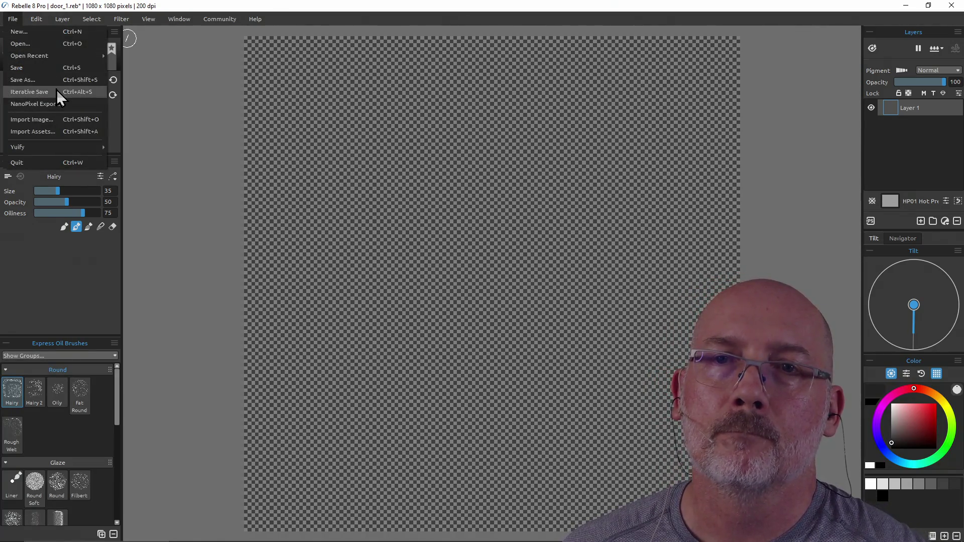
Step: Start an image import and select wall_plain.reb in the Pictures > Games folder
click(70, 120)
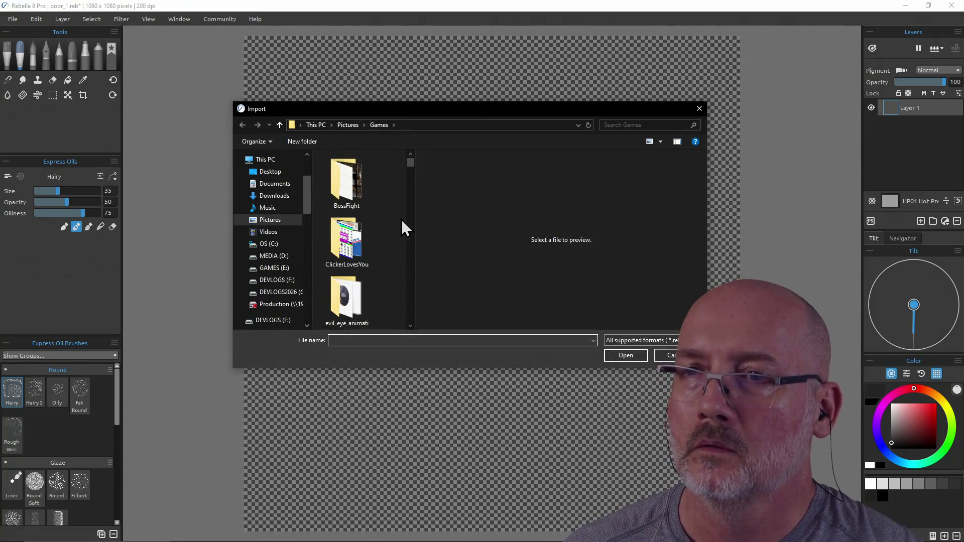
drag(411, 165, 409, 315)
click(358, 212)
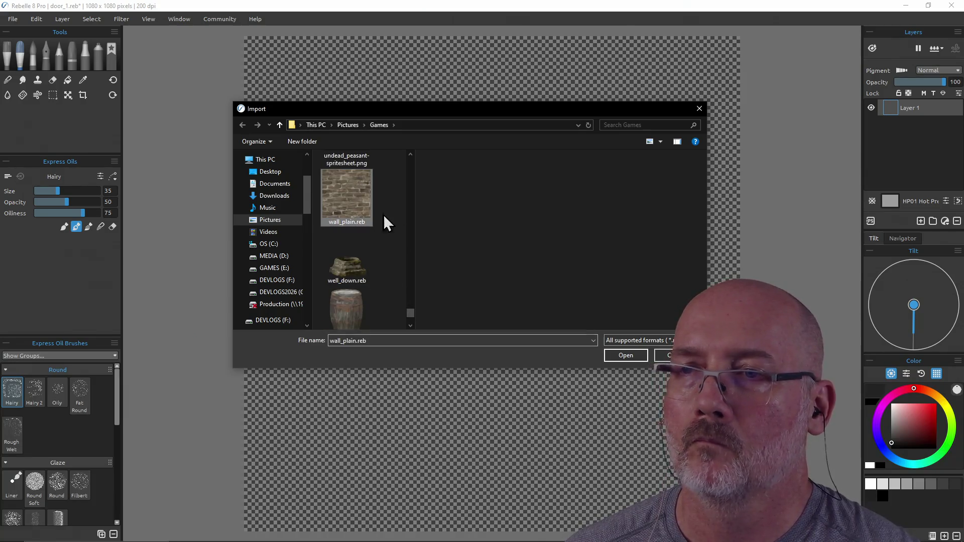
scroll(360, 246, down, 1)
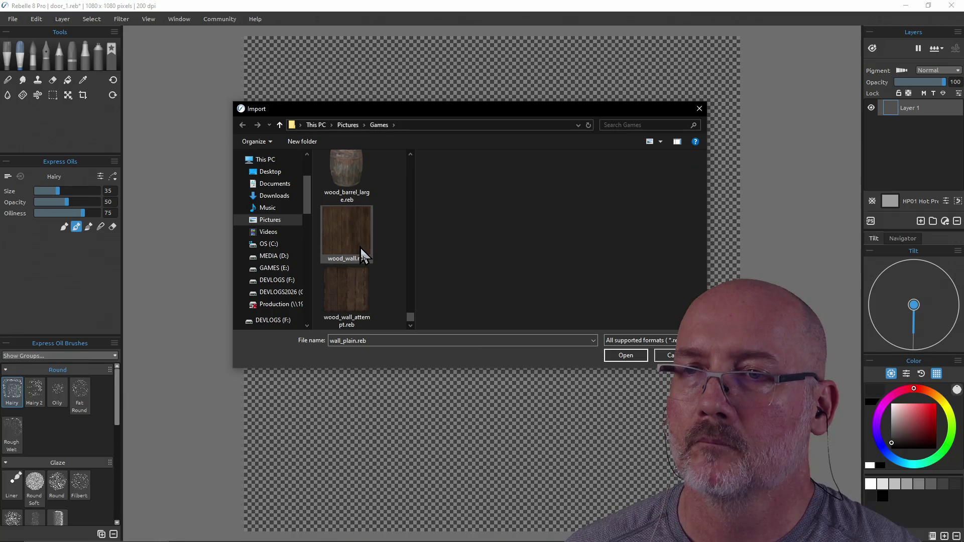
scroll(359, 247, up, 3)
scroll(359, 247, down, 1)
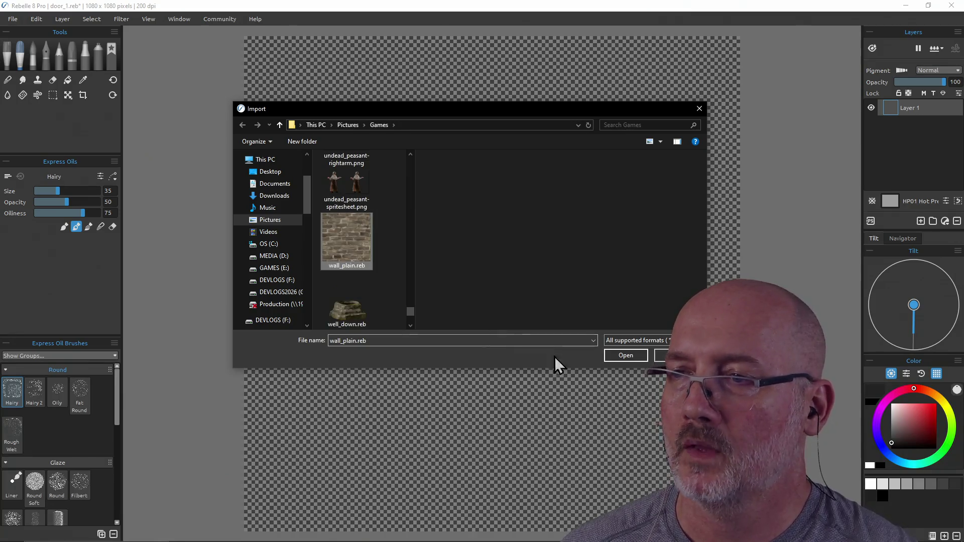
Step: Import wall_plain.reb, acknowledge the error, and force-close the unresponsive Rebelle window
click(616, 357)
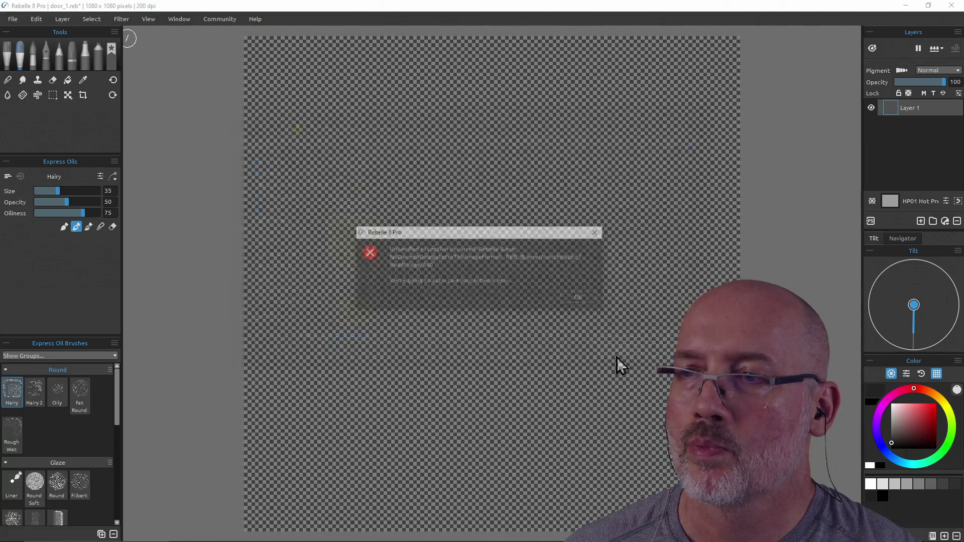
click(577, 297)
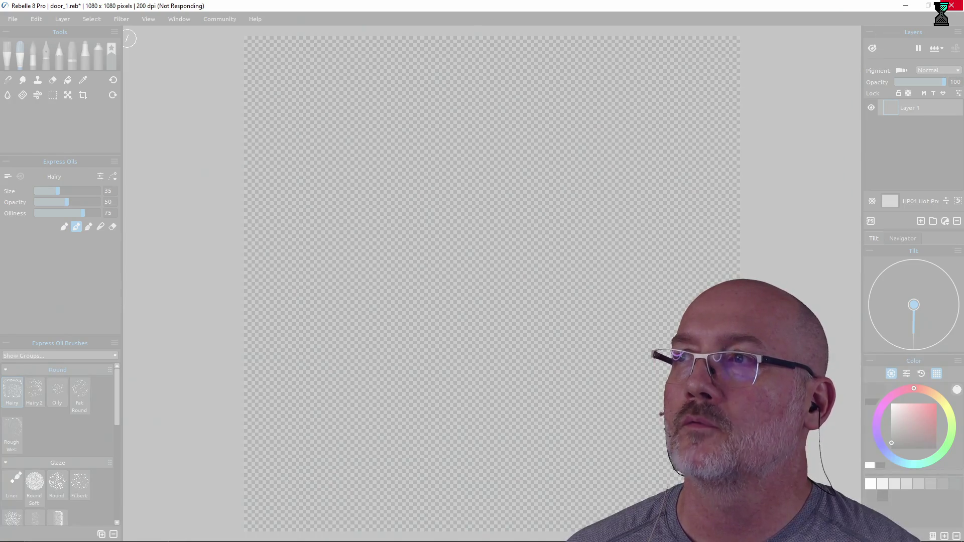
click(956, 8)
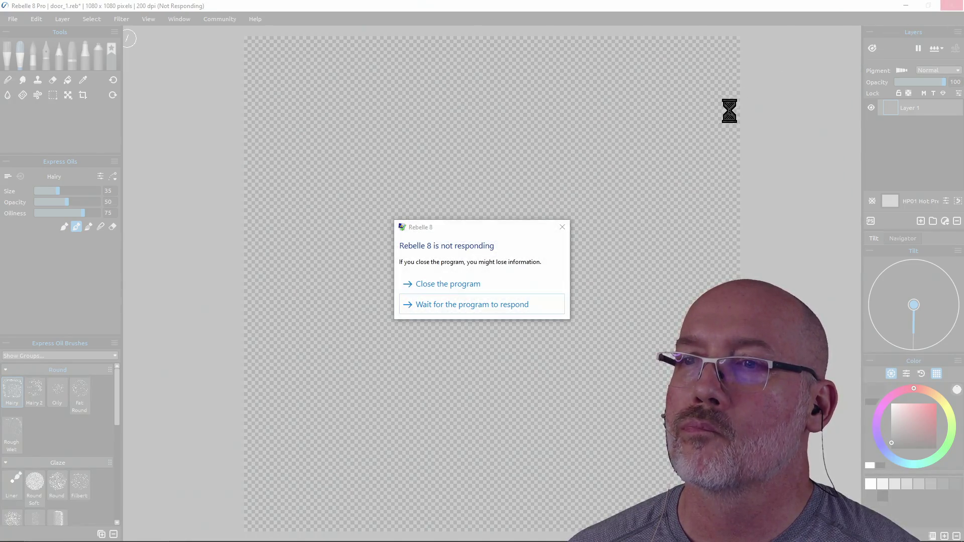
click(443, 284)
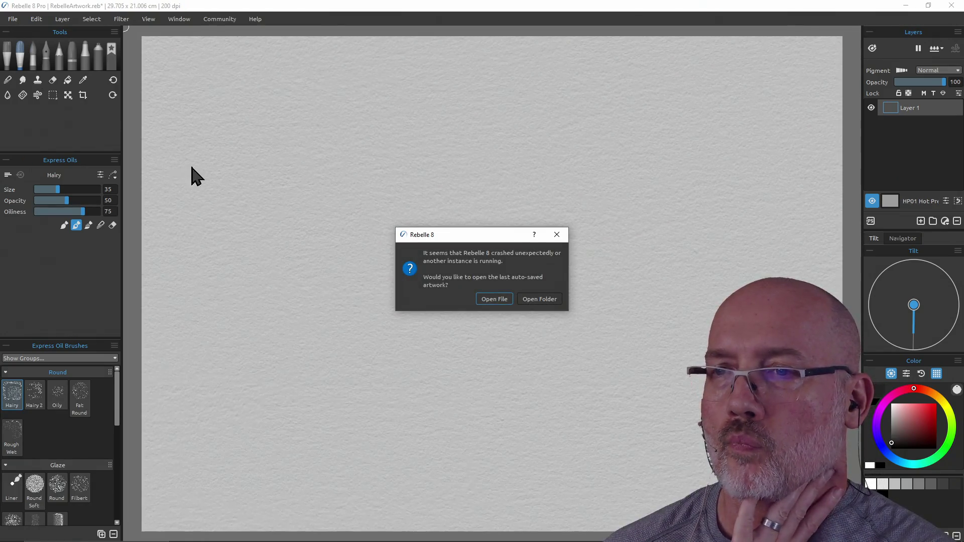
Step: From the crash-recovery prompt, decline saving the blank artwork and reopen door_1.reb from Open Recent
click(504, 300)
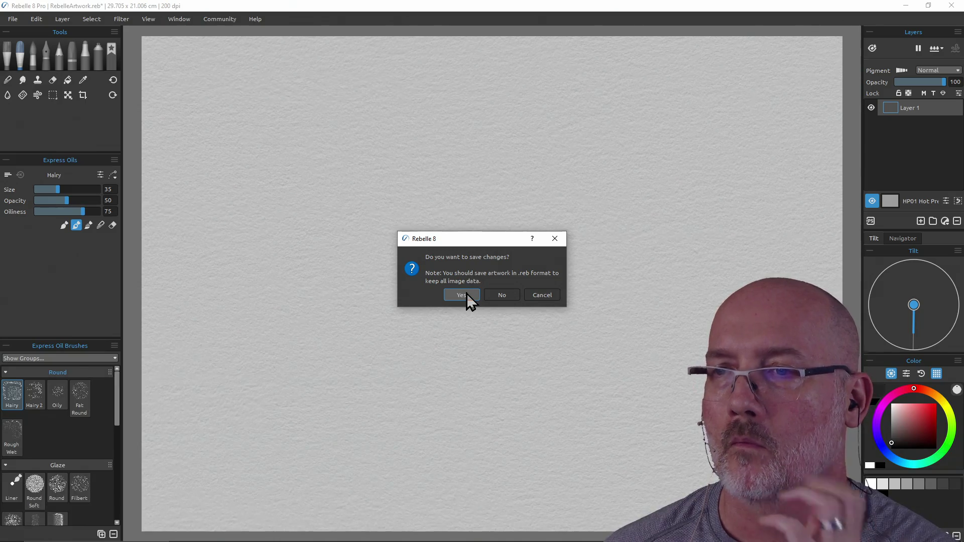
click(502, 295)
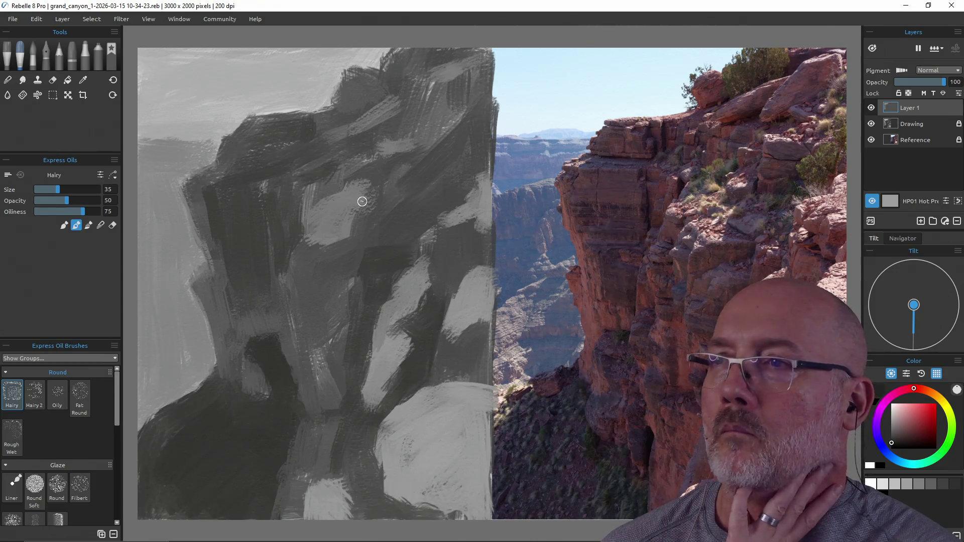
click(13, 19)
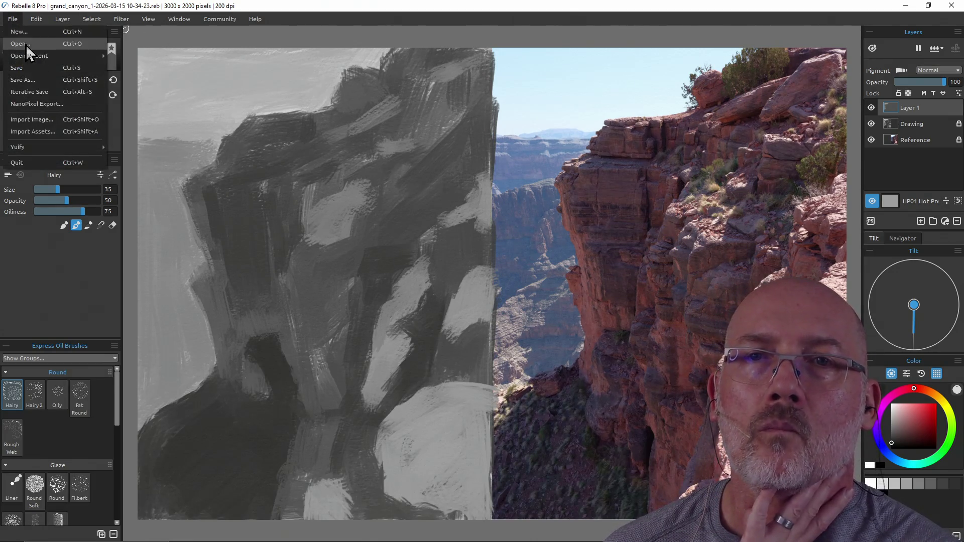
mouse_move(25, 53)
click(147, 67)
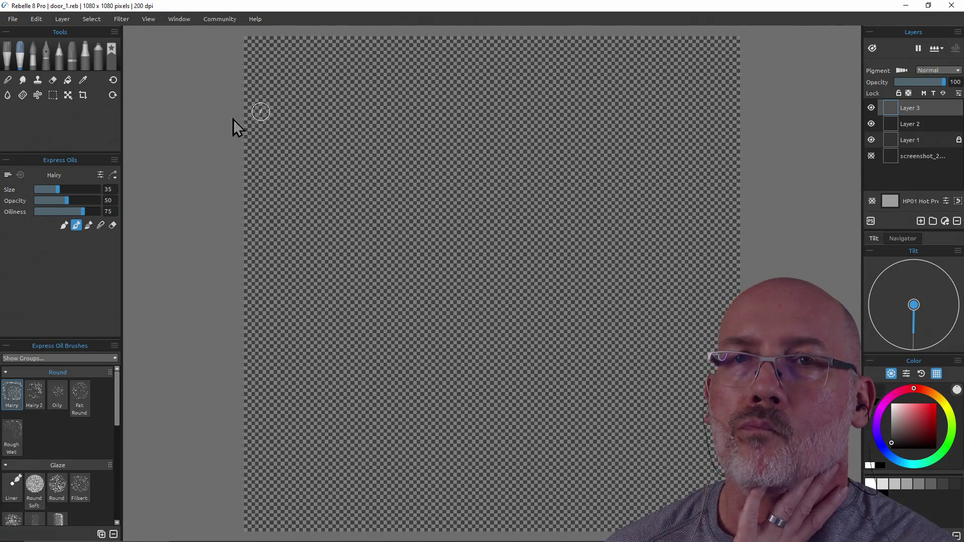
Step: Unlock Layer 1 in the Layers panel
click(13, 19)
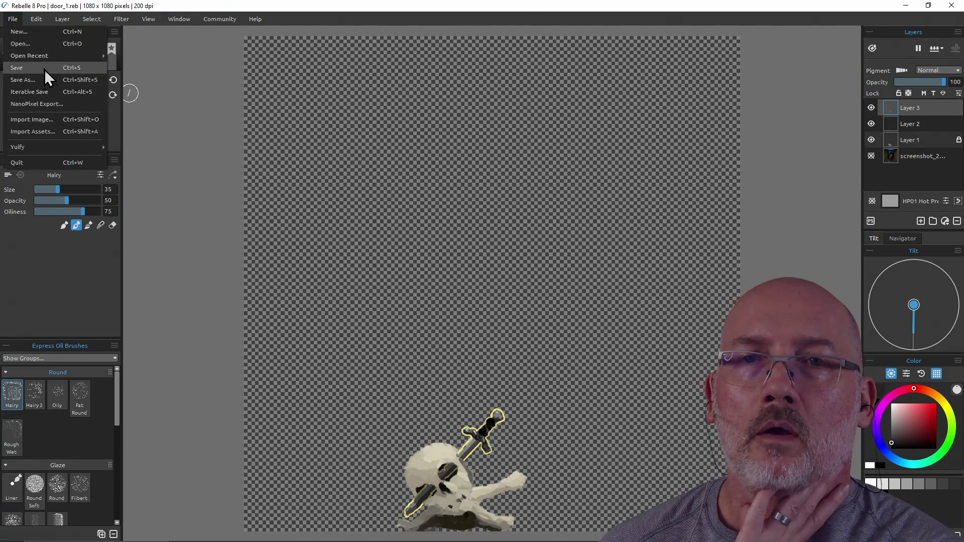
click(57, 121)
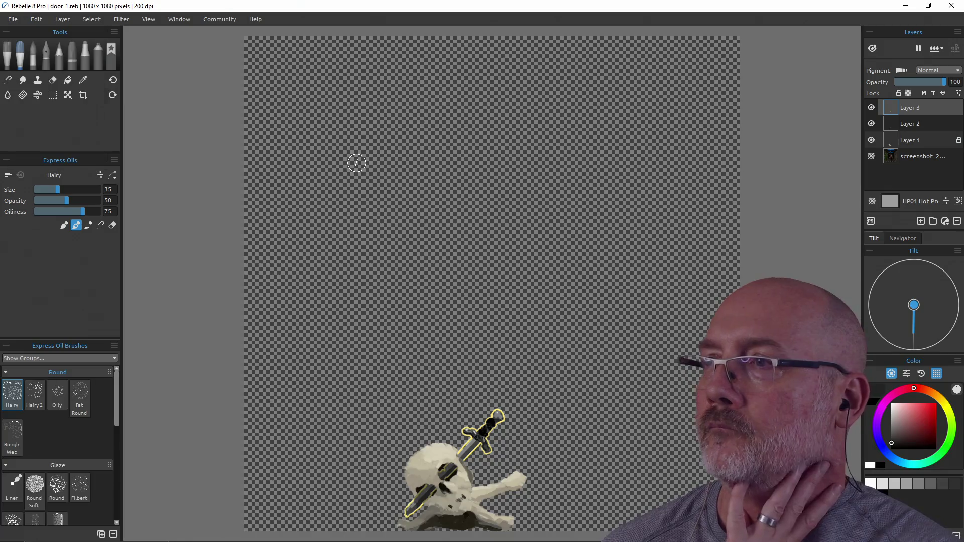
click(922, 139)
click(897, 93)
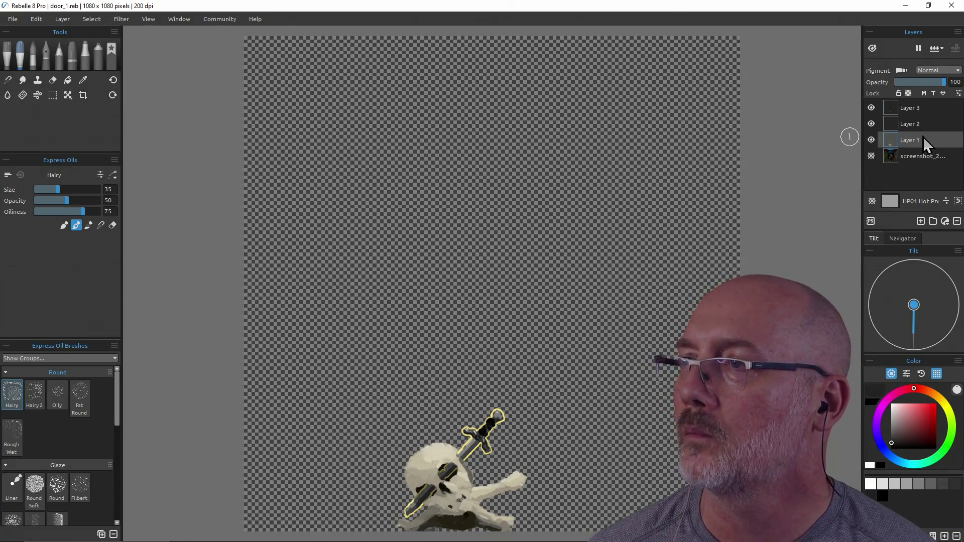
Step: Select Layers 3, 2 and 1 and delete them with Layer > Remove Layer
click(922, 157)
key(ctrl+a)
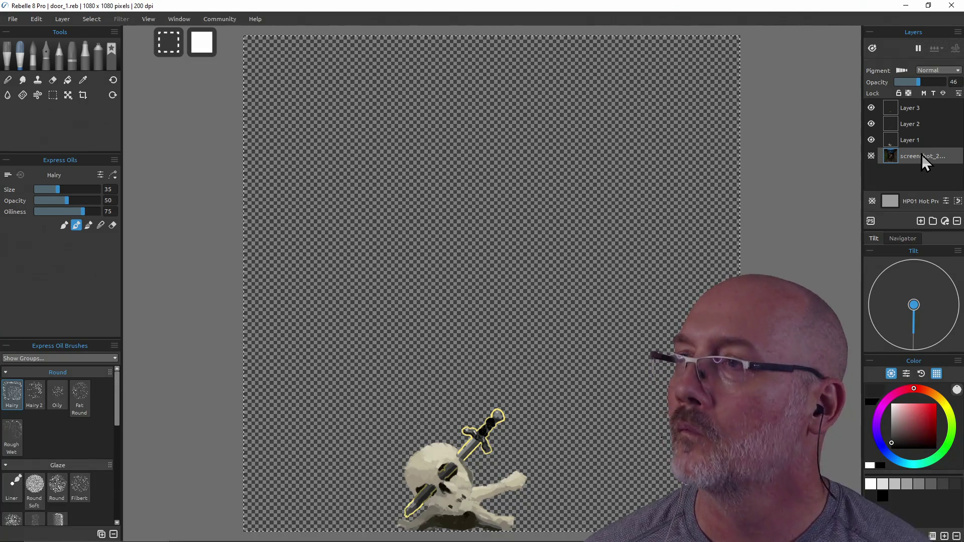
key(ctrl+d)
click(915, 140)
shift+click(914, 113)
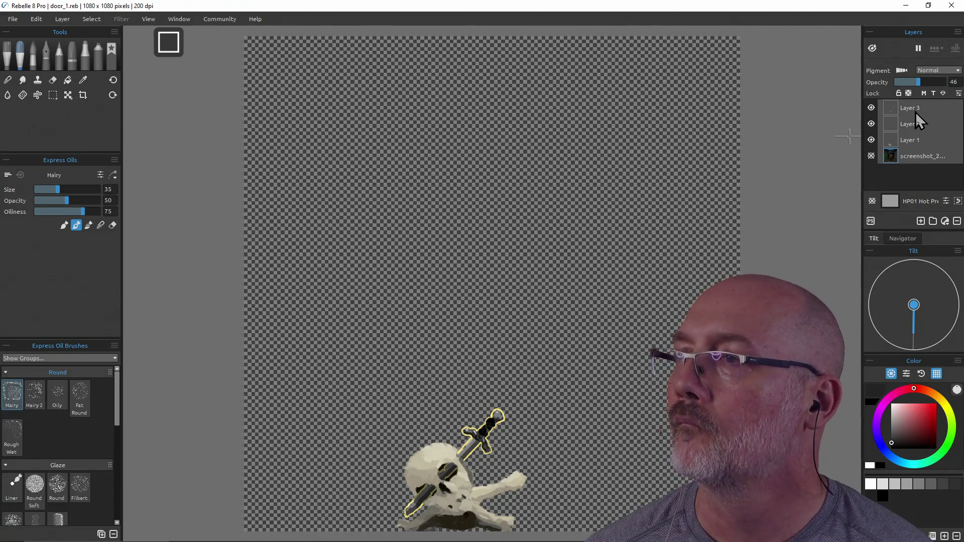
click(62, 19)
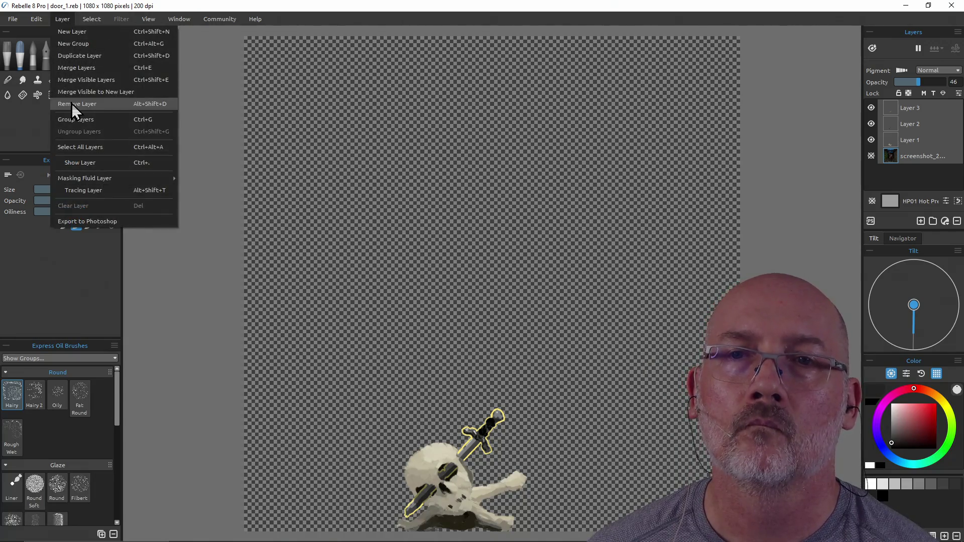
click(73, 109)
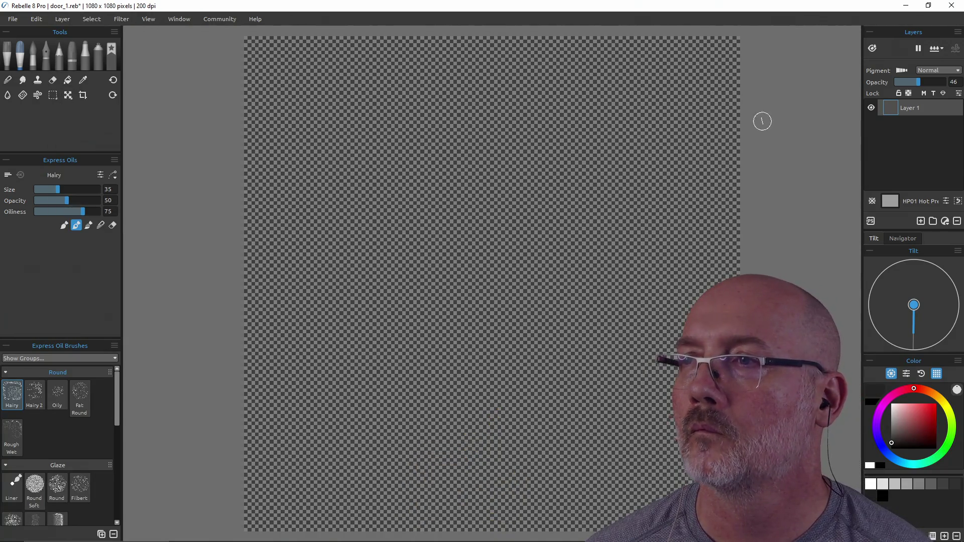
Step: Save door_1.reb with Ctrl+S
key(shift)
key(ctrl+s)
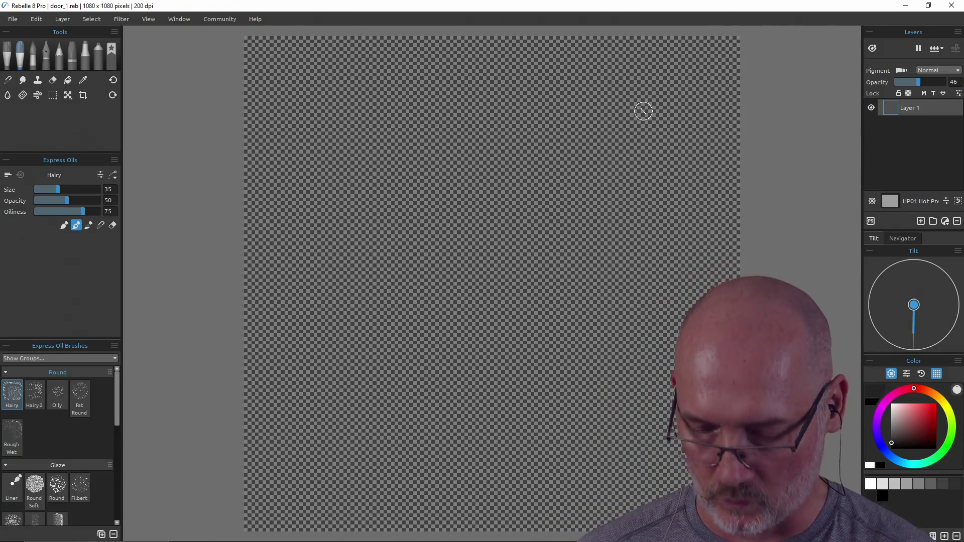
key(alt+Tab)
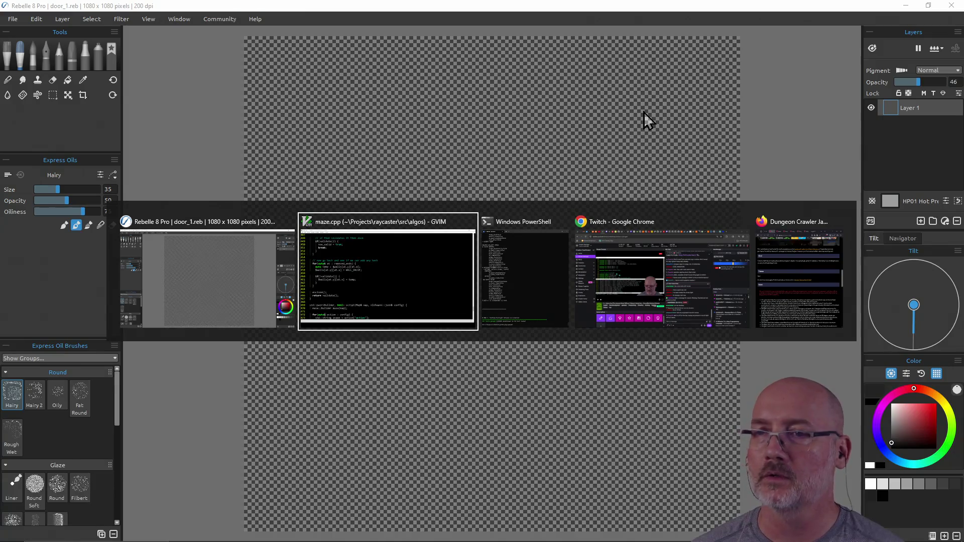
key(Escape)
Step: Start File > Import Image and browse to Pictures\PhotoBash\Gothic Ruins II
click(15, 19)
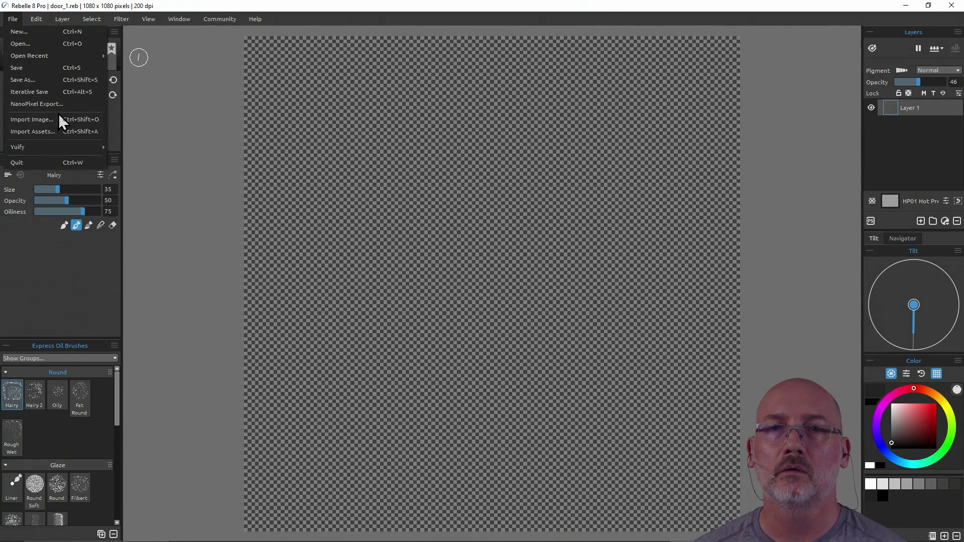
click(59, 122)
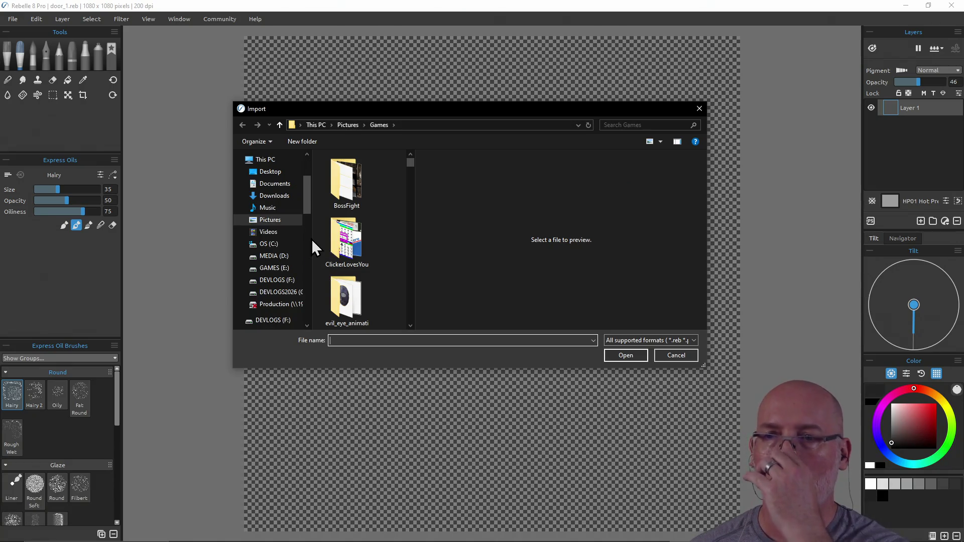
click(348, 125)
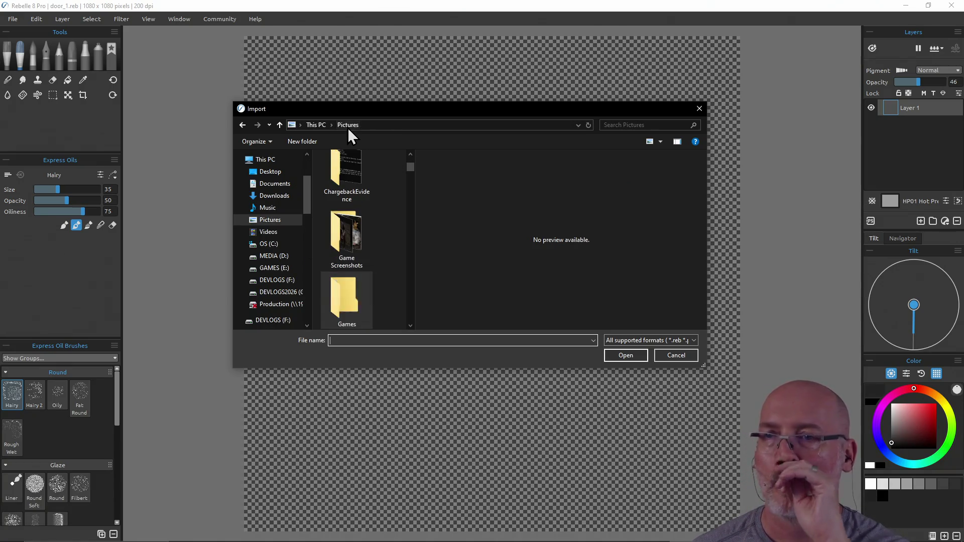
drag(409, 168, 408, 194)
double_click(351, 203)
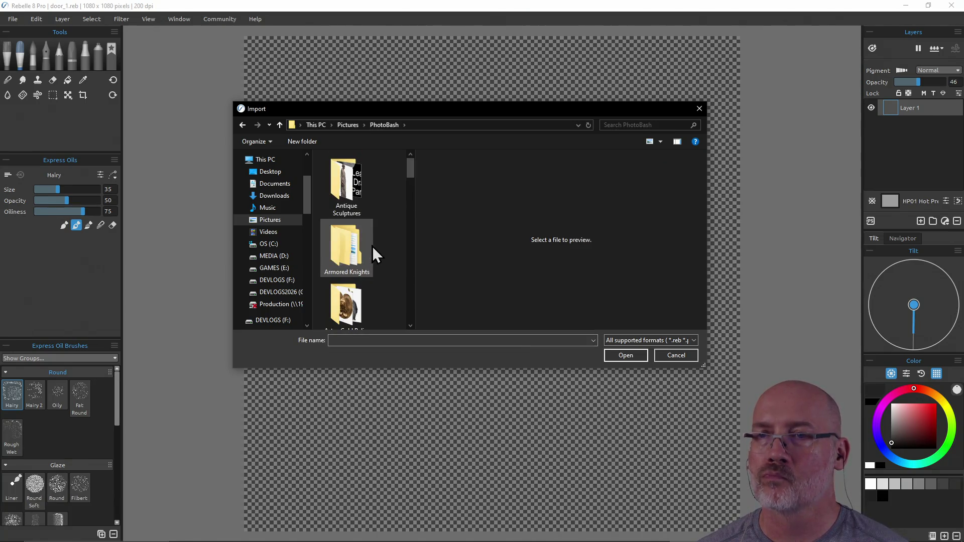
drag(409, 165, 412, 200)
double_click(381, 227)
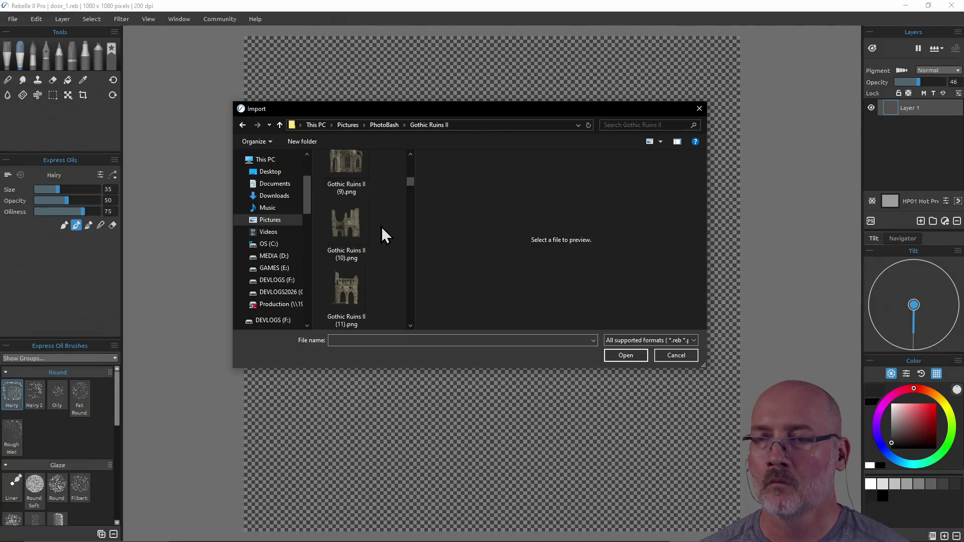
Step: Scroll down to Gothic Ruins II (45).png, select it and open it
scroll(380, 227, down, 3)
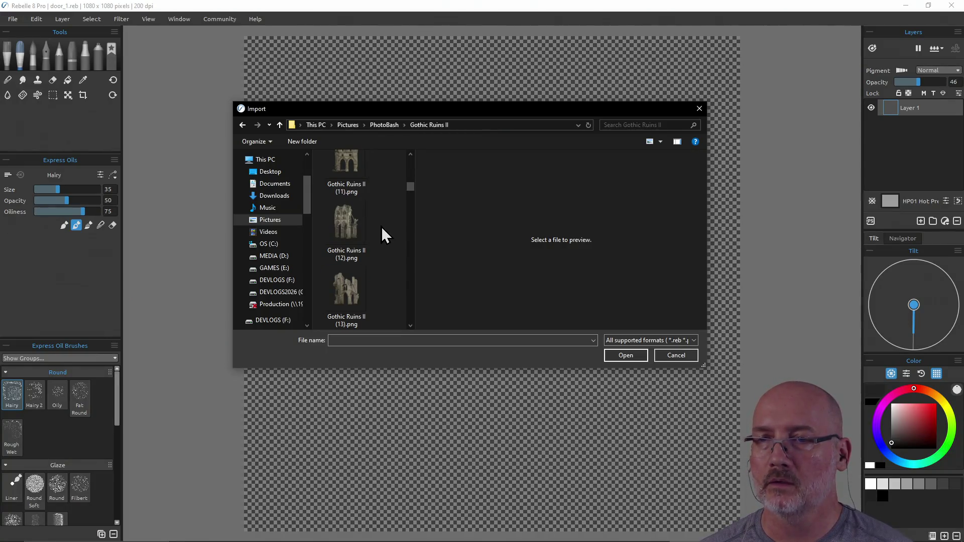
scroll(381, 226, down, 2)
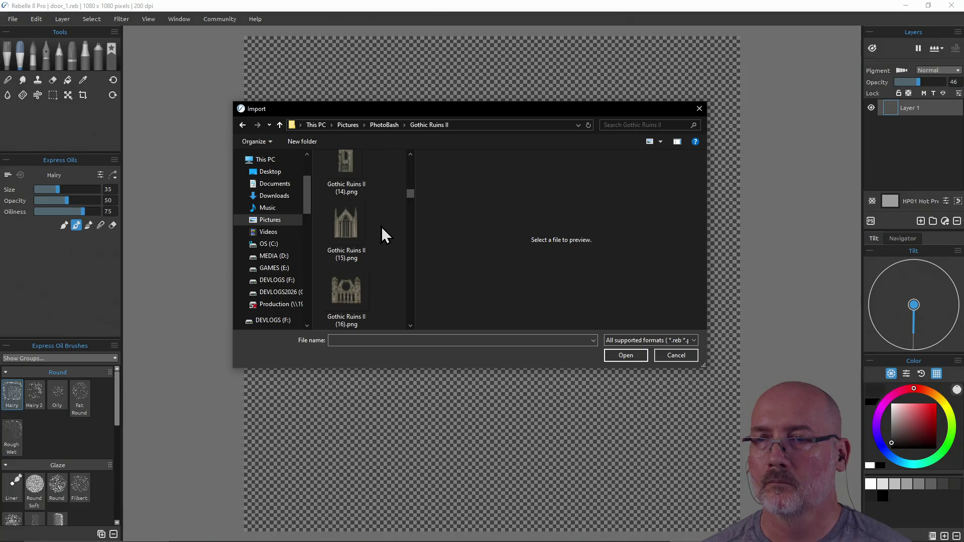
scroll(381, 227, down, 5)
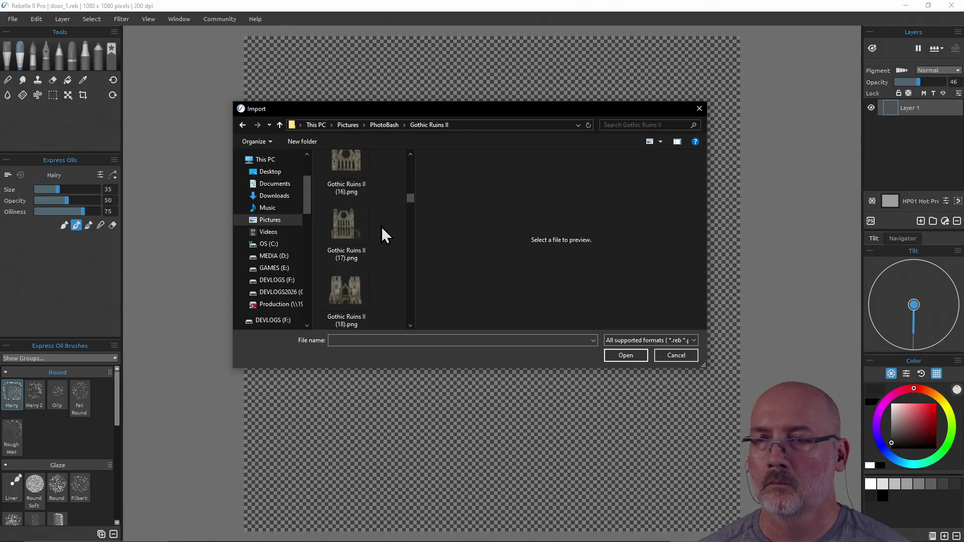
scroll(380, 227, down, 5)
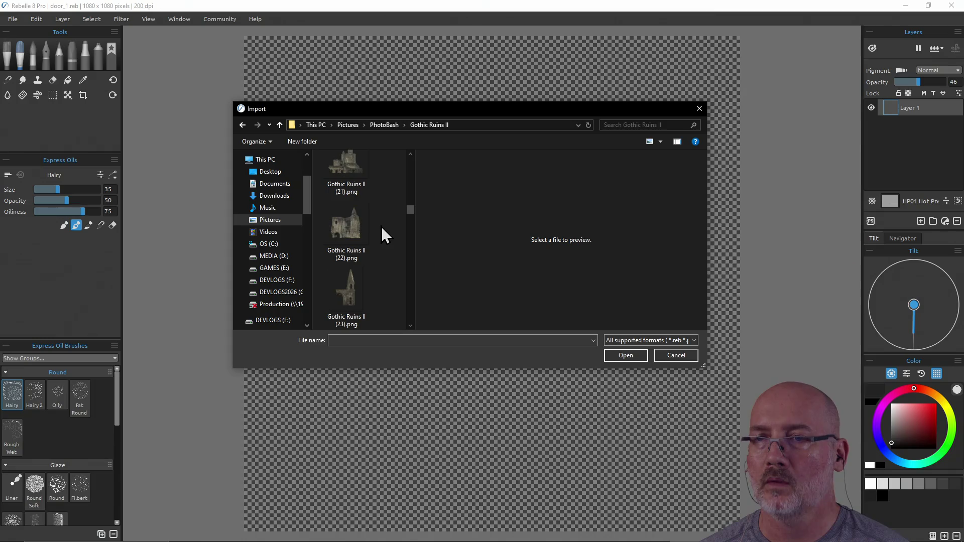
scroll(381, 227, down, 5)
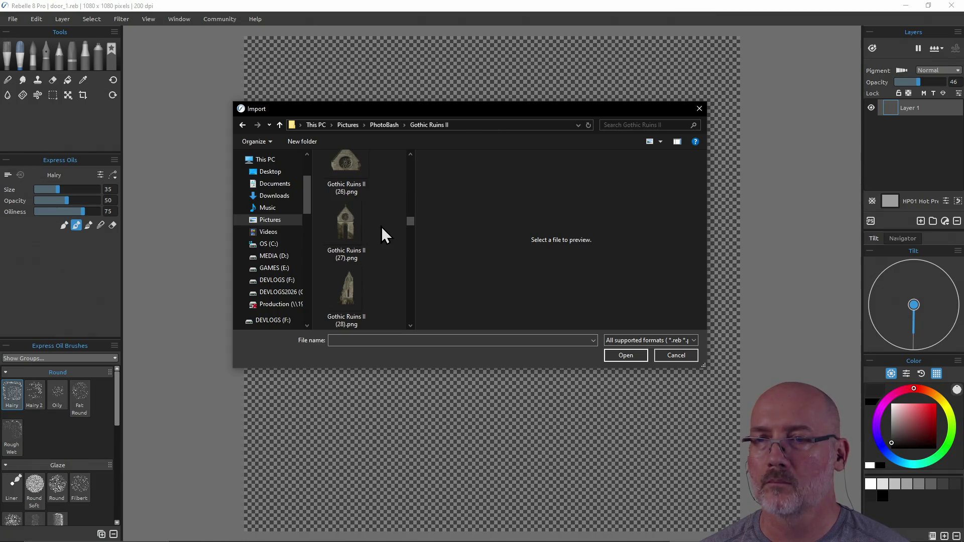
scroll(381, 227, down, 9)
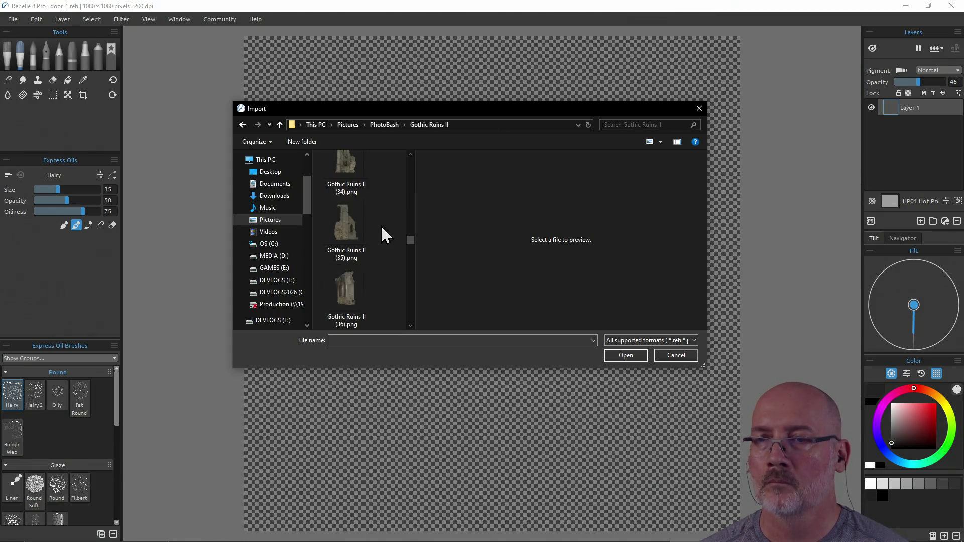
scroll(380, 227, down, 2)
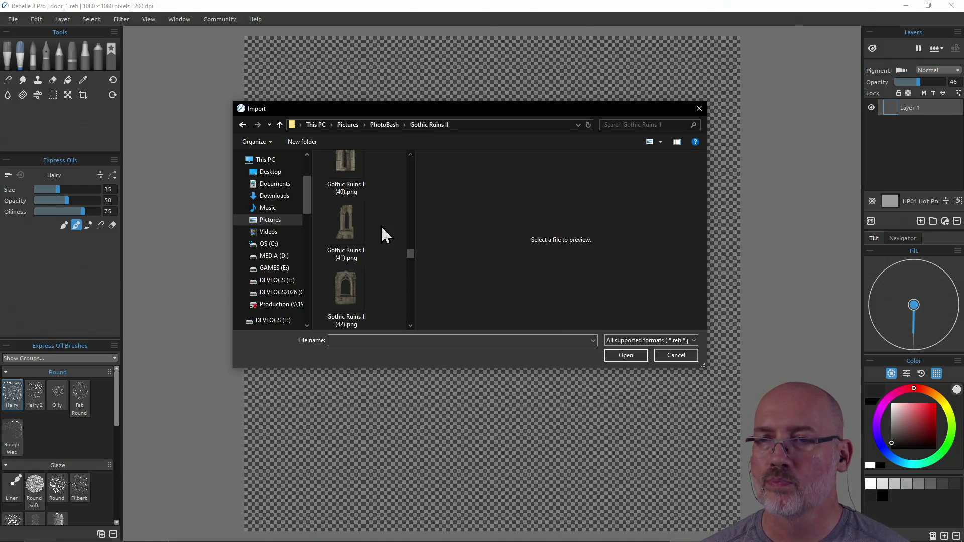
scroll(382, 256, down, 2)
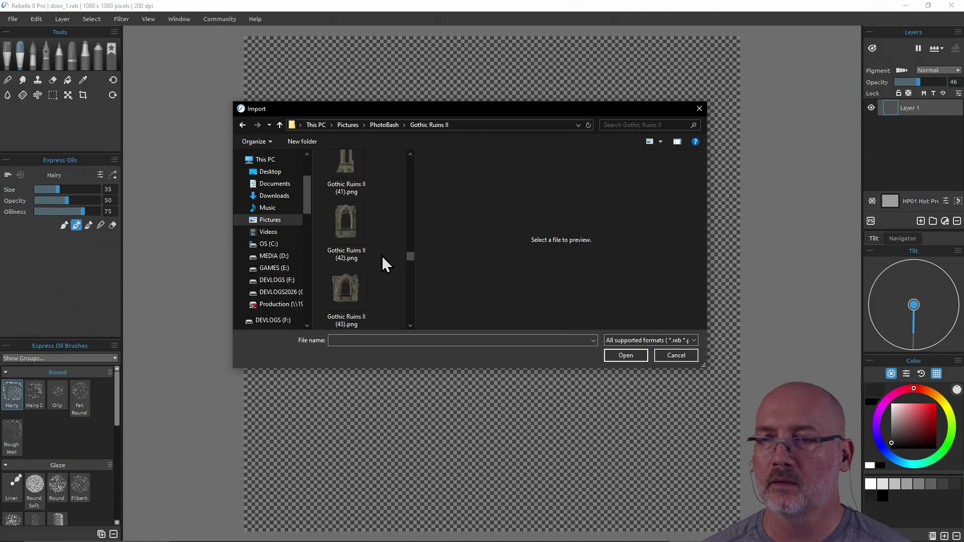
scroll(349, 295, down, 1)
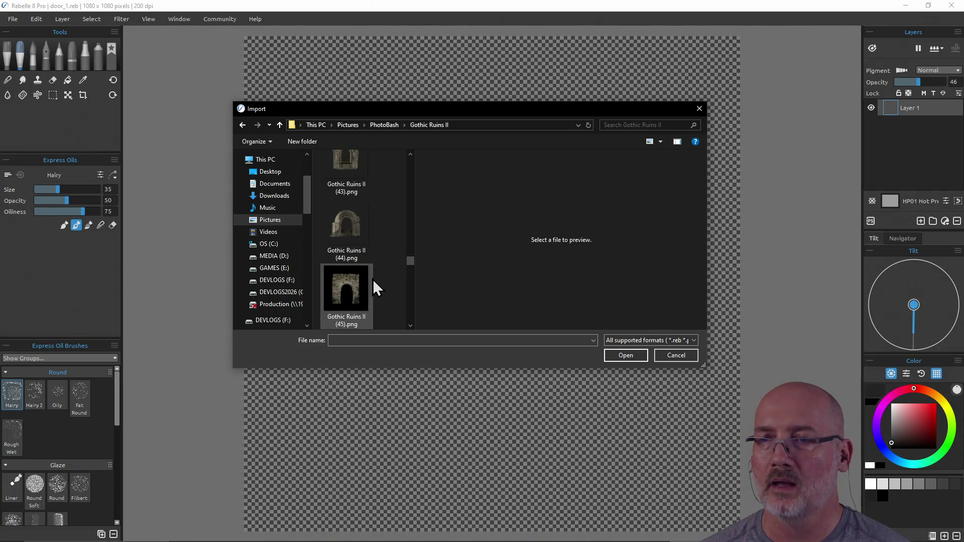
scroll(382, 268, down, 1)
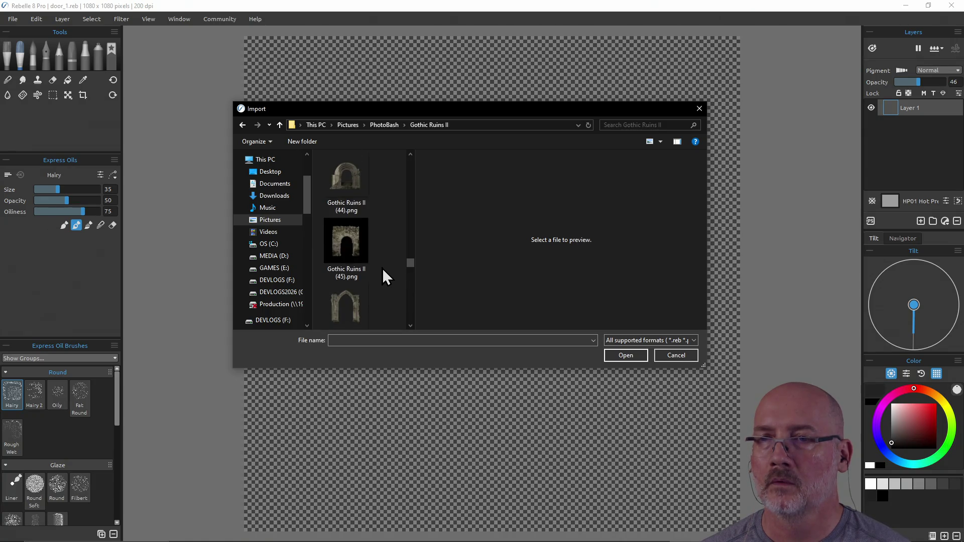
click(346, 241)
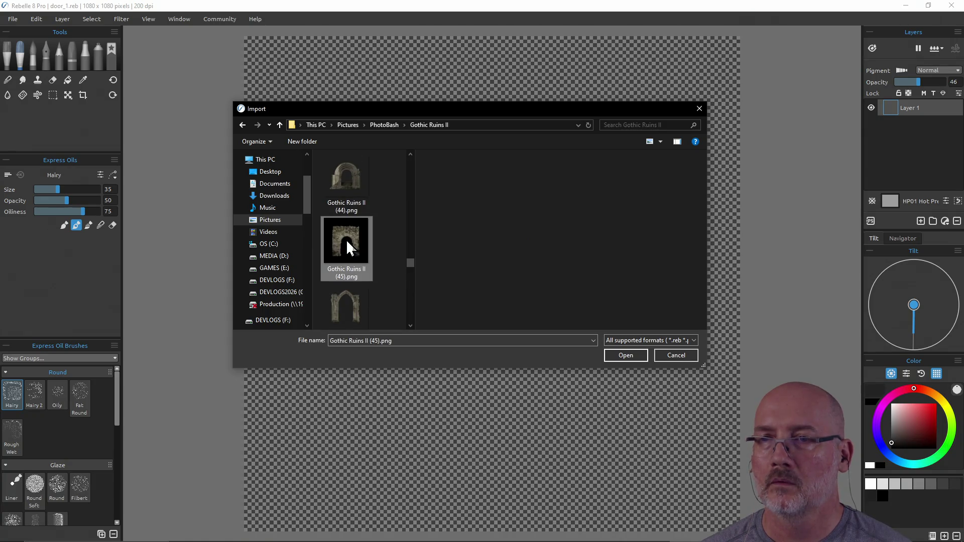
click(625, 355)
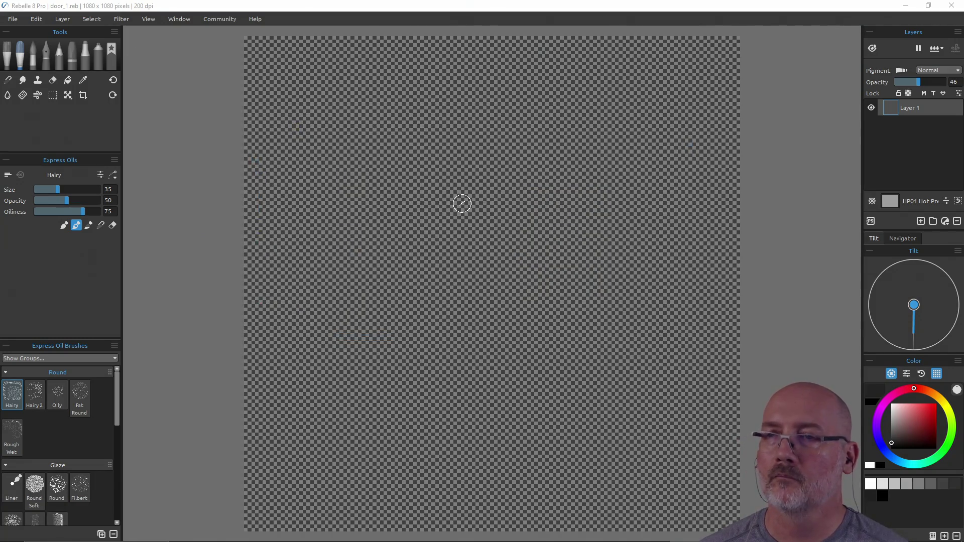
Step: Enlarge, shift and widen the arch image past the canvas edges
drag(271, 37, 246, 36)
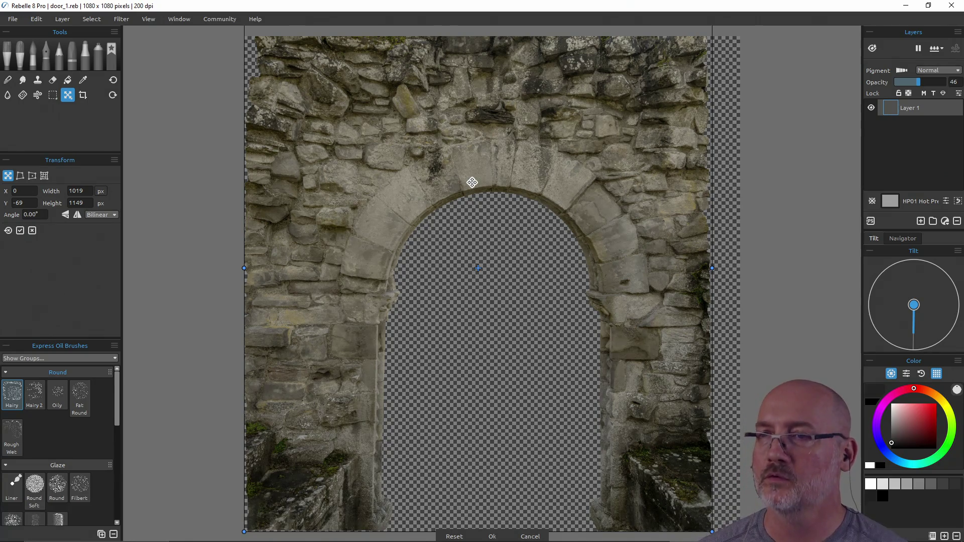
scroll(472, 182, down, 3)
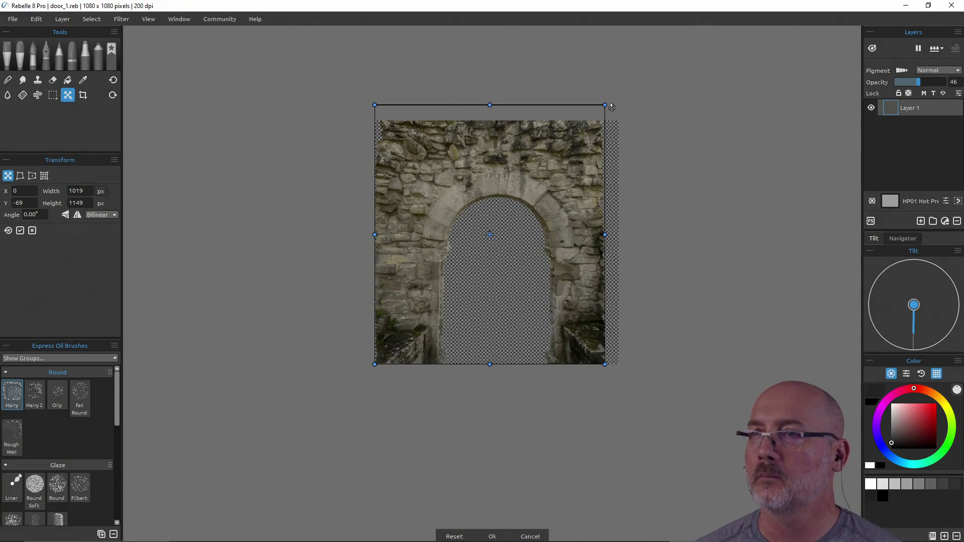
drag(604, 105, 626, 101)
drag(588, 147, 580, 157)
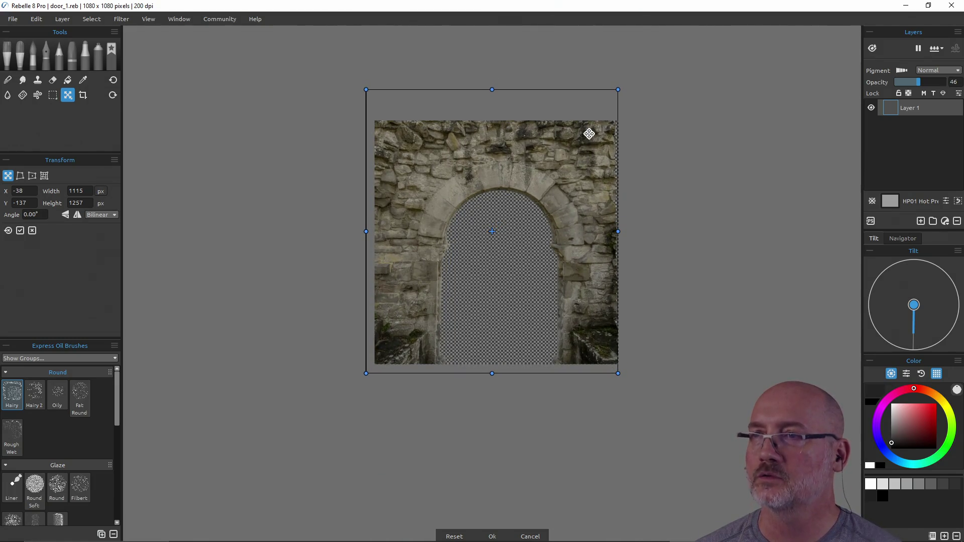
drag(616, 88, 624, 86)
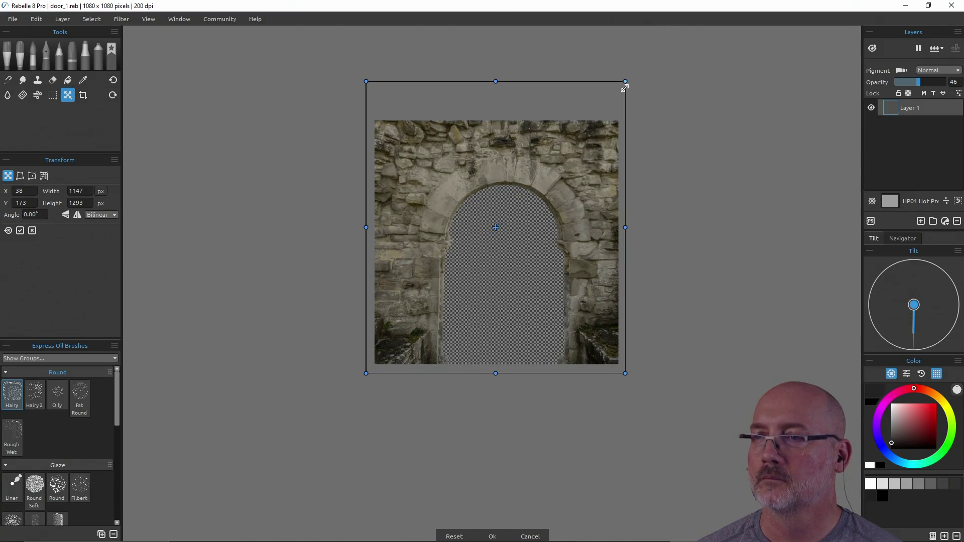
drag(592, 146, 586, 151)
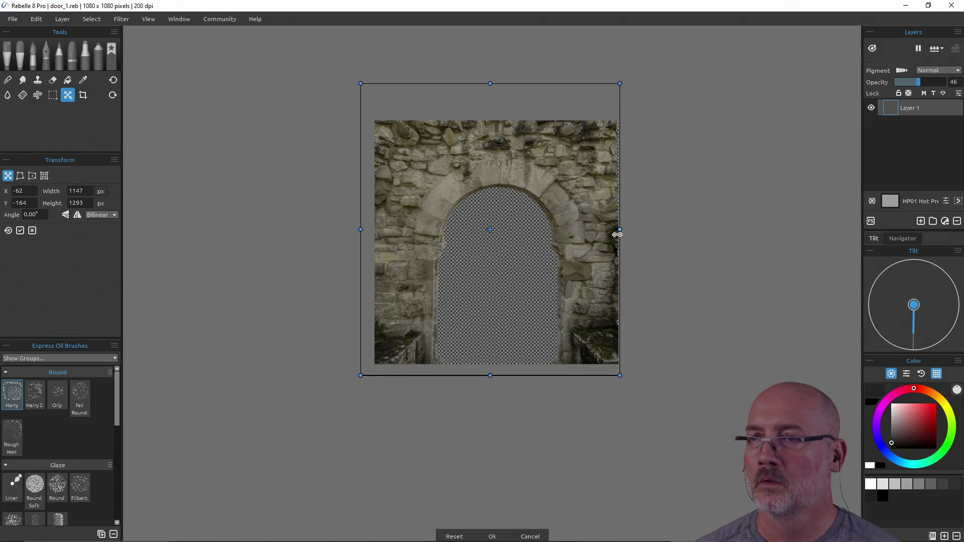
mouse_move(620, 229)
mouse_down()
mouse_move(566, 240)
mouse_move(623, 230)
mouse_up()
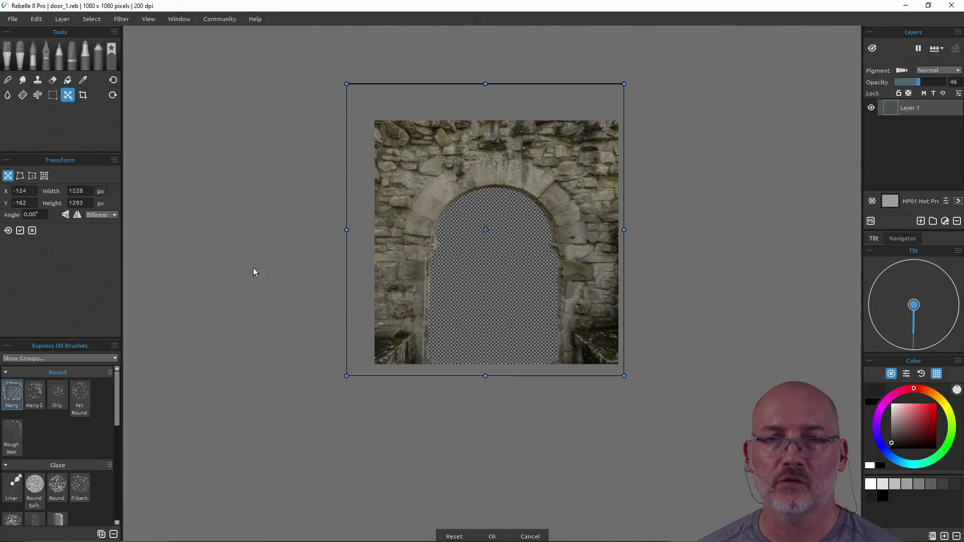
Step: Deform the image's lower-left corner inward, then undo to discard the arch image
click(17, 176)
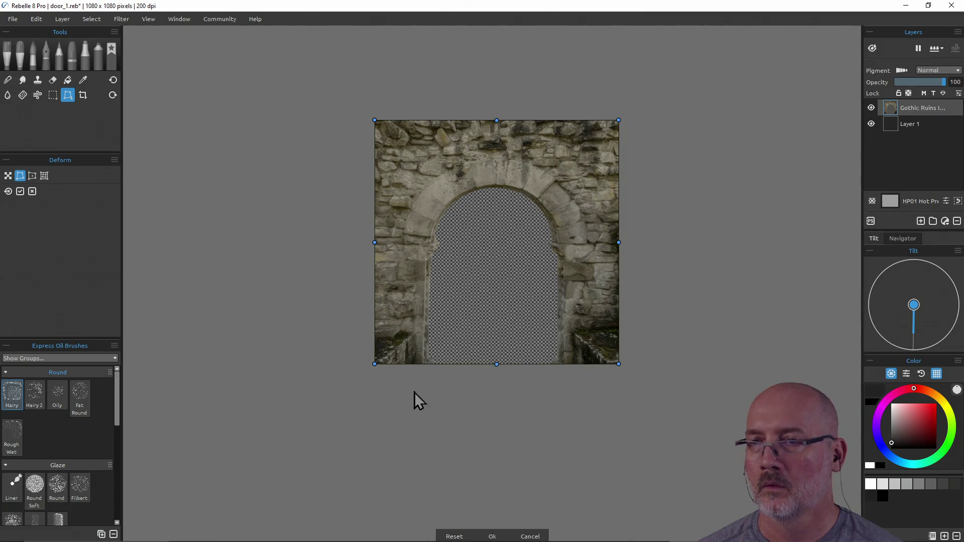
drag(374, 363, 381, 361)
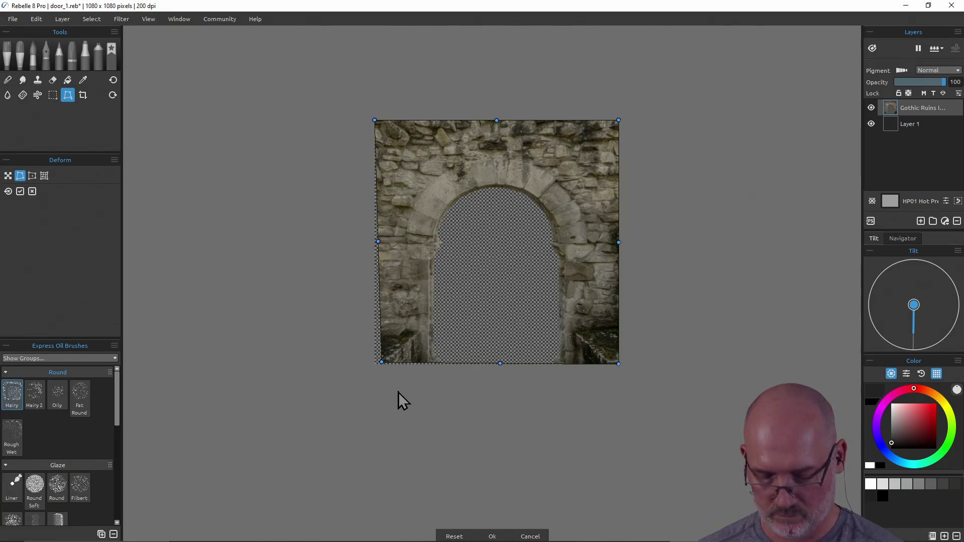
key(ctrl+z)
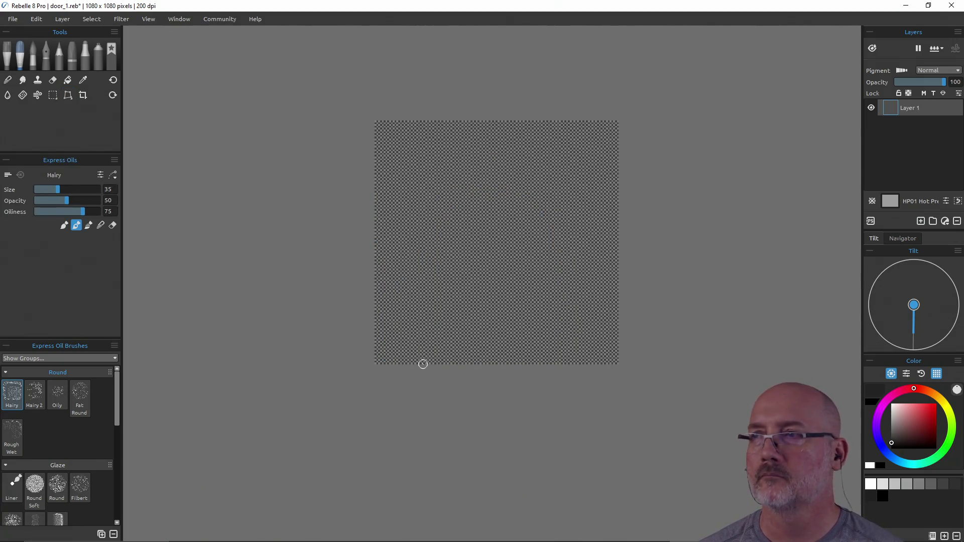
Step: Import Gothic Ruins II (45).png again, placing it at 958×1080 px
click(12, 19)
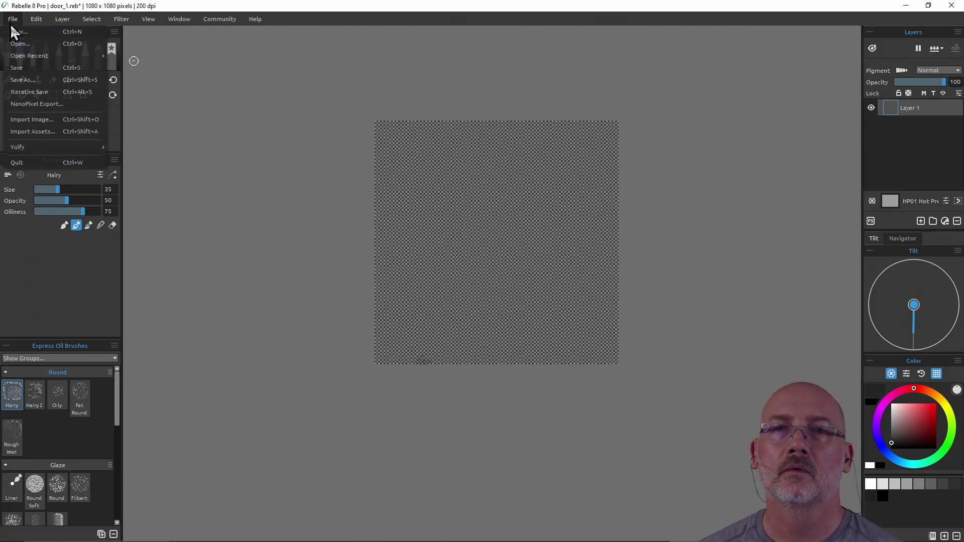
click(45, 119)
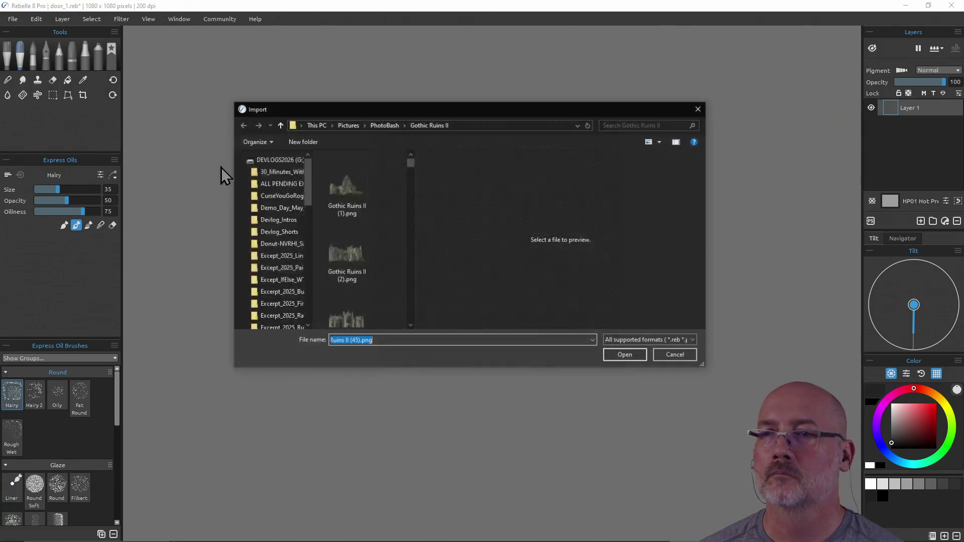
scroll(373, 239, down, 15)
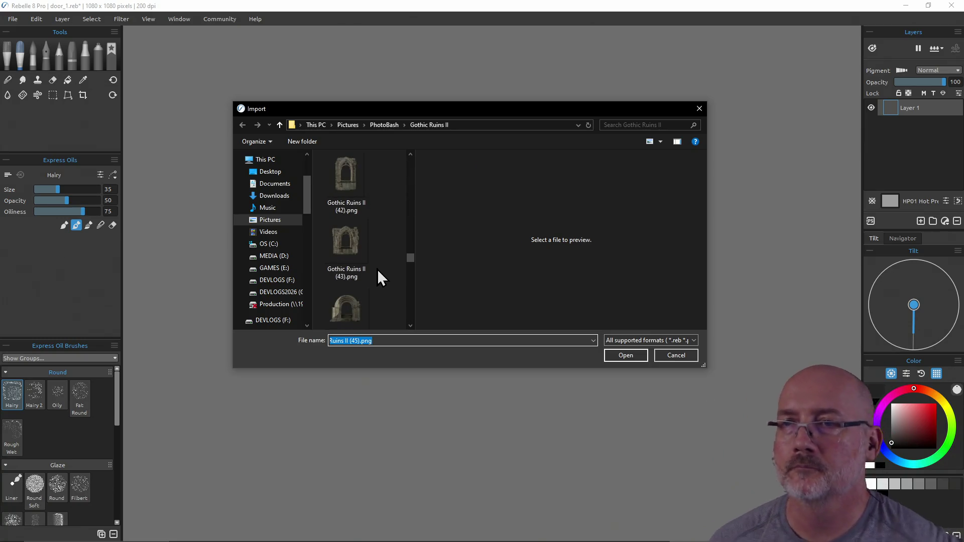
scroll(378, 270, down, 1)
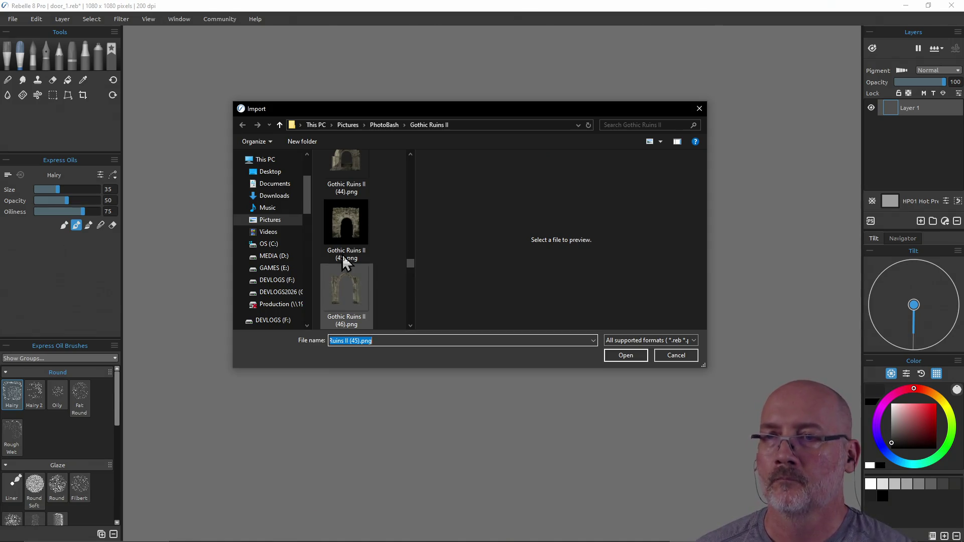
click(342, 255)
click(624, 354)
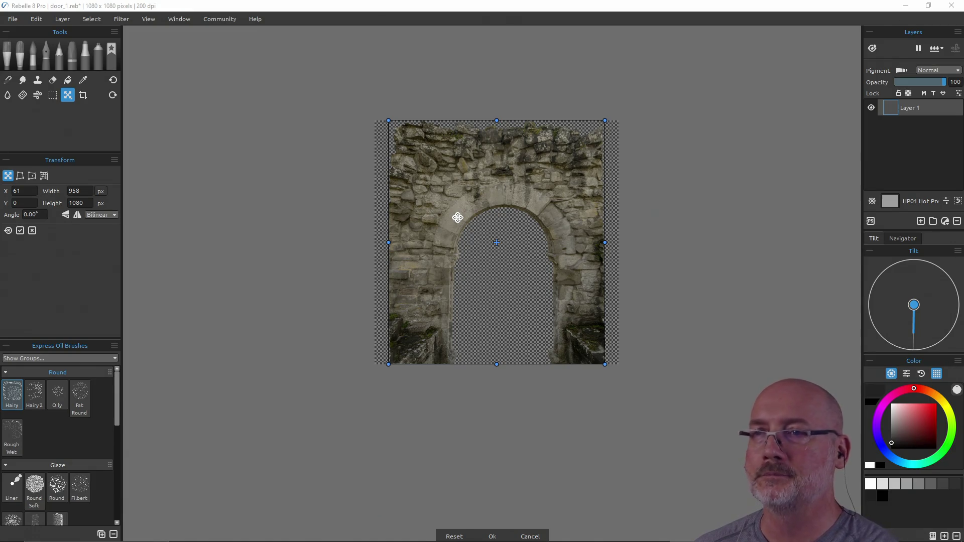
Step: Scale the arch image to 1350×1522 px, reposition it, and commit the transform
drag(388, 121, 300, 20)
mouse_move(383, 146)
mouse_down()
mouse_move(426, 184)
mouse_move(405, 185)
mouse_move(410, 206)
mouse_move(413, 174)
mouse_up()
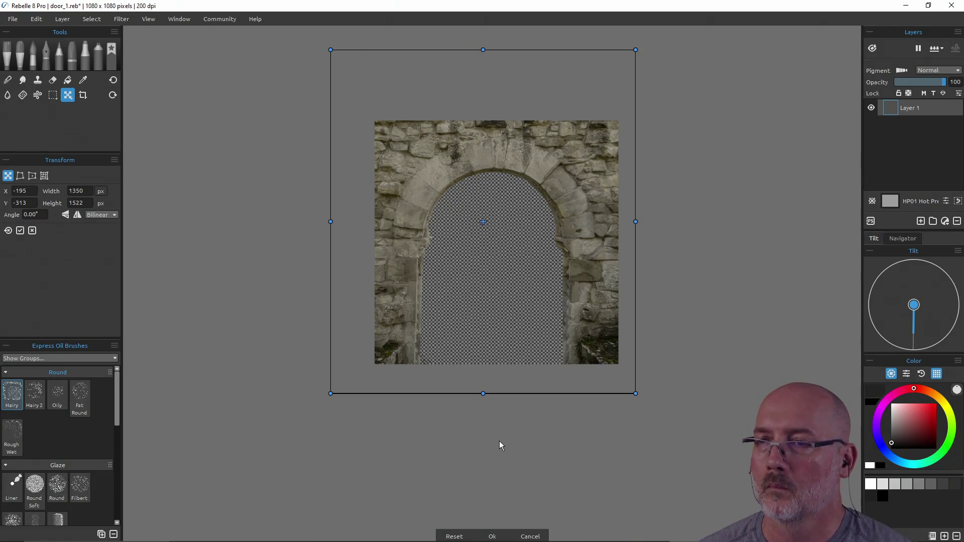
click(492, 535)
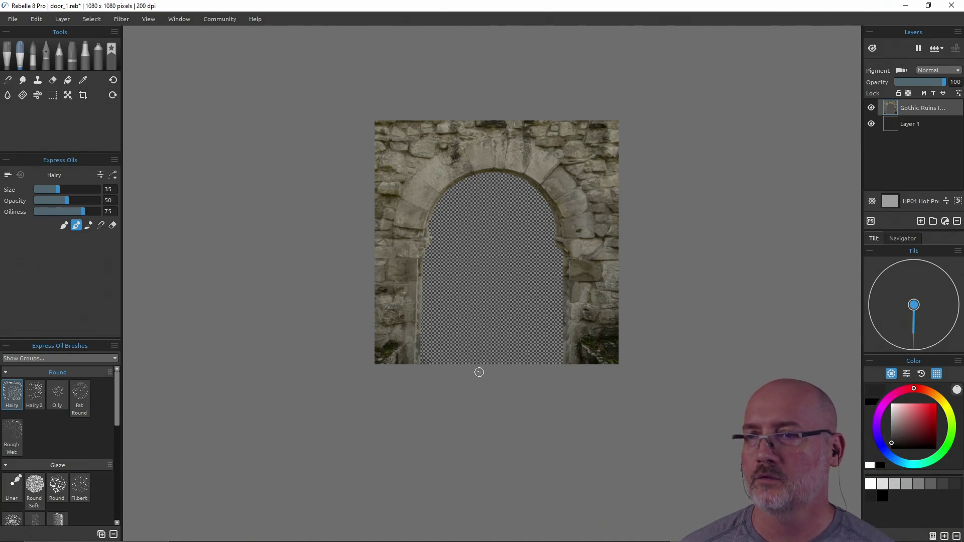
key(alt+Tab)
Step: In a new Firefox tab, search Google for 'texturelabs' and open the Texture Labs site
key(alt+Tab)
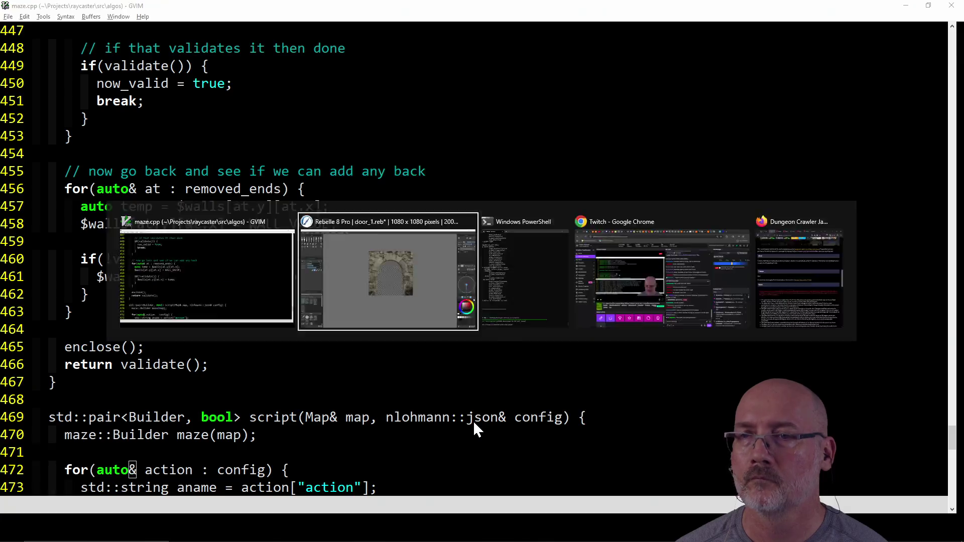
key(alt+Tab)
key(alt+Tab)
key(alt+Tab)
key(alt+Tab)
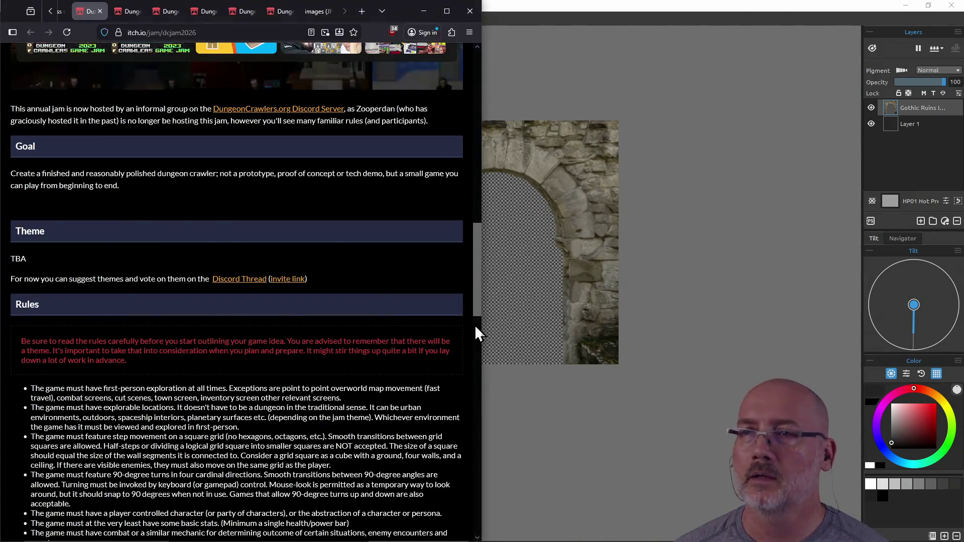
key(ctrl+t)
text(texturel)
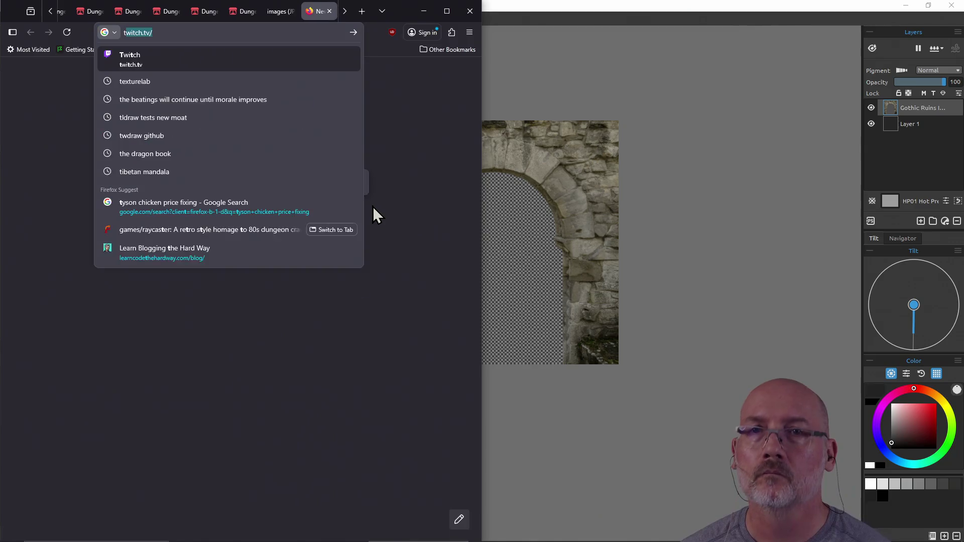
text(abs)
key(Return)
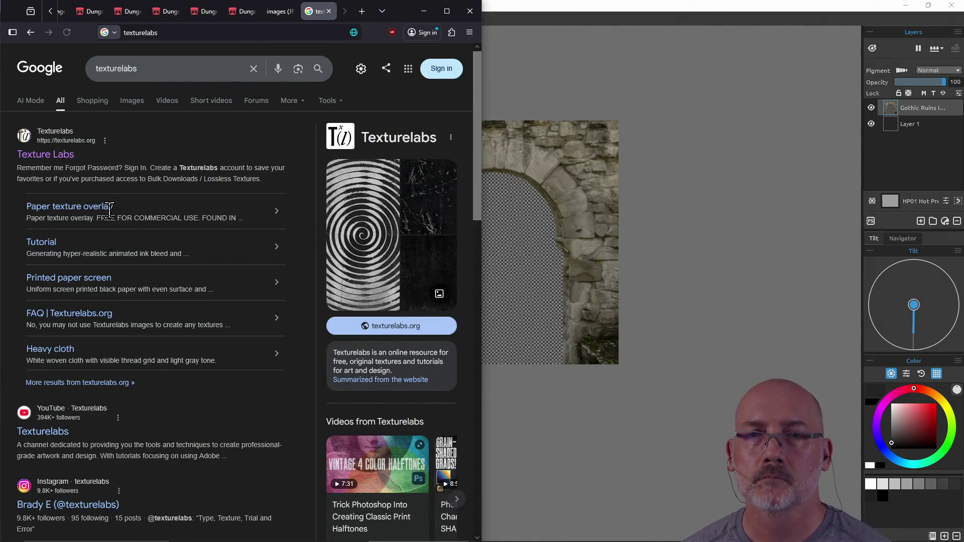
click(54, 160)
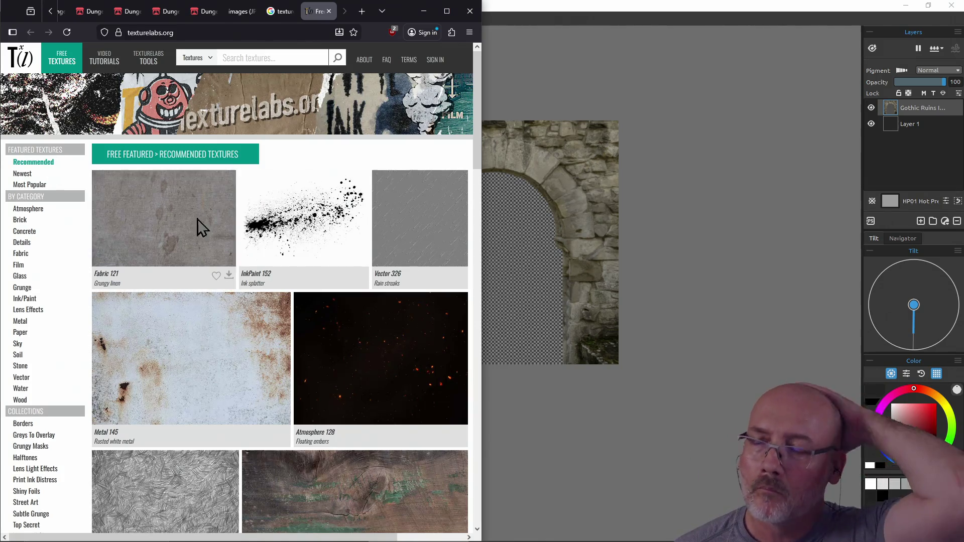
Step: Browse the Texturelabs categories, moving from metal to the free wood textures
scroll(348, 220, down, 3)
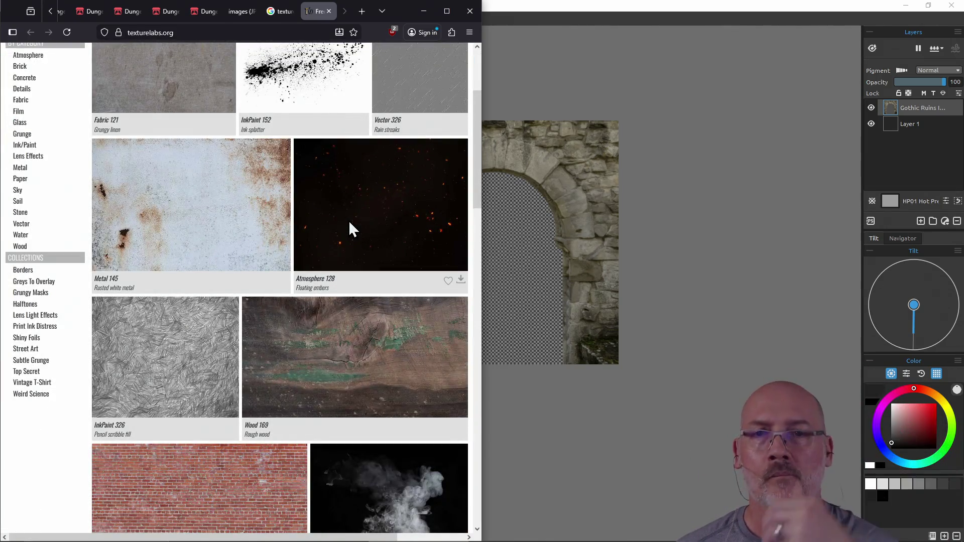
scroll(348, 220, down, 2)
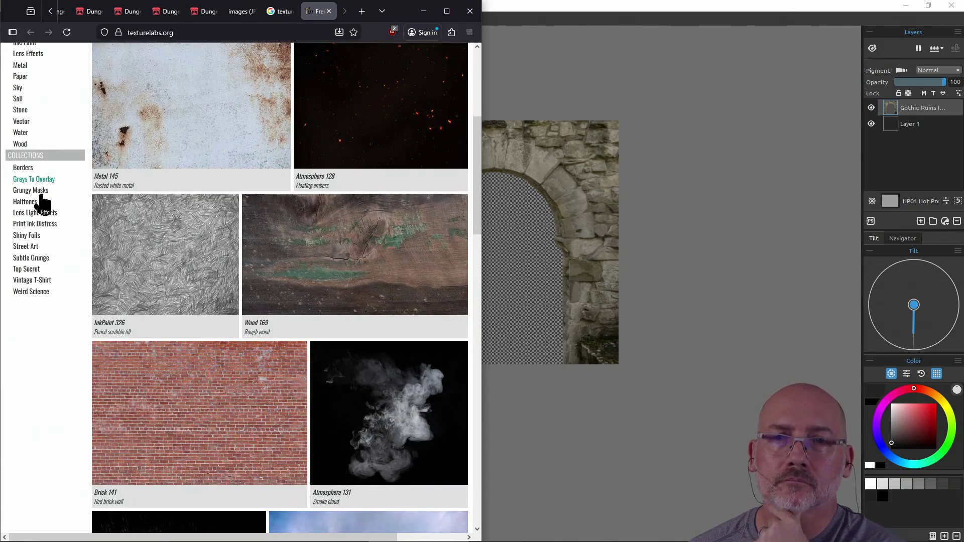
scroll(48, 194, up, 2)
scroll(45, 205, up, 1)
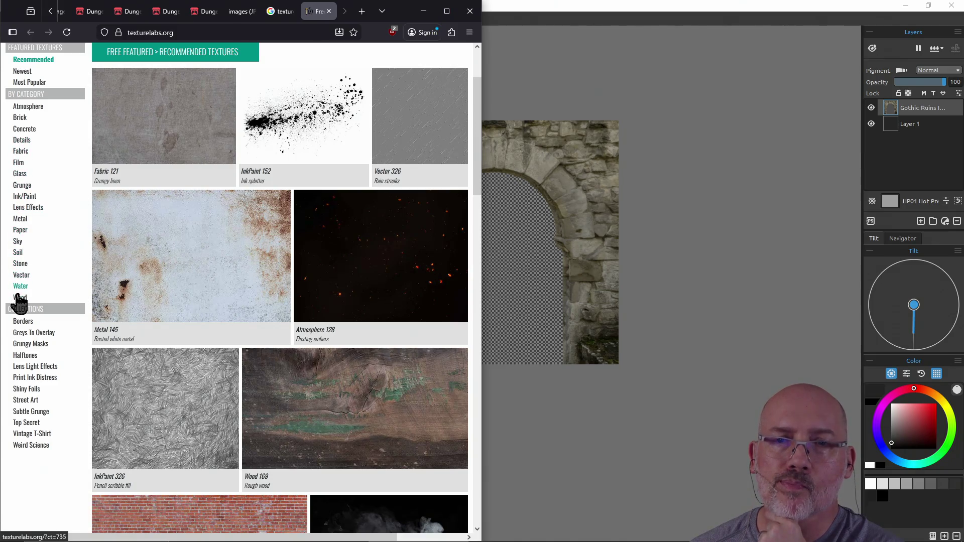
click(19, 221)
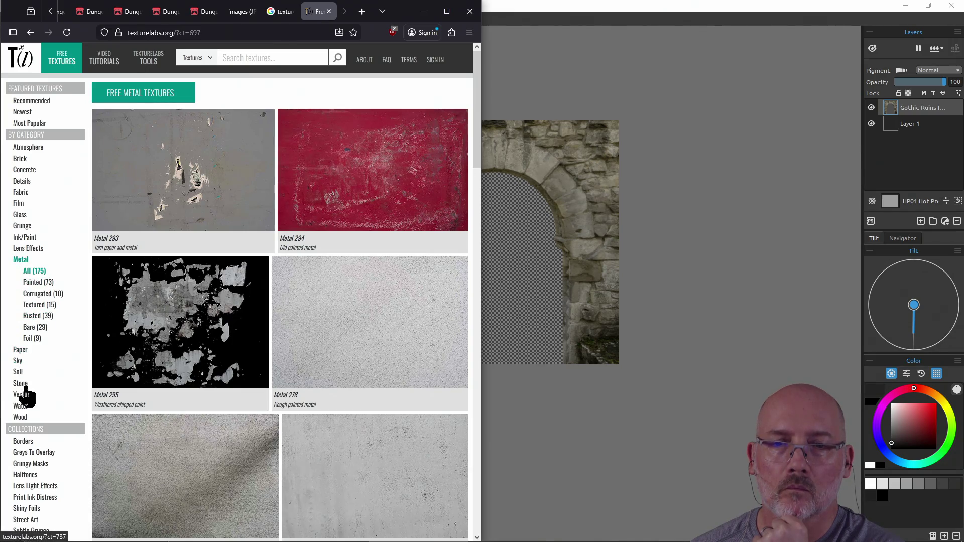
click(18, 421)
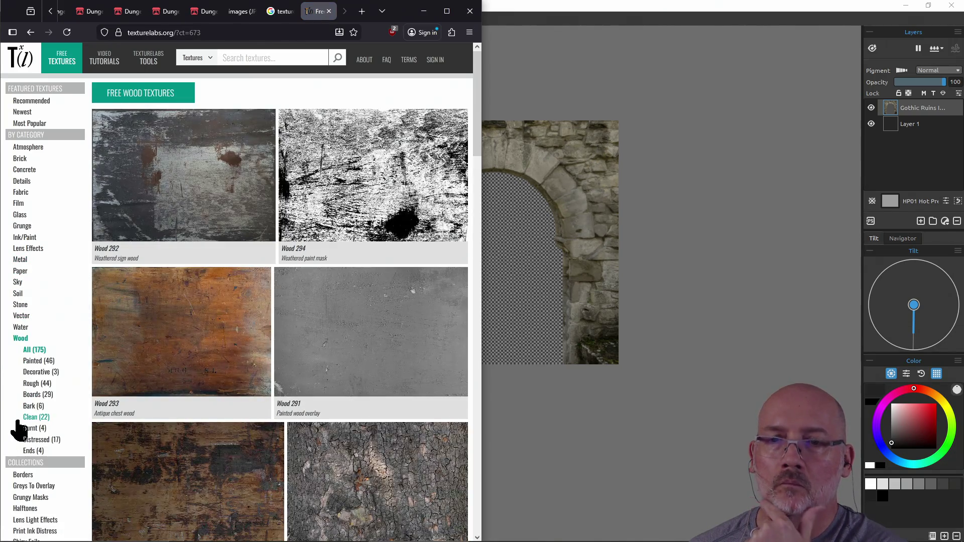
Step: Scroll through the wood texture grid, loading two more batches of textures
scroll(31, 396, down, 2)
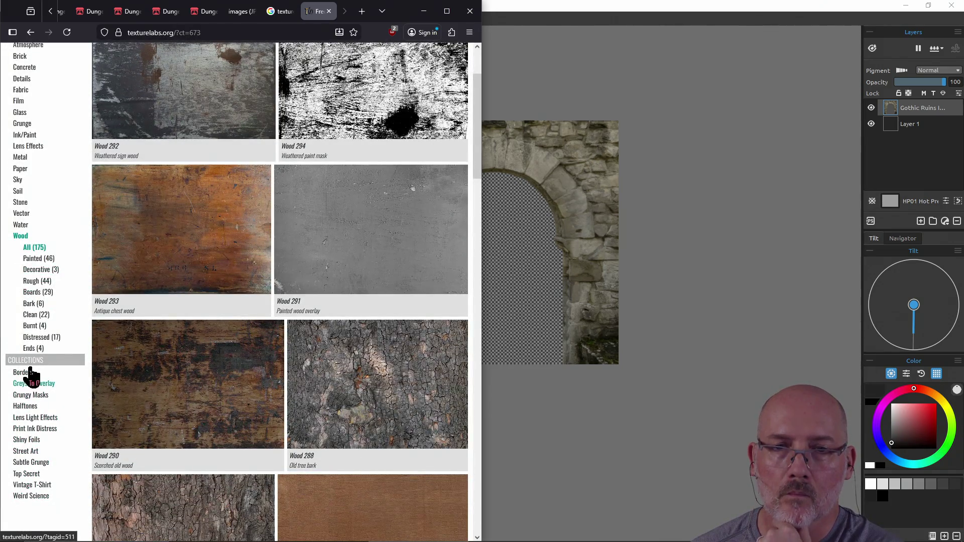
scroll(26, 361, up, 2)
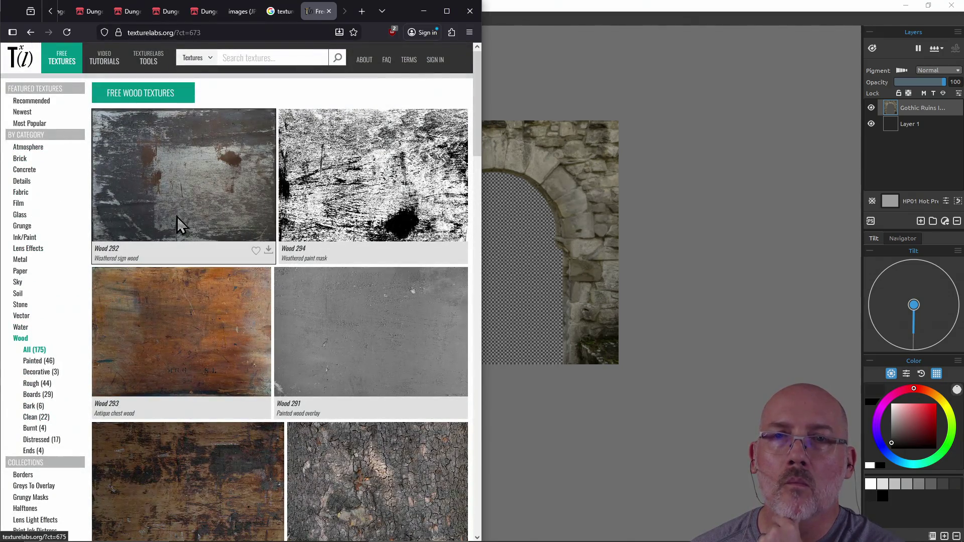
scroll(258, 212, down, 10)
scroll(266, 208, down, 20)
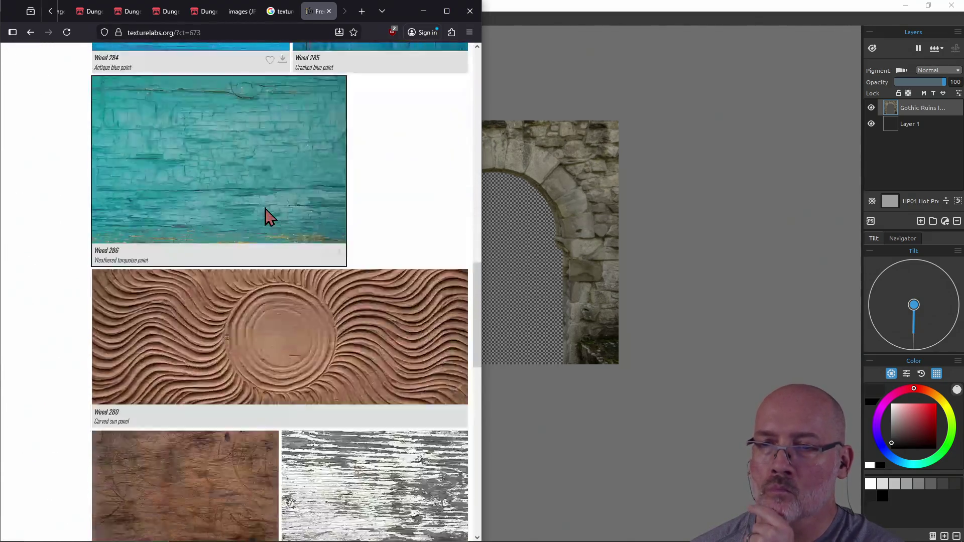
scroll(265, 208, down, 3)
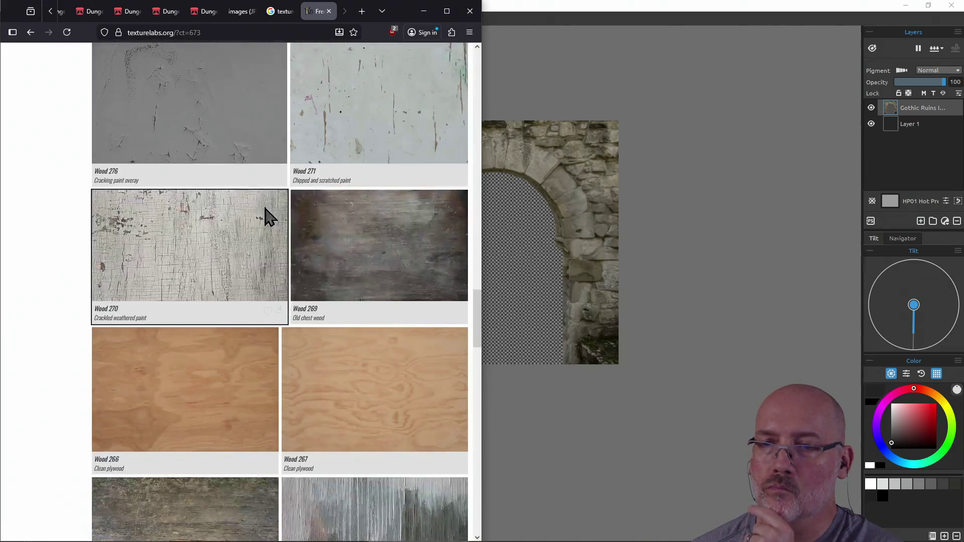
scroll(265, 209, up, 15)
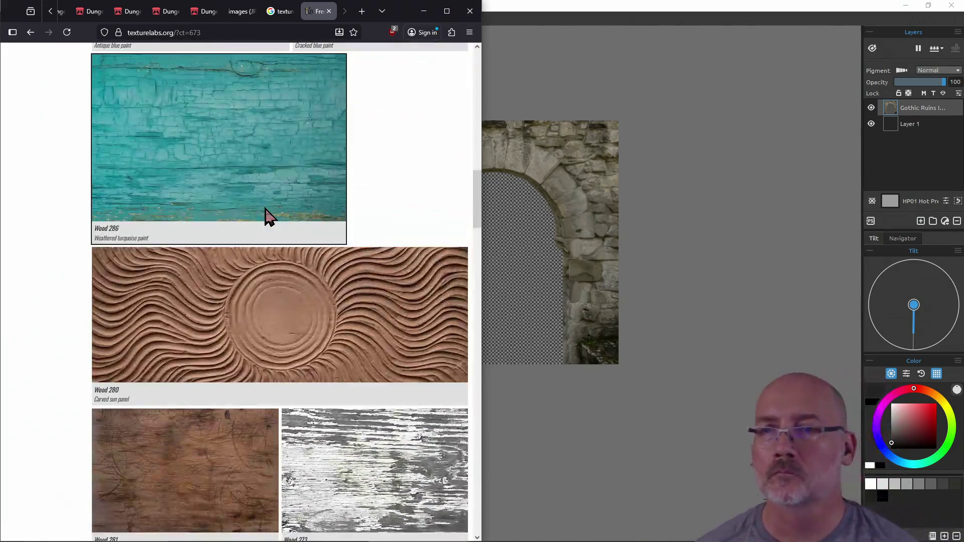
mouse_move(266, 231)
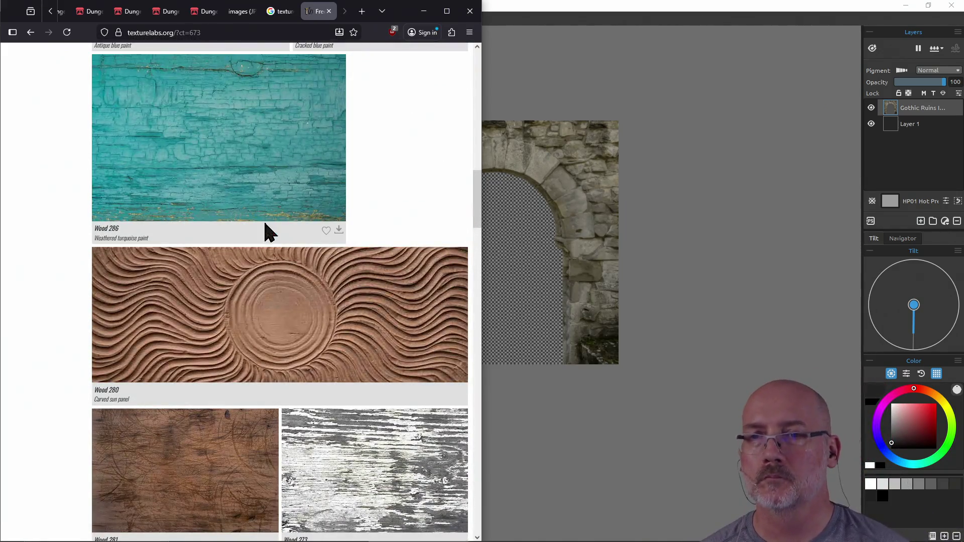
scroll(305, 289, down, 1)
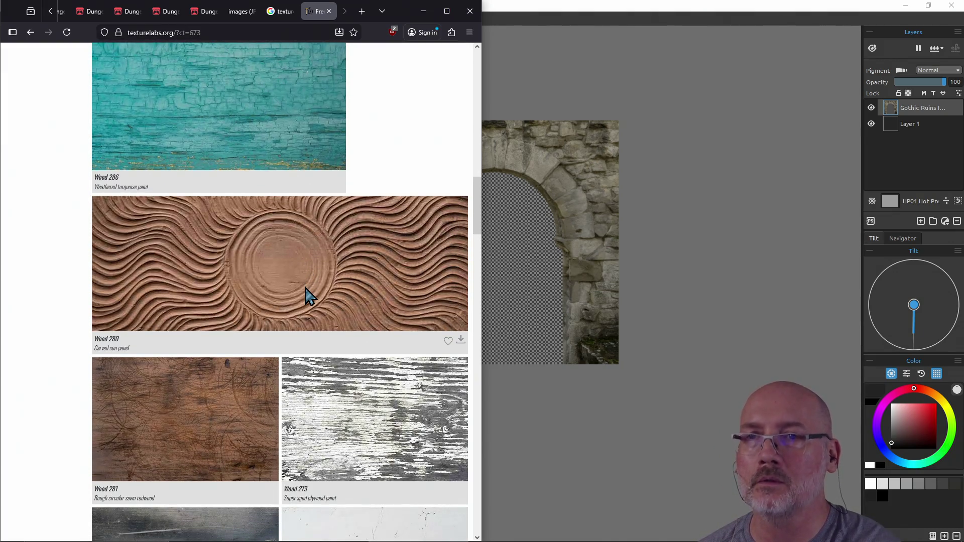
scroll(306, 287, down, 15)
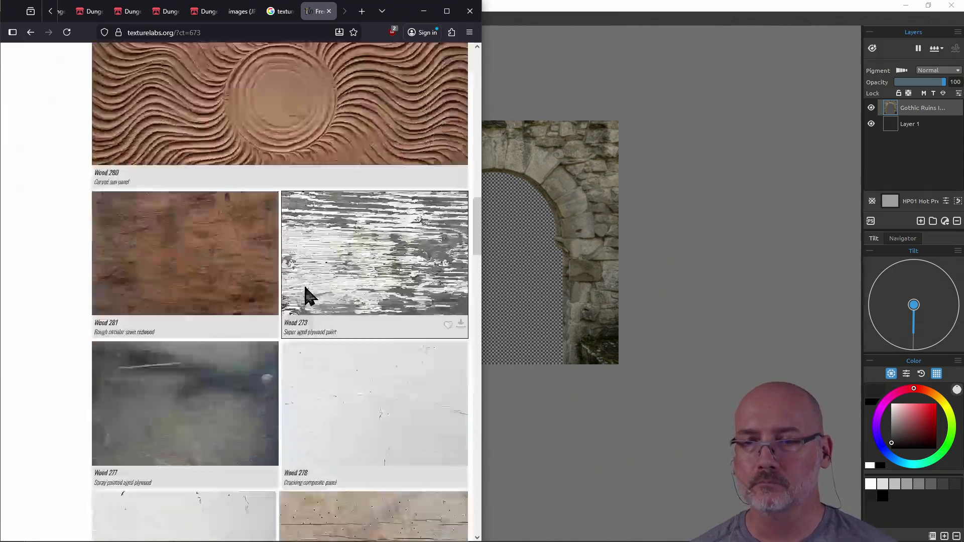
scroll(305, 290, down, 10)
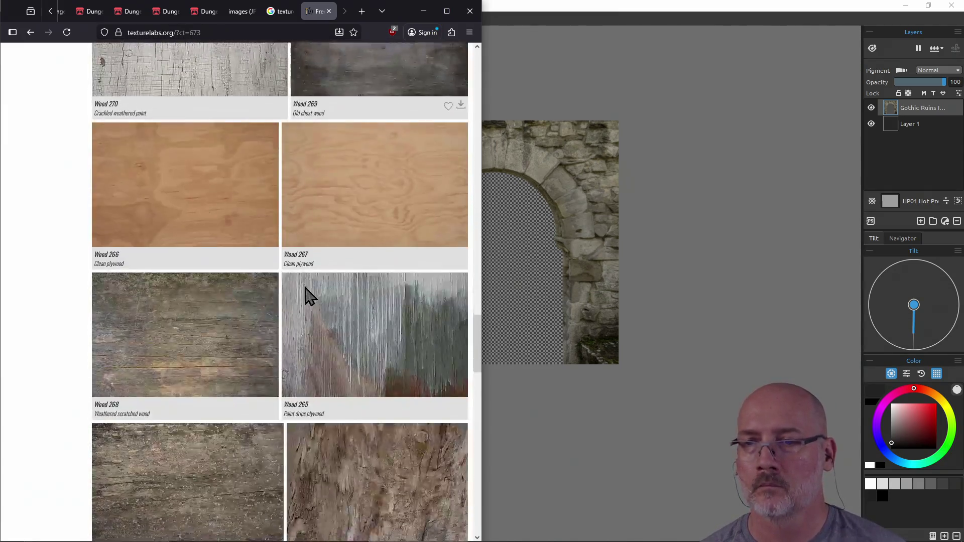
scroll(305, 288, down, 15)
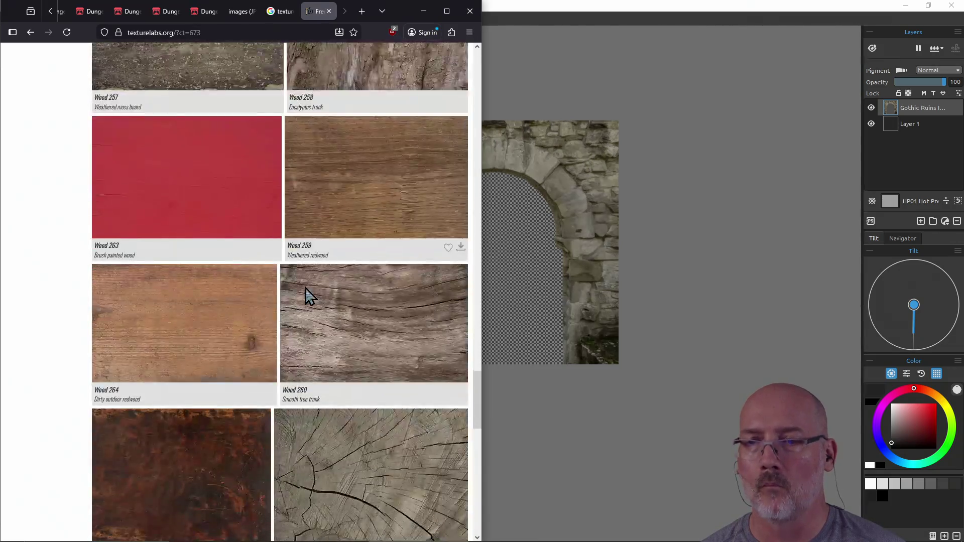
scroll(305, 287, down, 10)
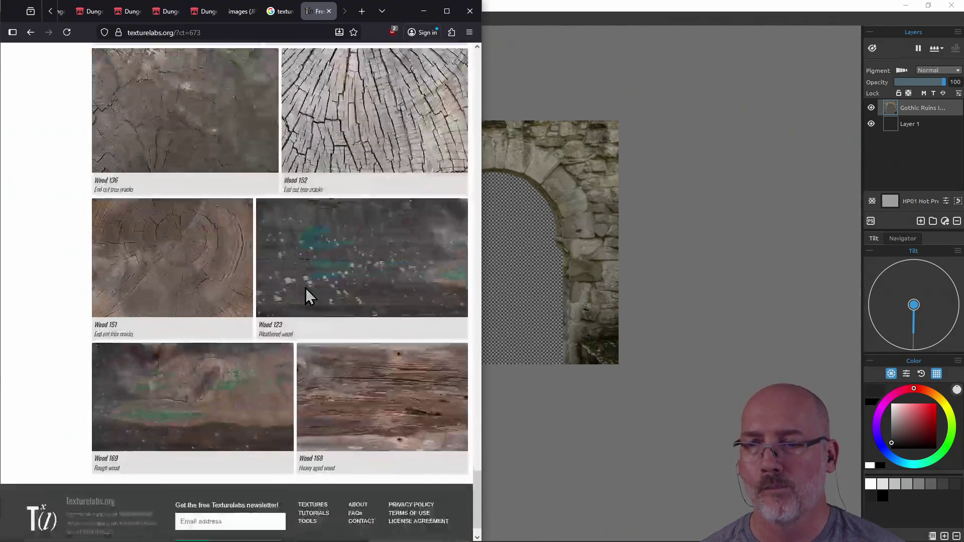
scroll(307, 277, down, 13)
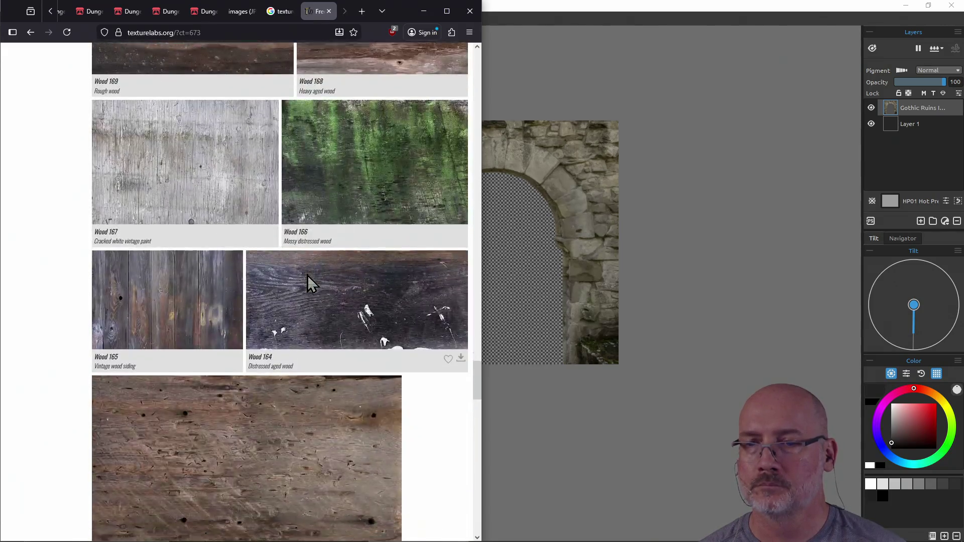
scroll(276, 289, up, 1)
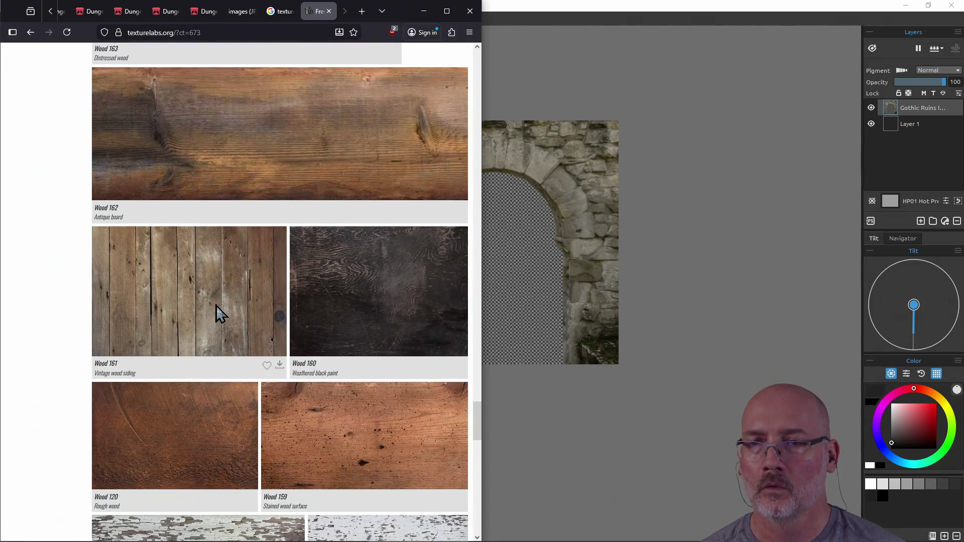
scroll(228, 304, down, 7)
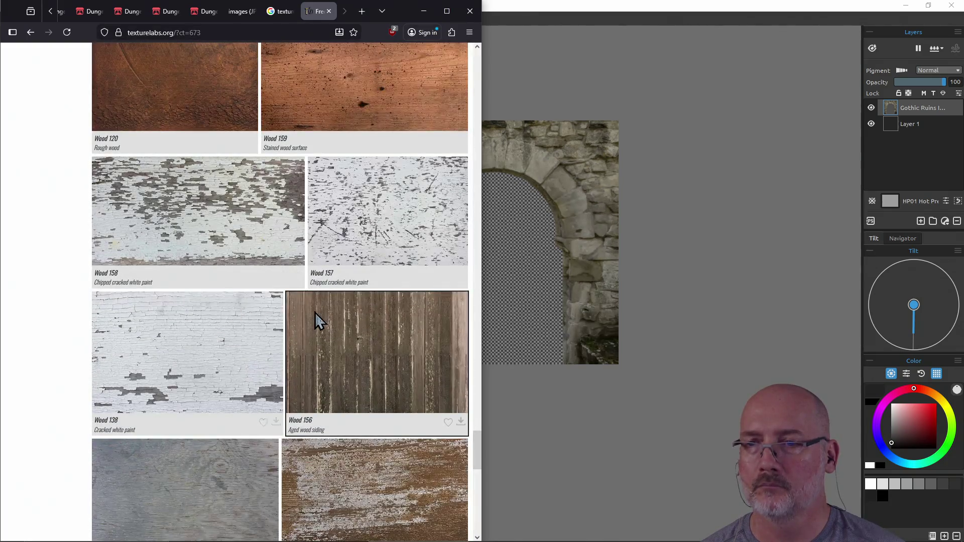
scroll(314, 315, down, 4)
scroll(312, 307, down, 3)
scroll(359, 308, up, 1)
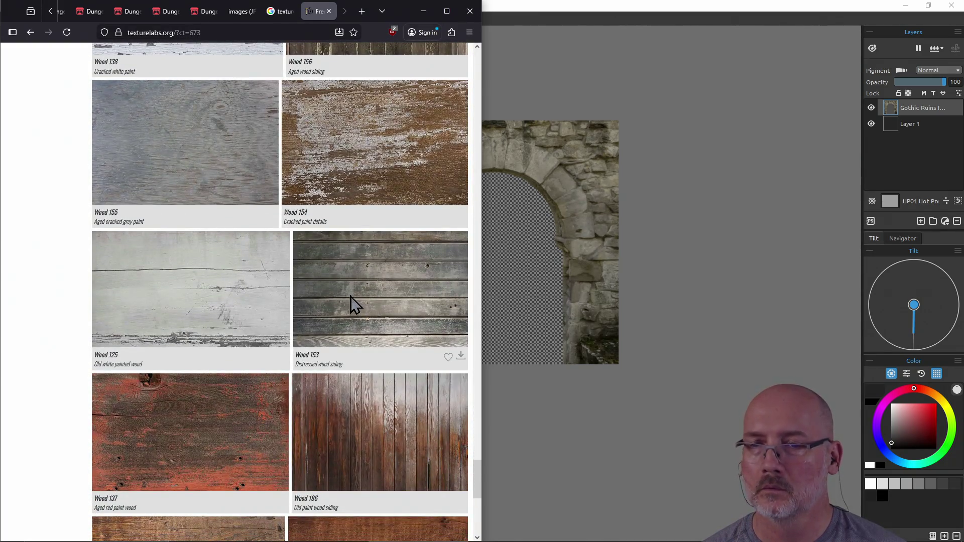
scroll(351, 303, down, 3)
scroll(374, 355, down, 4)
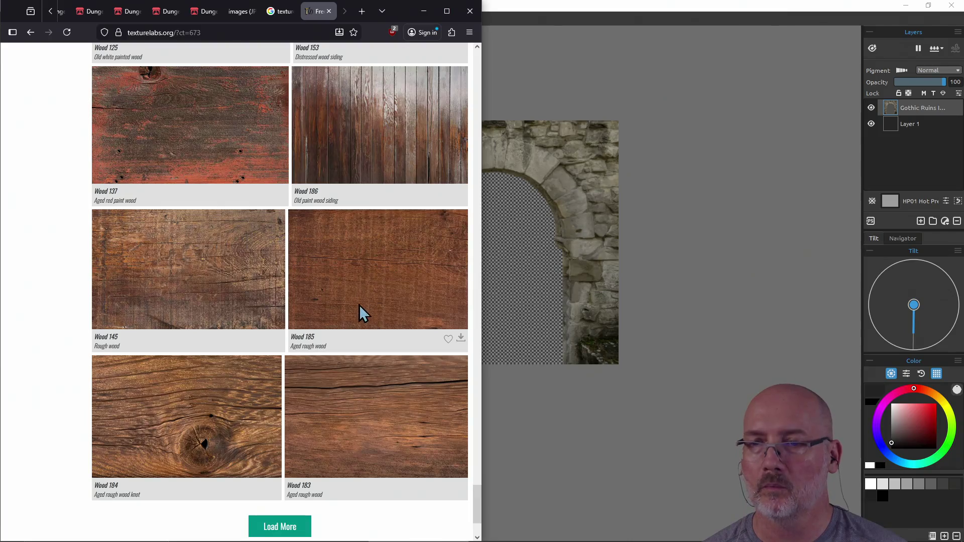
scroll(358, 306, down, 2)
click(303, 409)
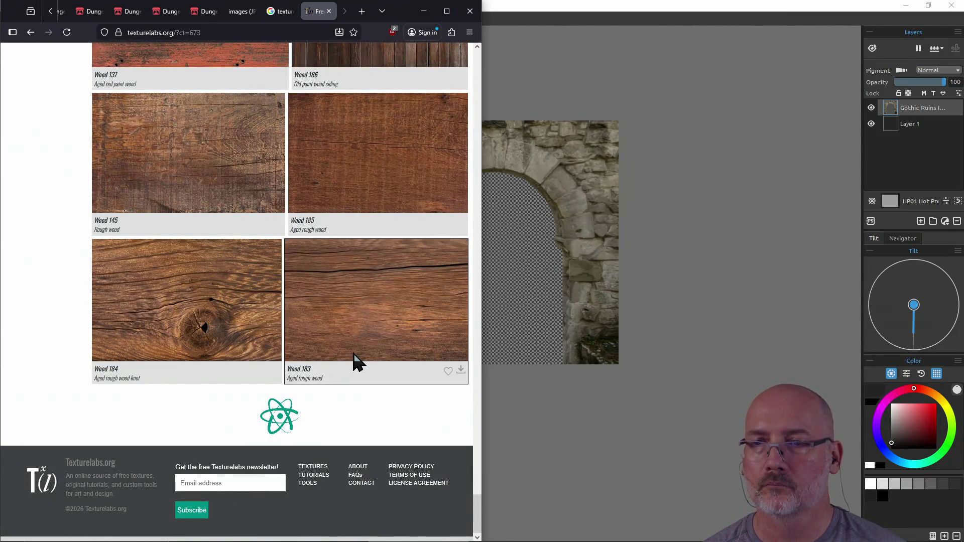
scroll(369, 326, down, 10)
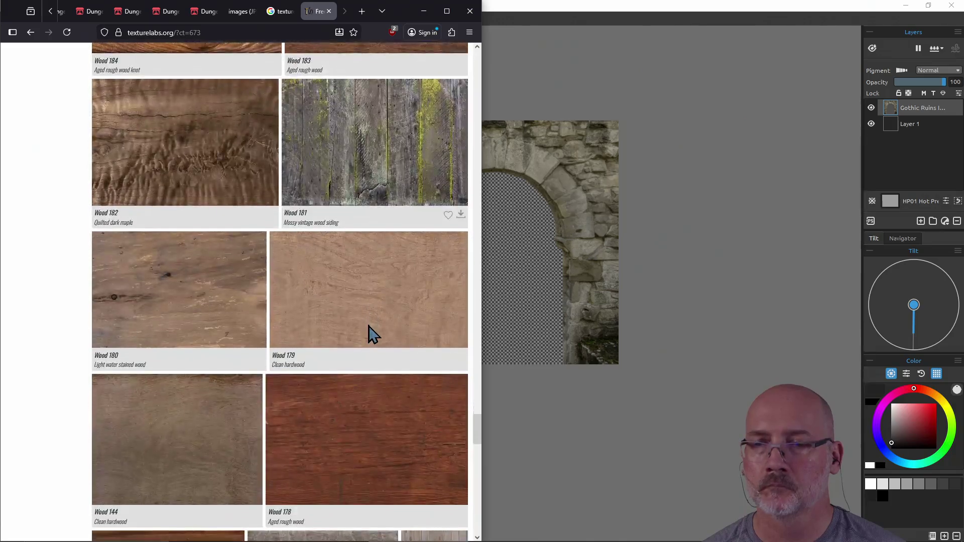
scroll(368, 326, down, 3)
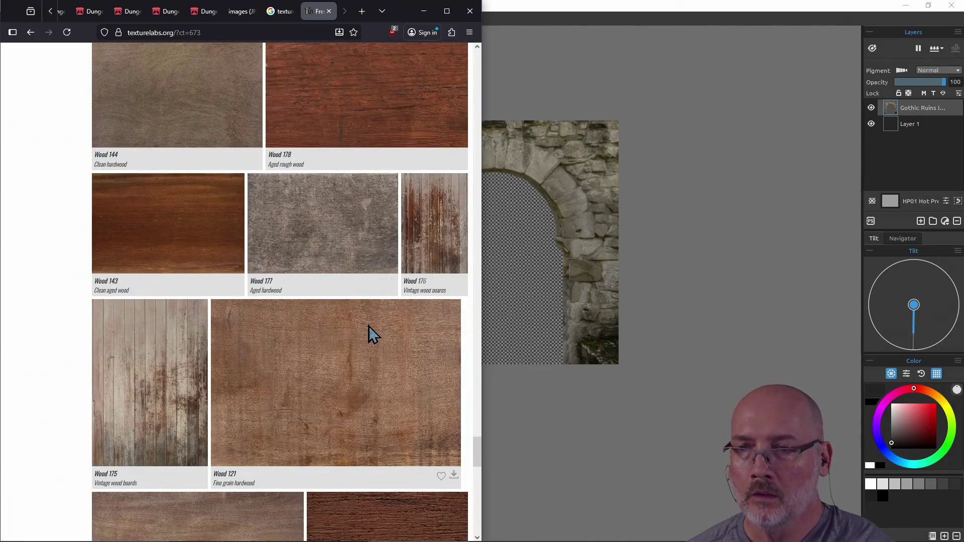
scroll(369, 326, down, 2)
scroll(369, 327, down, 5)
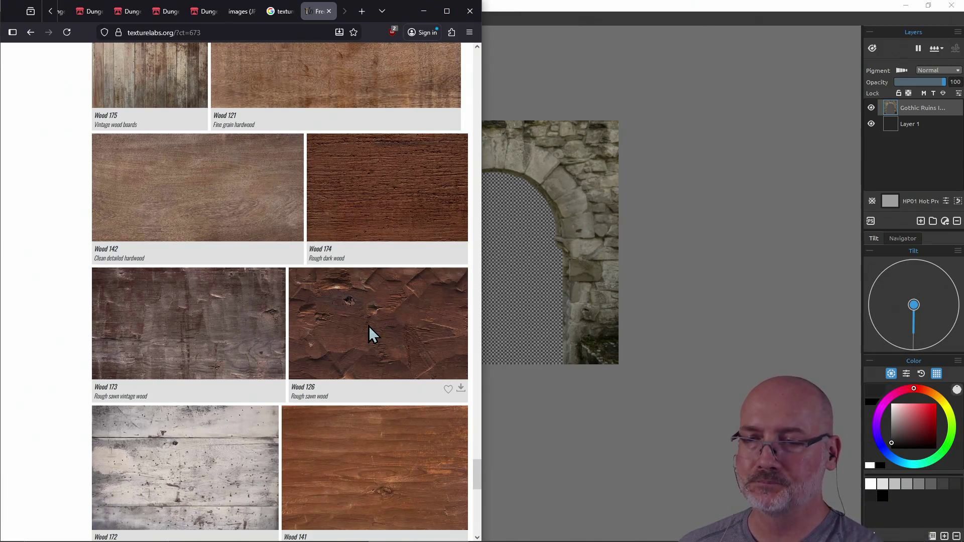
scroll(368, 326, down, 6)
scroll(369, 331, down, 6)
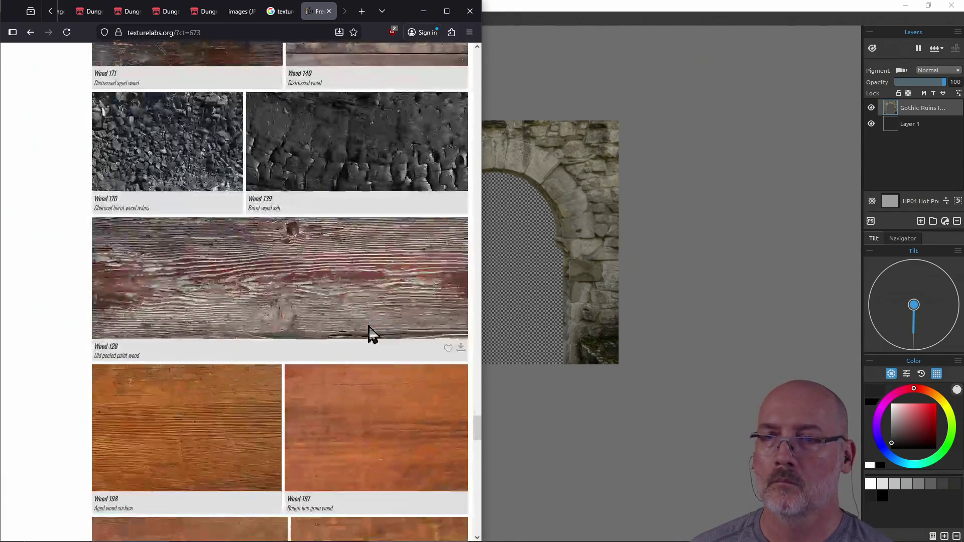
scroll(369, 331, down, 10)
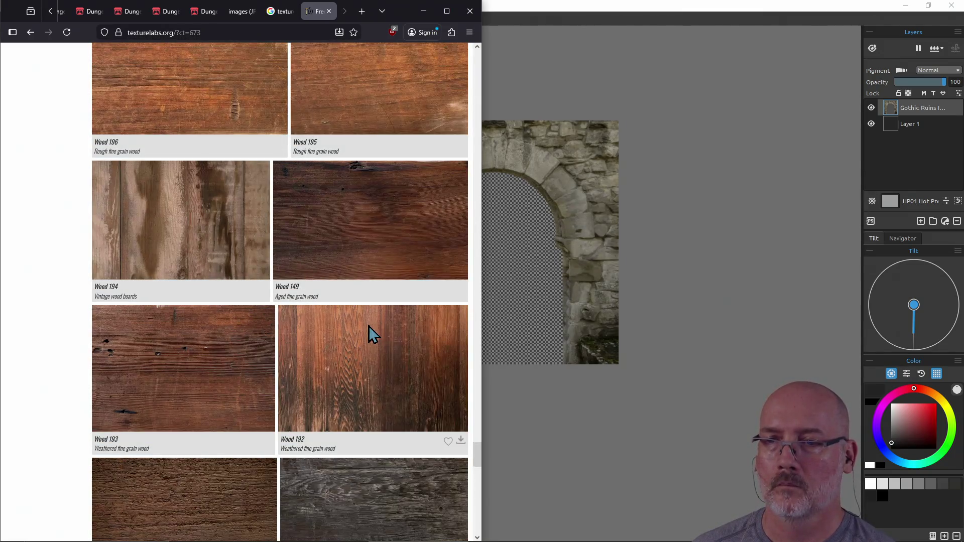
scroll(369, 326, down, 13)
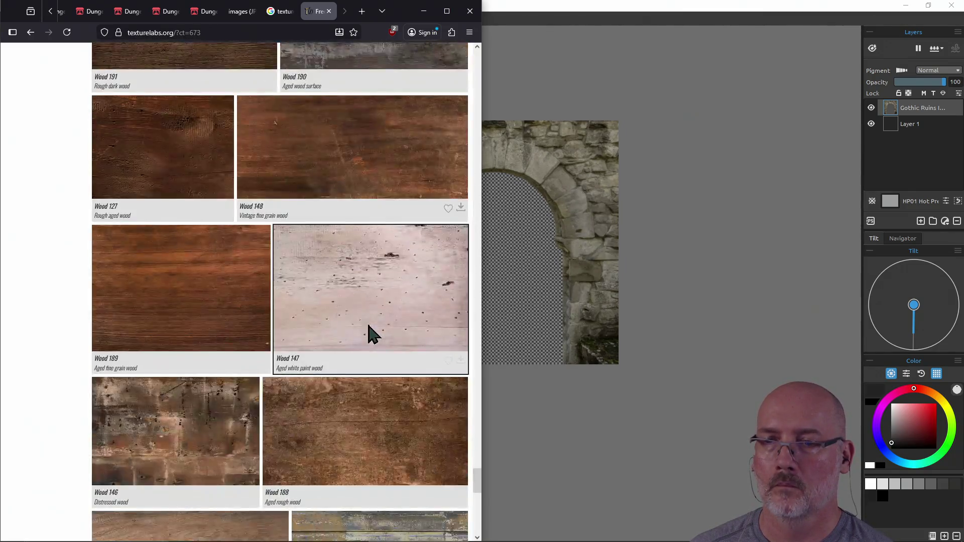
scroll(372, 334, down, 14)
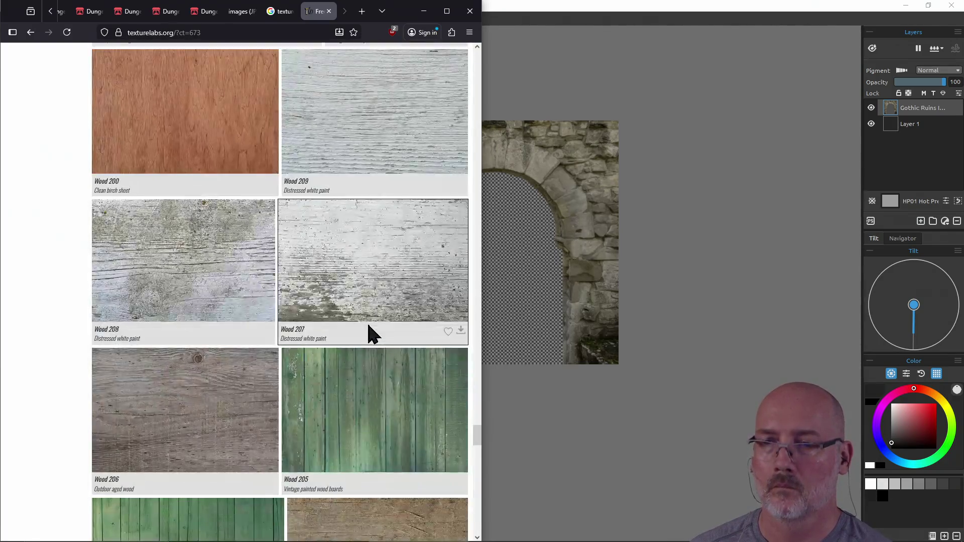
scroll(371, 333, down, 16)
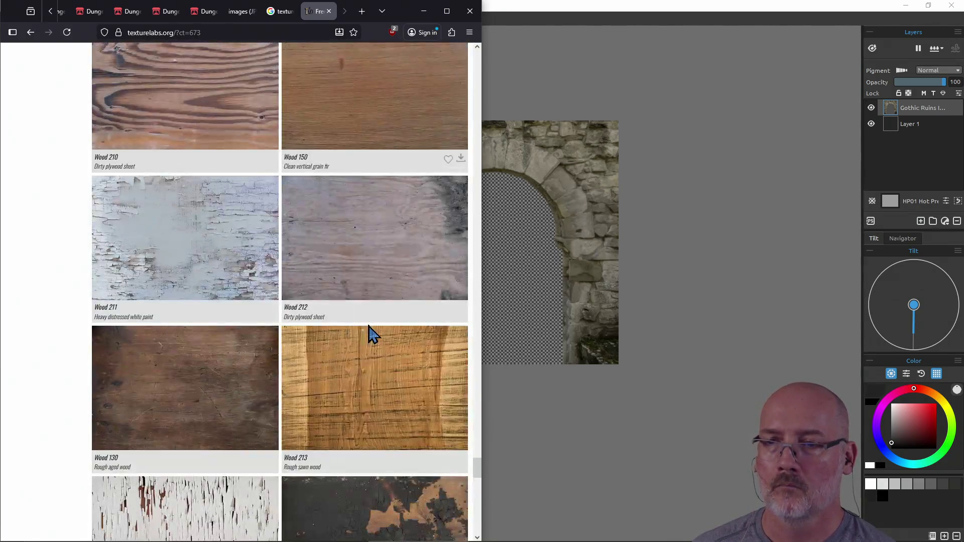
scroll(369, 327, down, 15)
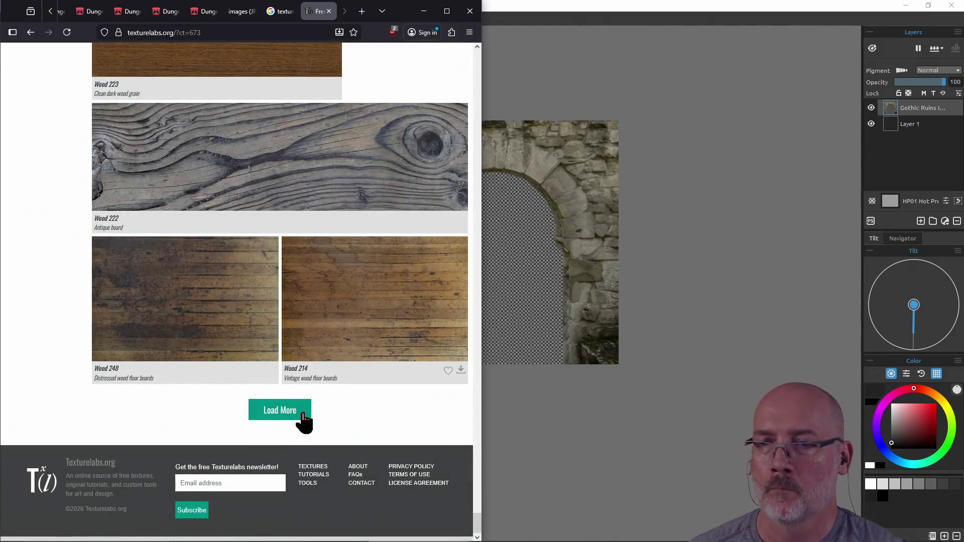
click(299, 413)
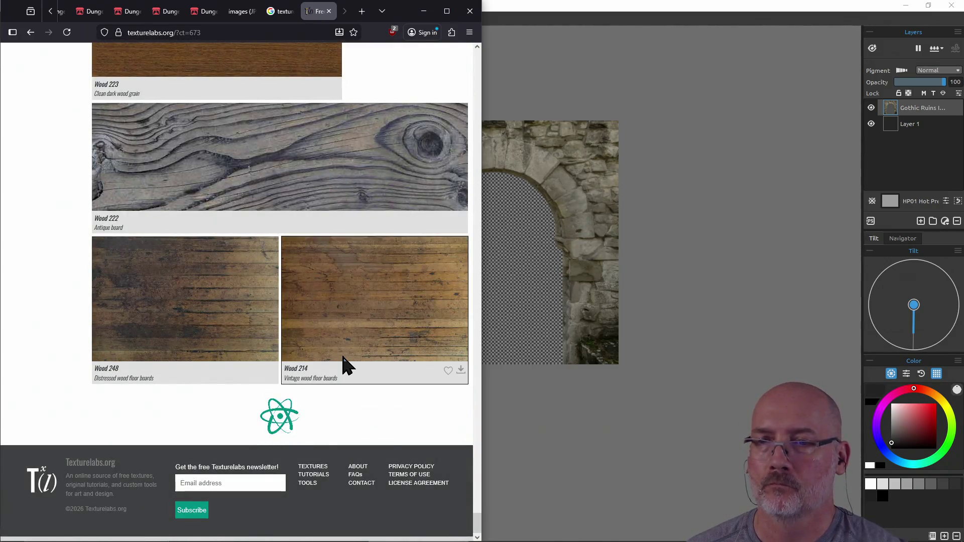
Step: Open the Wood 235 Vintage wood boards texture
scroll(346, 364, down, 15)
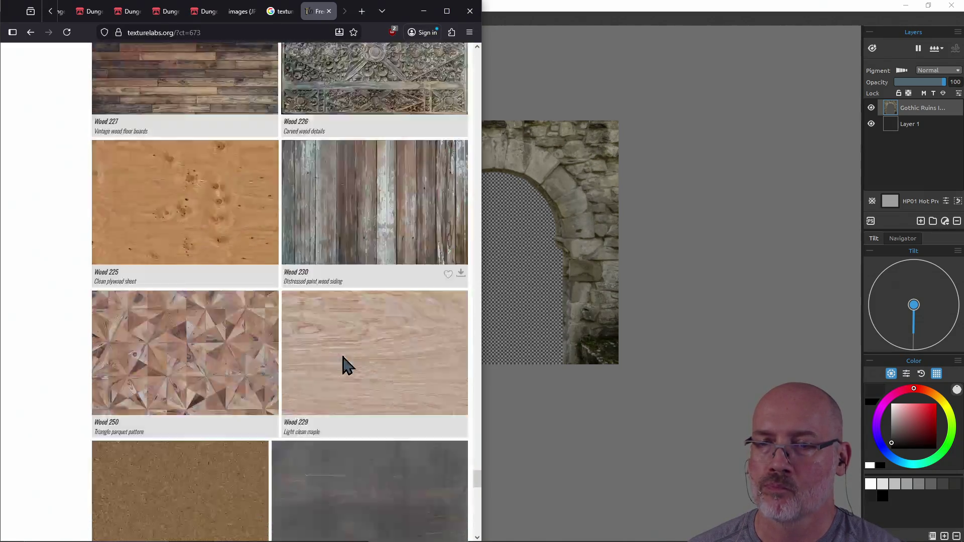
scroll(342, 357, up, 5)
scroll(343, 357, down, 5)
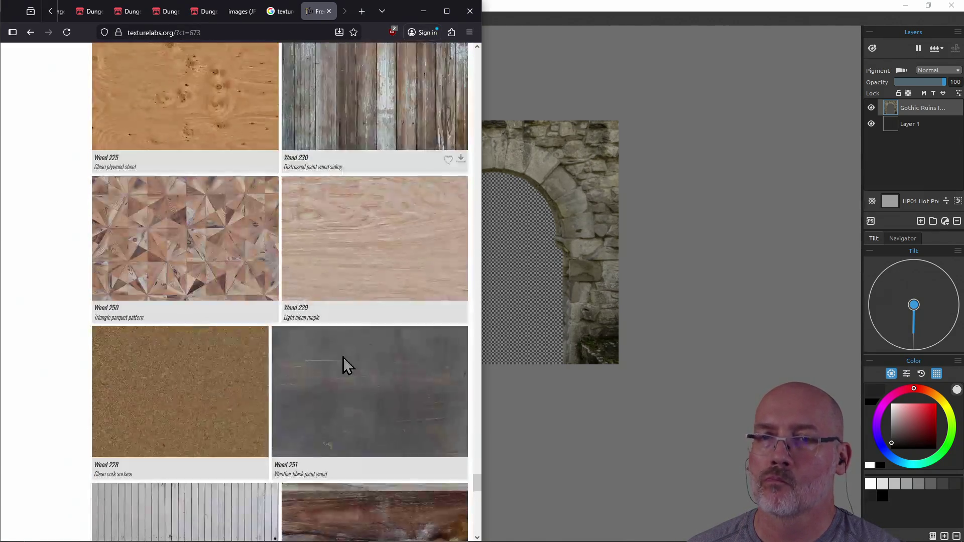
scroll(343, 356, down, 15)
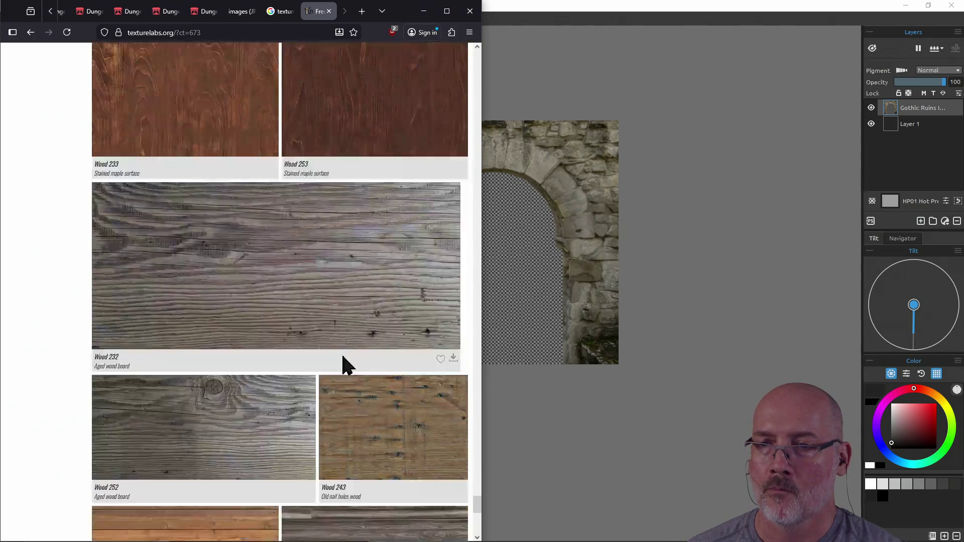
scroll(342, 357, down, 6)
scroll(341, 352, up, 5)
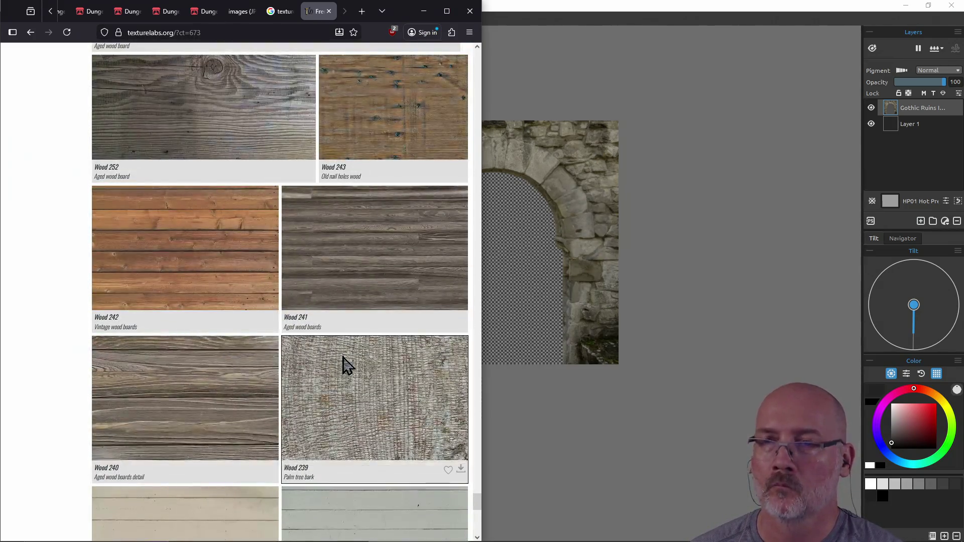
scroll(343, 358, down, 7)
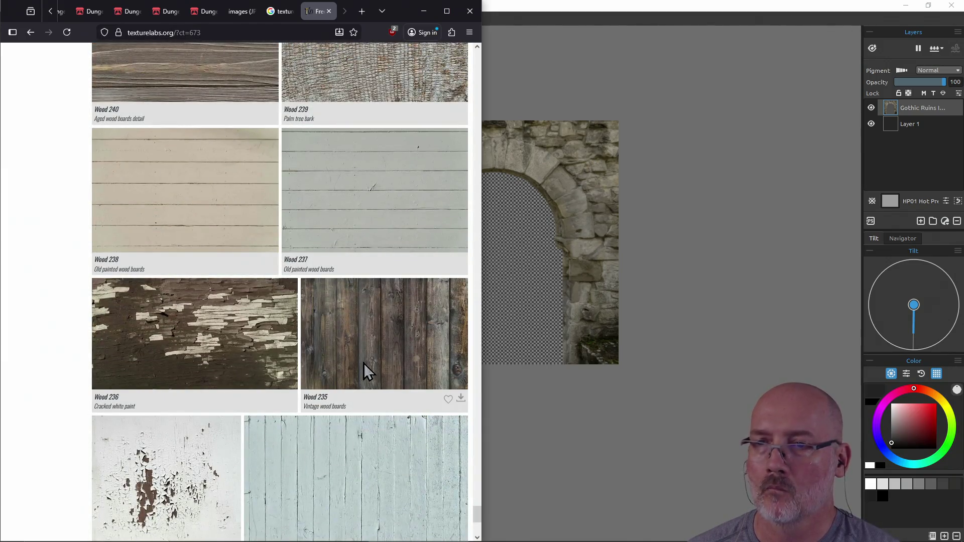
click(387, 342)
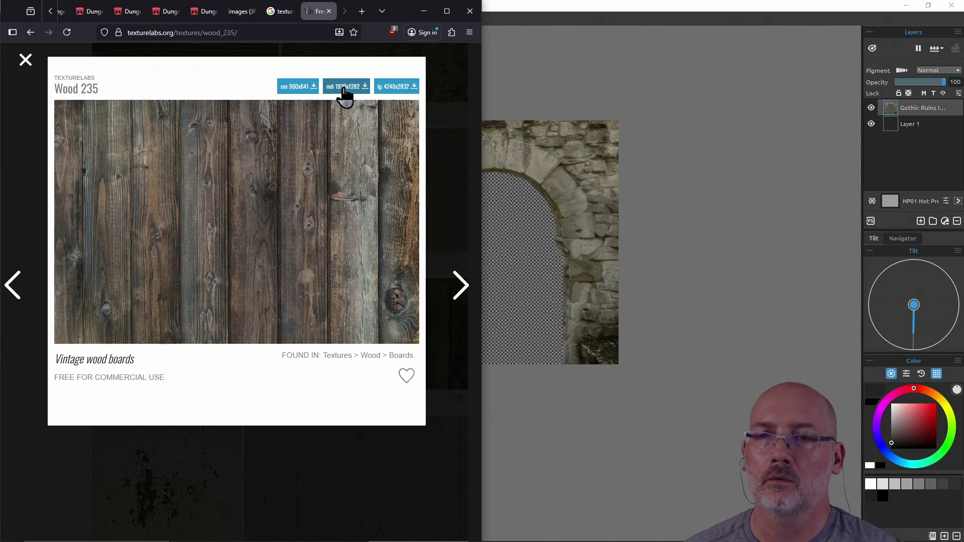
Step: Download the md 1920x1282 Wood 235 file and show Texturelabs_Wood_235M.jpg in its folder
click(344, 89)
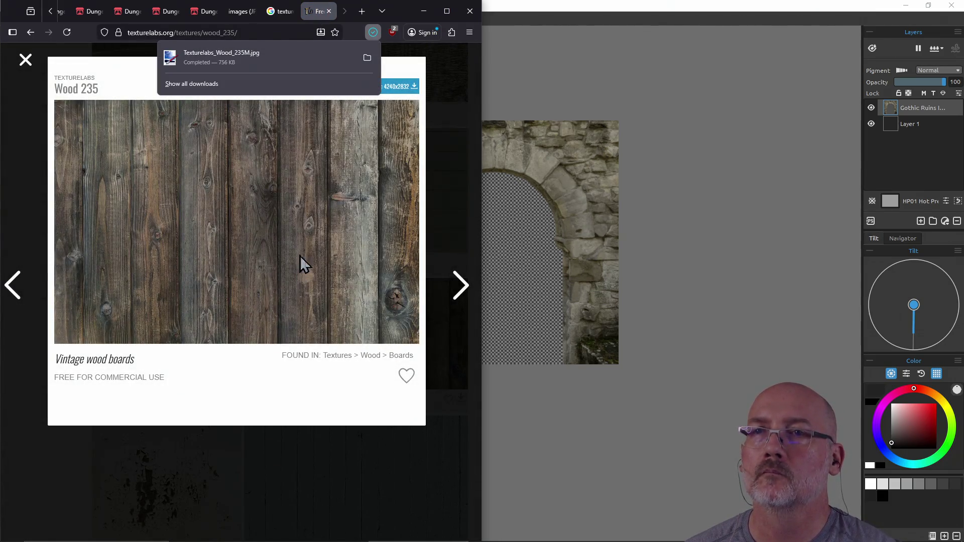
click(364, 58)
Step: Open a second Explorer window at Pictures\PhotoBash beside the Downloads window
mouse_move(336, 49)
mouse_down()
mouse_move(392, 291)
mouse_move(390, 324)
mouse_up()
drag(389, 346, 391, 370)
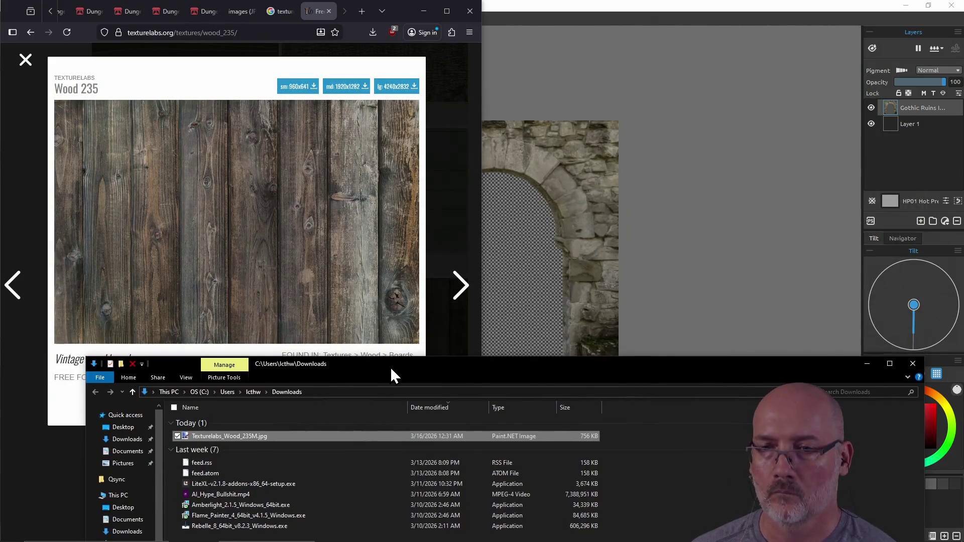
key(ctrl+n)
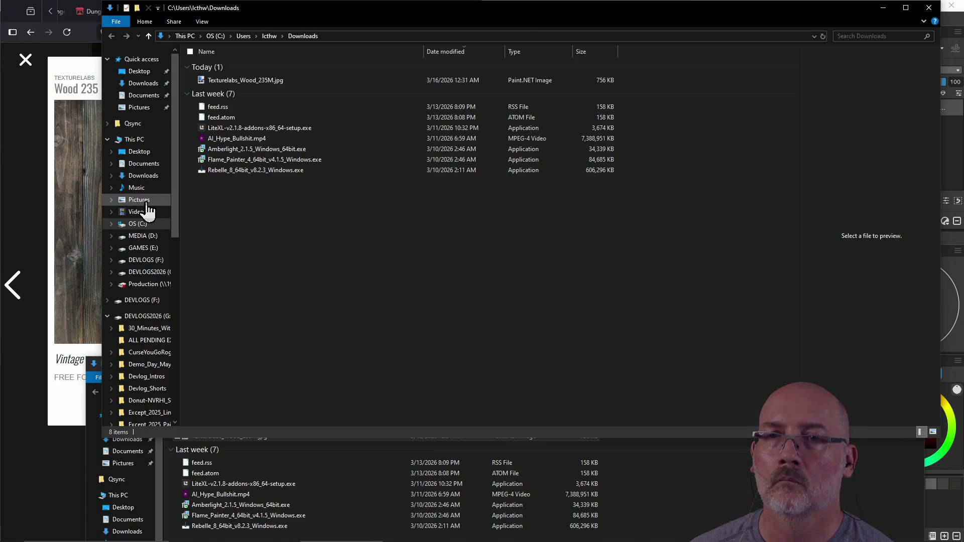
click(146, 201)
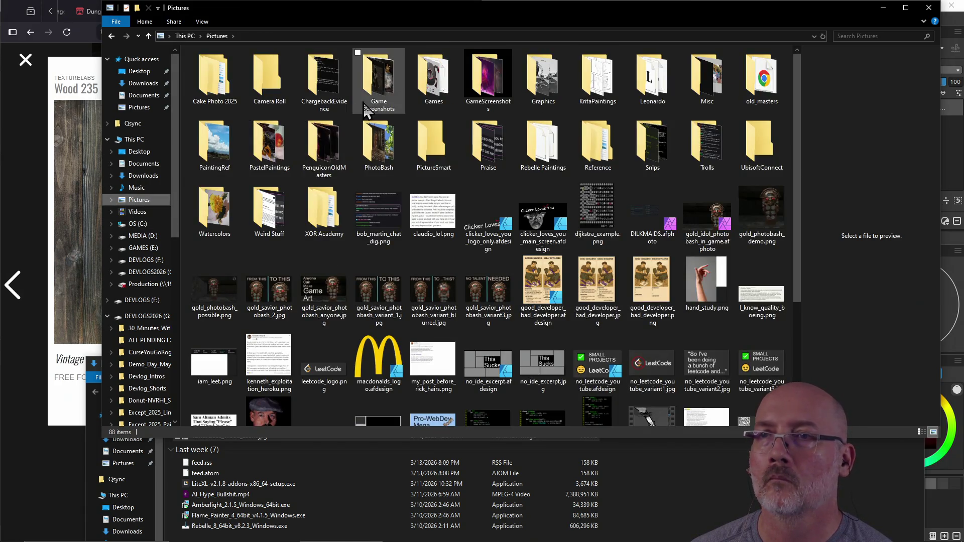
double_click(420, 90)
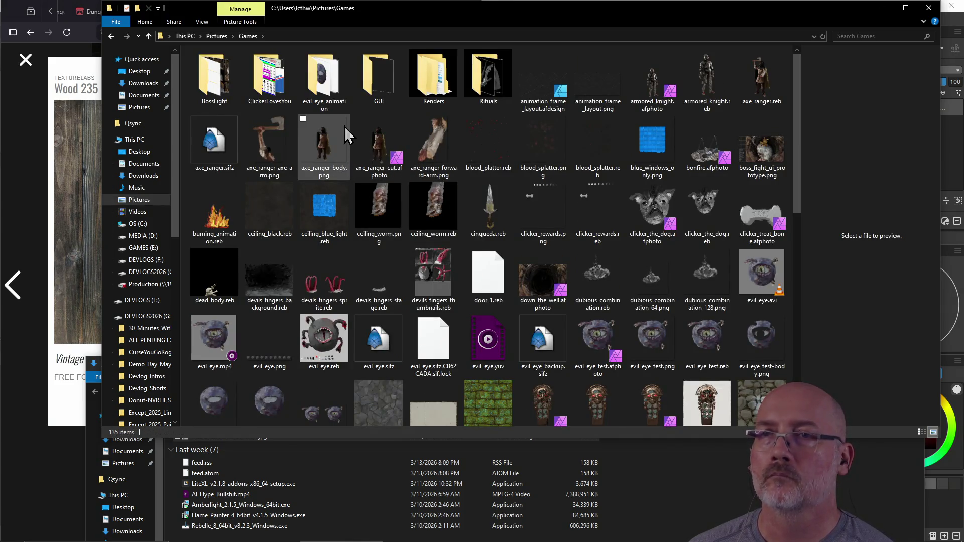
click(253, 38)
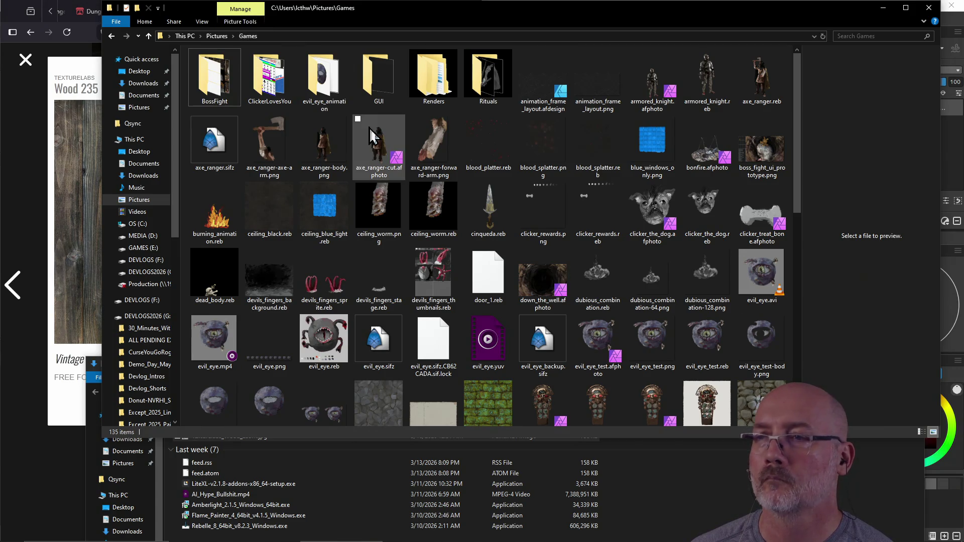
click(297, 36)
click(296, 37)
key(BackSpace)
key(BackSpace)
key(BackSpace)
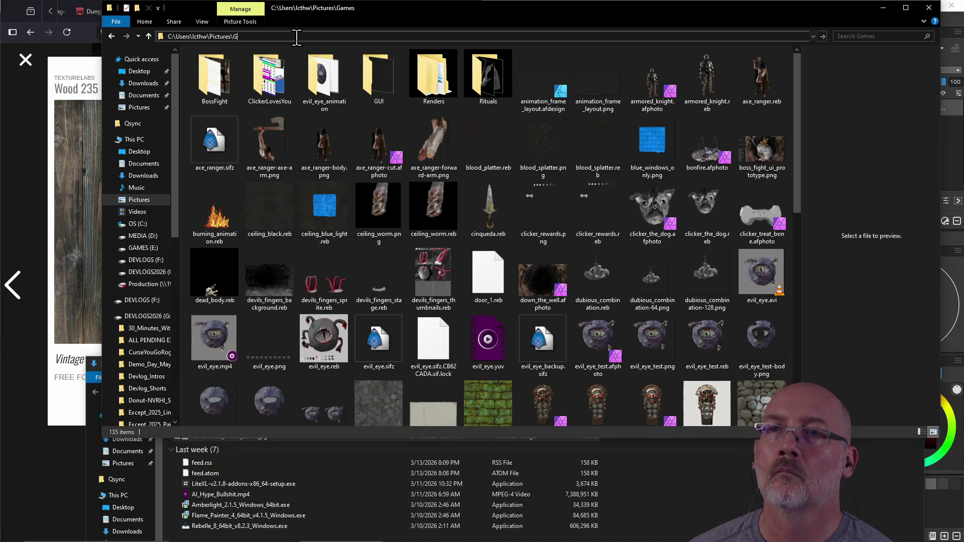
text(to)
click(241, 45)
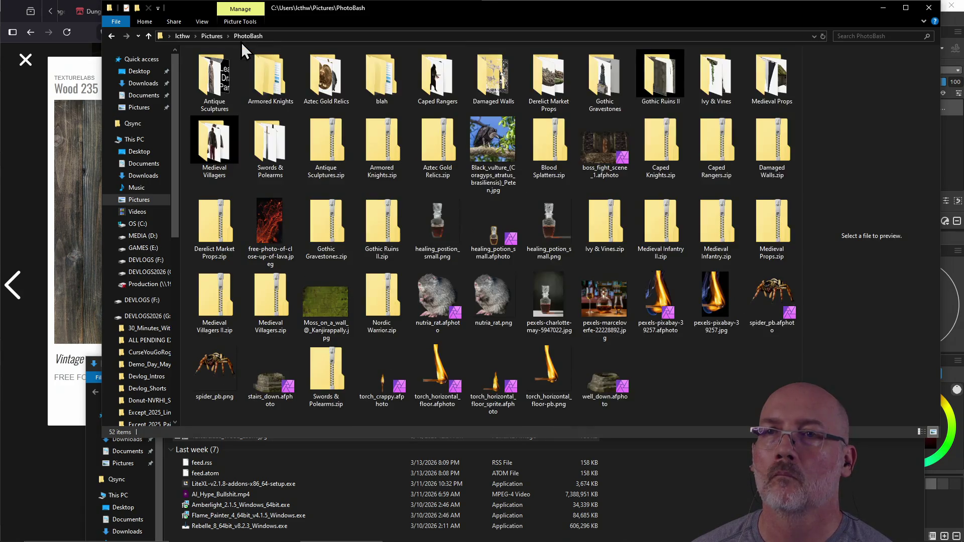
Step: Move Texturelabs_Wood_235M.jpg into PhotoBash, close Downloads, and drag the texture onto the Rebelle canvas
drag(363, 6, 537, 19)
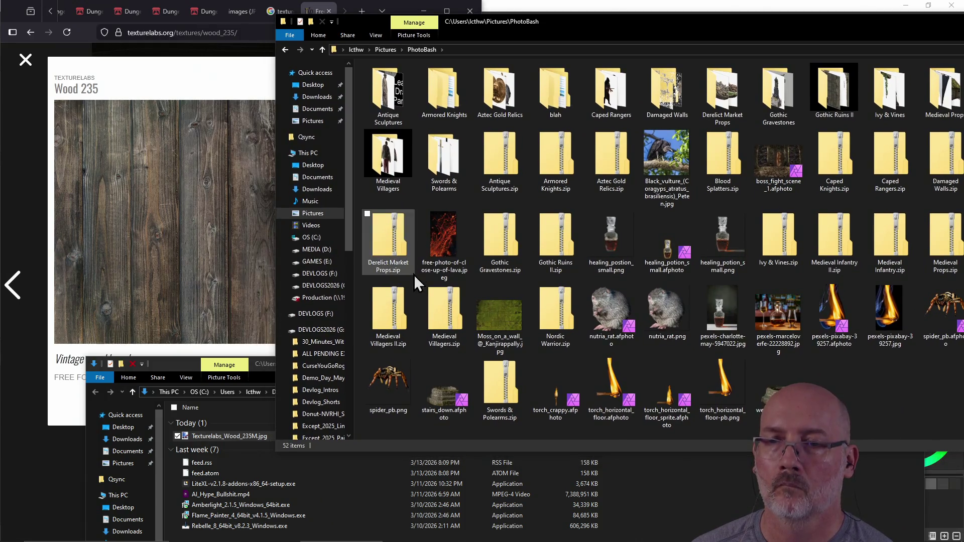
click(250, 436)
mouse_move(543, 435)
mouse_down()
mouse_move(710, 324)
mouse_move(704, 285)
mouse_up()
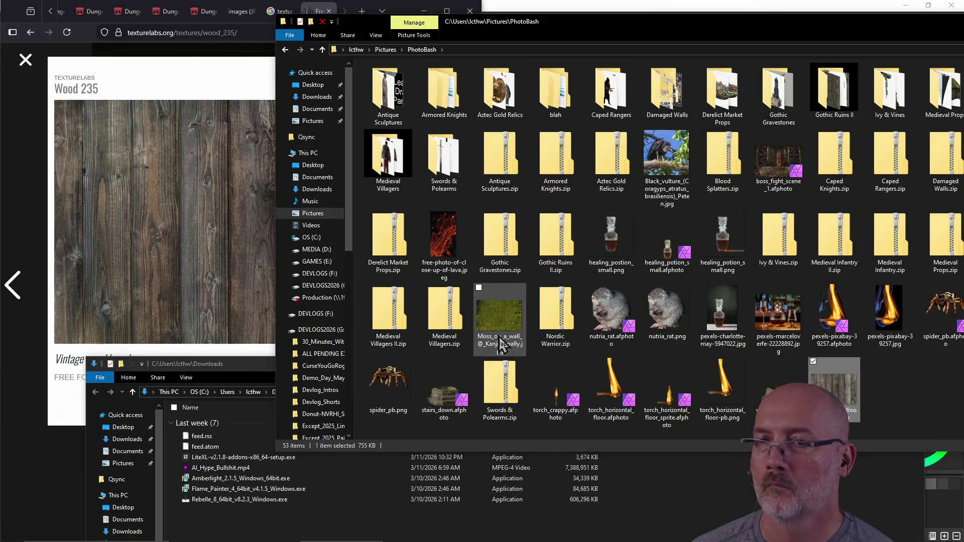
click(905, 404)
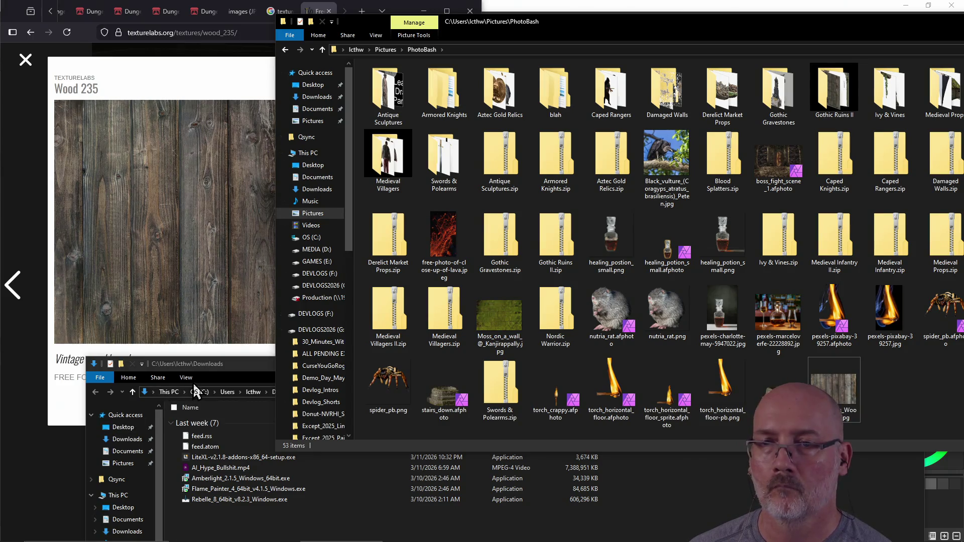
click(222, 364)
key(ctrl+w)
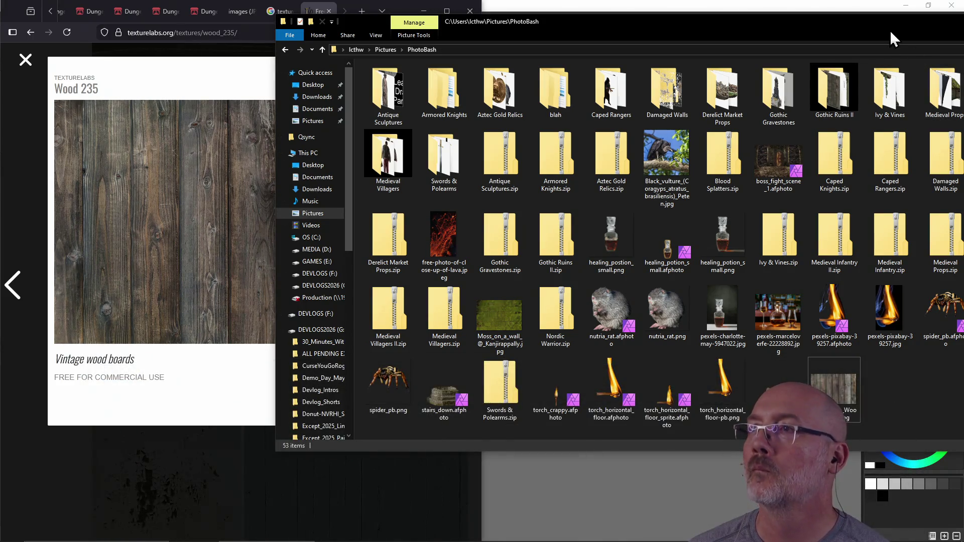
mouse_move(854, 17)
mouse_down()
mouse_move(828, 35)
mouse_move(181, 90)
mouse_up()
mouse_move(178, 449)
mouse_down()
mouse_move(435, 365)
mouse_move(564, 281)
mouse_move(554, 275)
mouse_up()
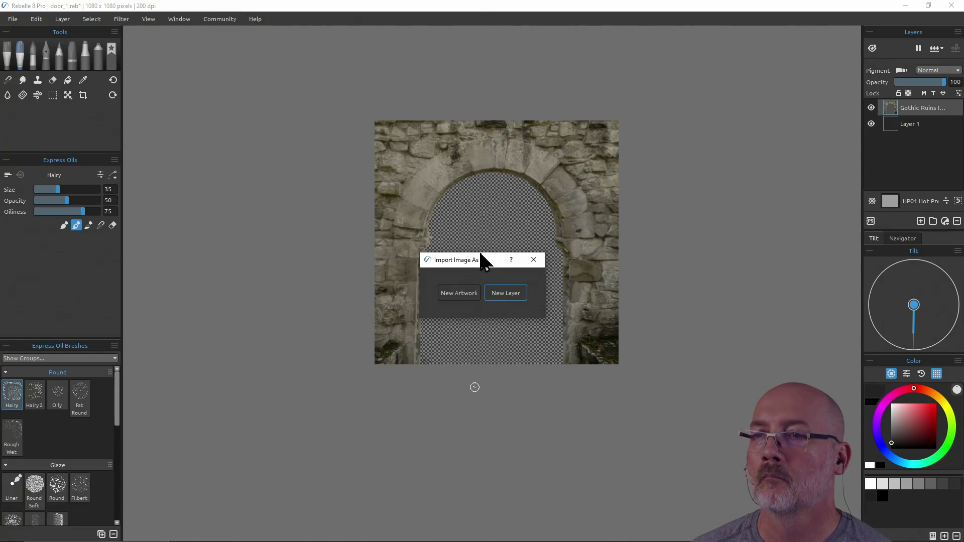
Step: Import the wood-plank jpg as a new layer and shift it down to reveal the arch
click(501, 294)
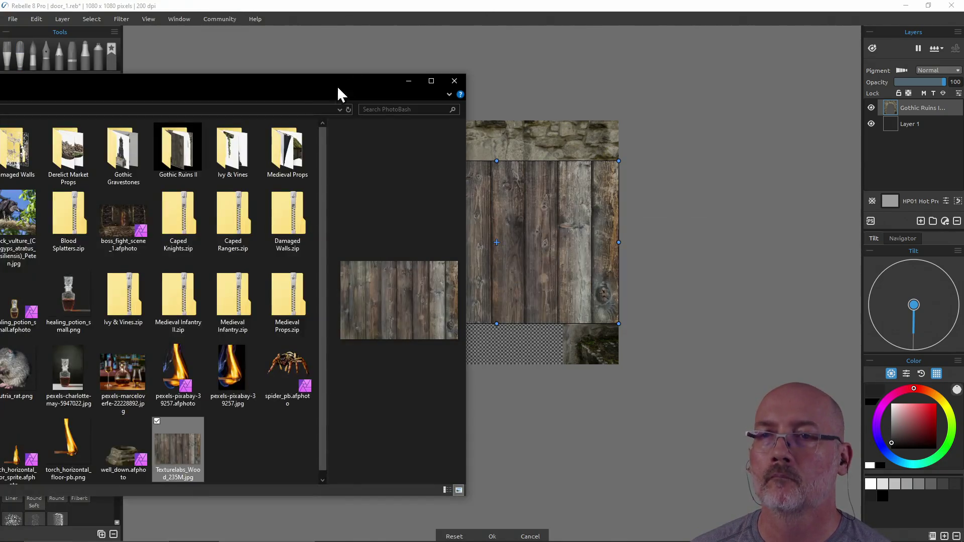
click(452, 82)
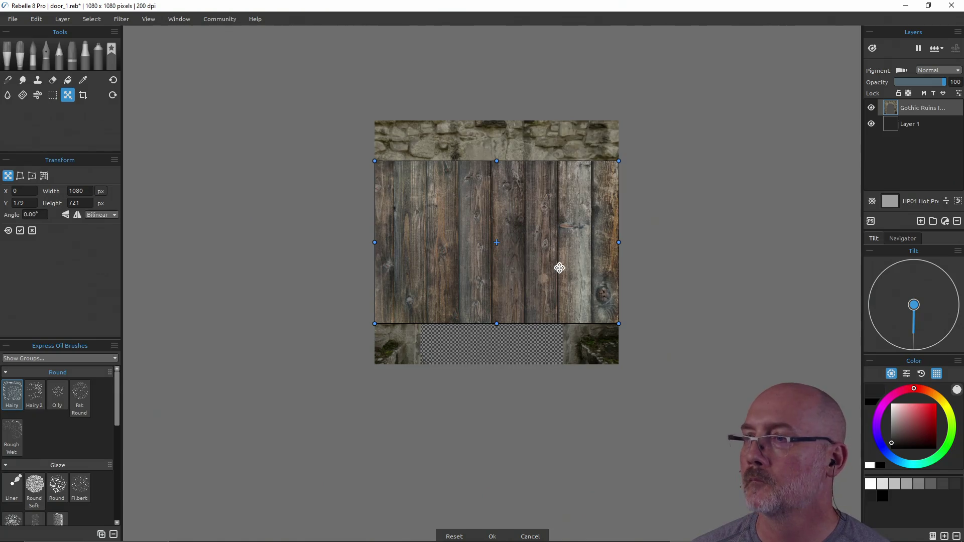
drag(544, 273, 548, 303)
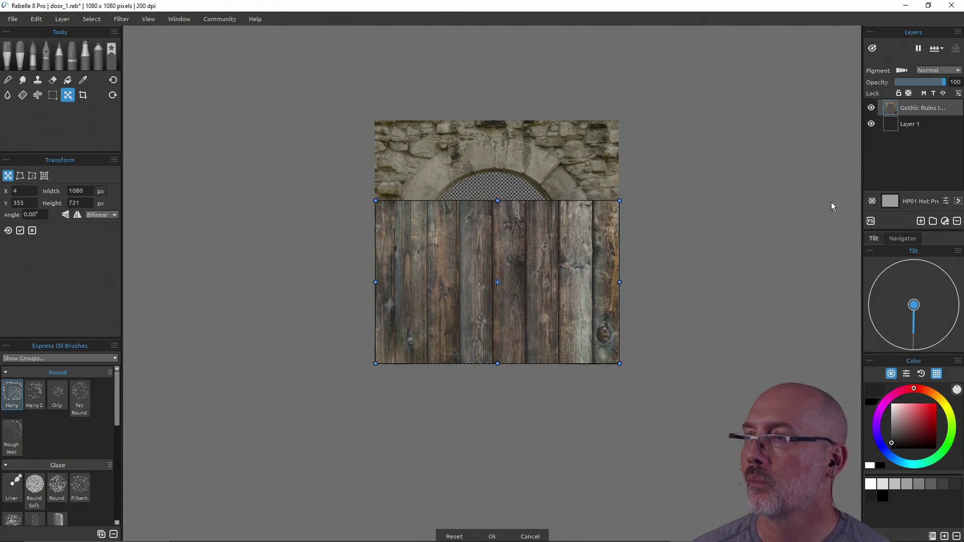
Step: Rename Layer 1 to Door and reorder the layers so the wood sits behind the stone arch
click(903, 124)
drag(911, 132, 913, 110)
double_click(914, 109)
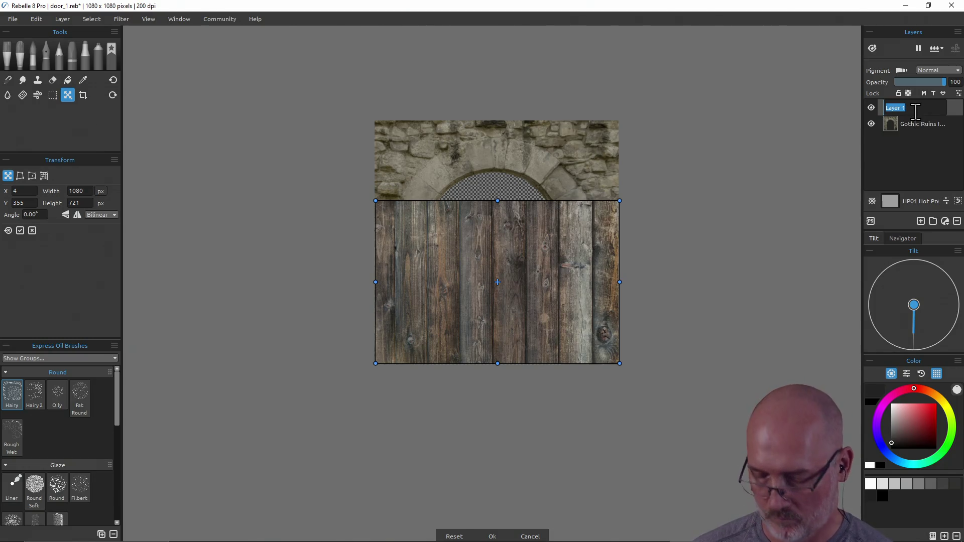
text(Door)
key(Return)
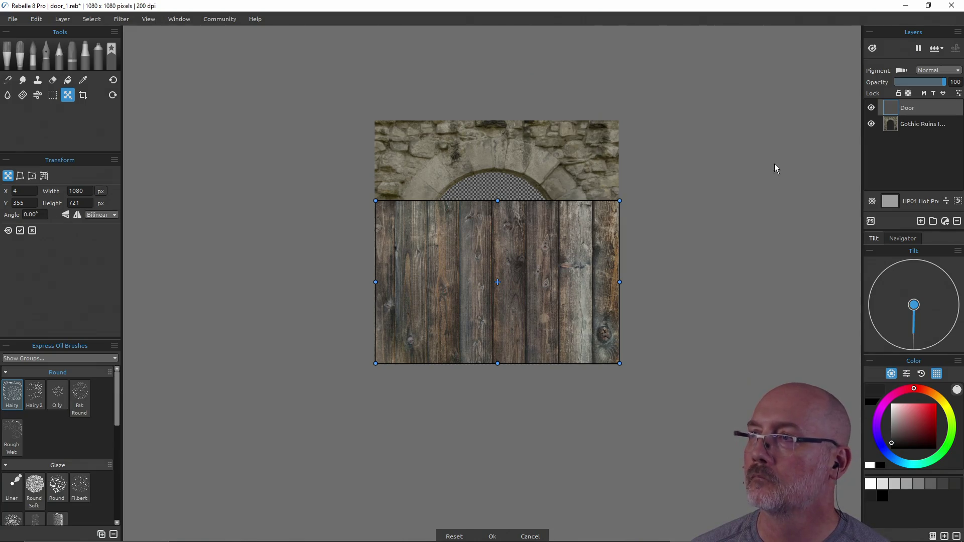
drag(911, 107, 911, 131)
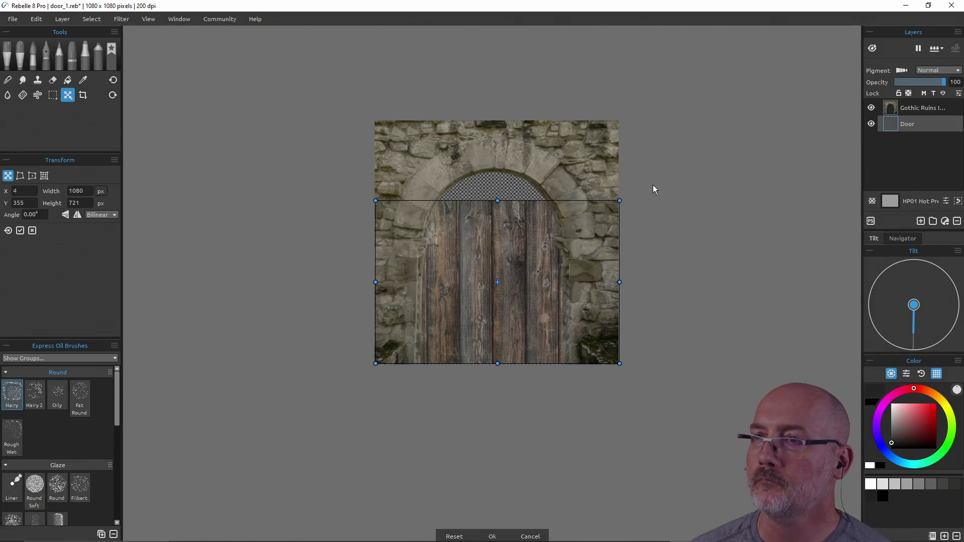
Step: Scale and stretch the wood planks to fill the arch doorway to the canvas bottom, then apply
drag(619, 200, 608, 208)
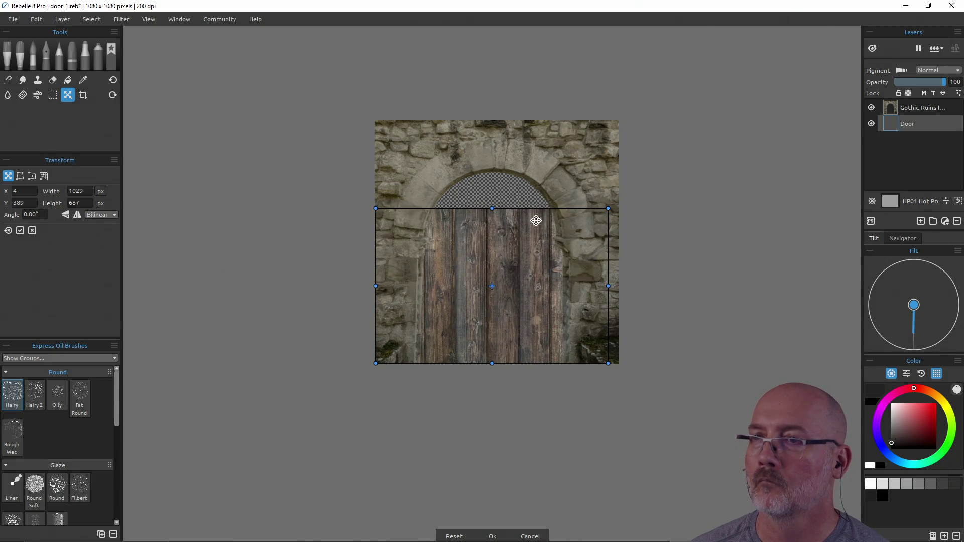
drag(491, 210, 486, 166)
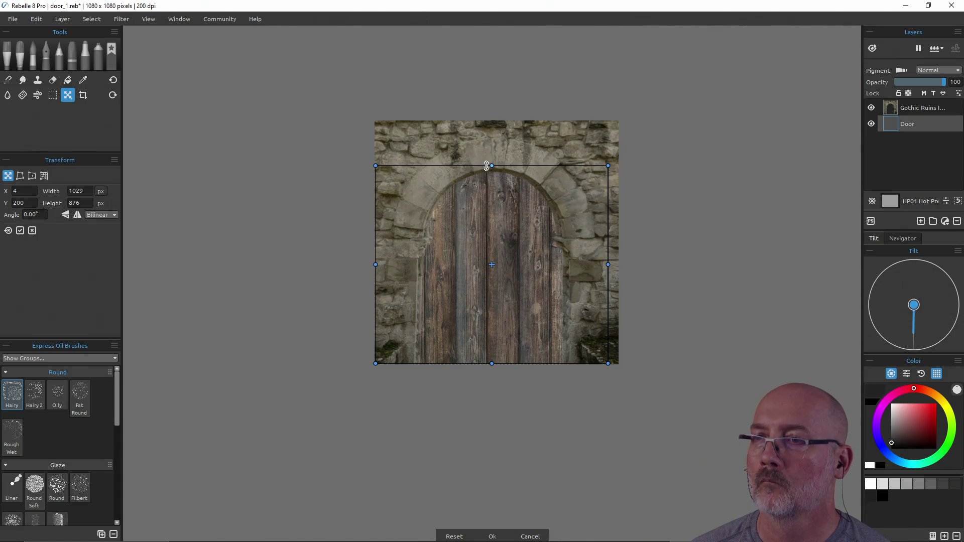
drag(512, 264, 514, 264)
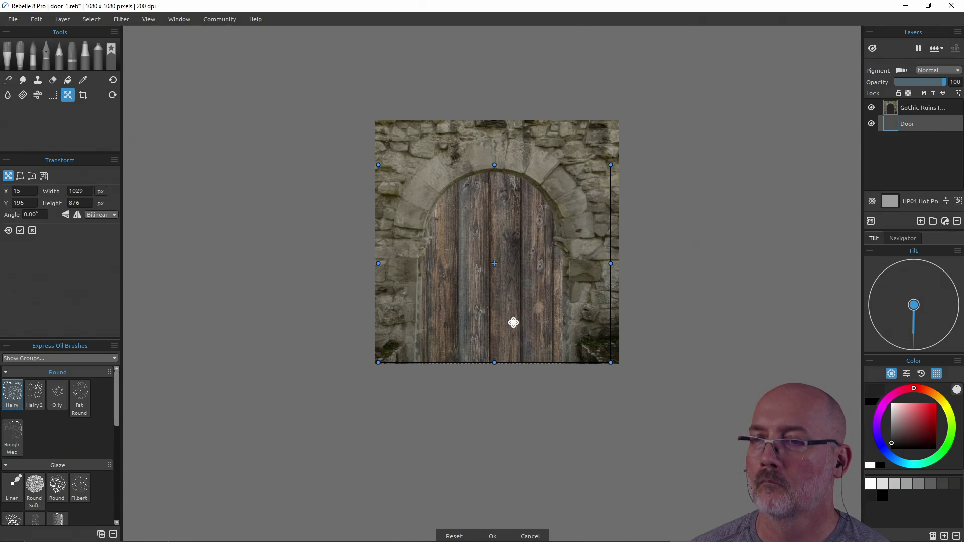
drag(493, 364, 493, 367)
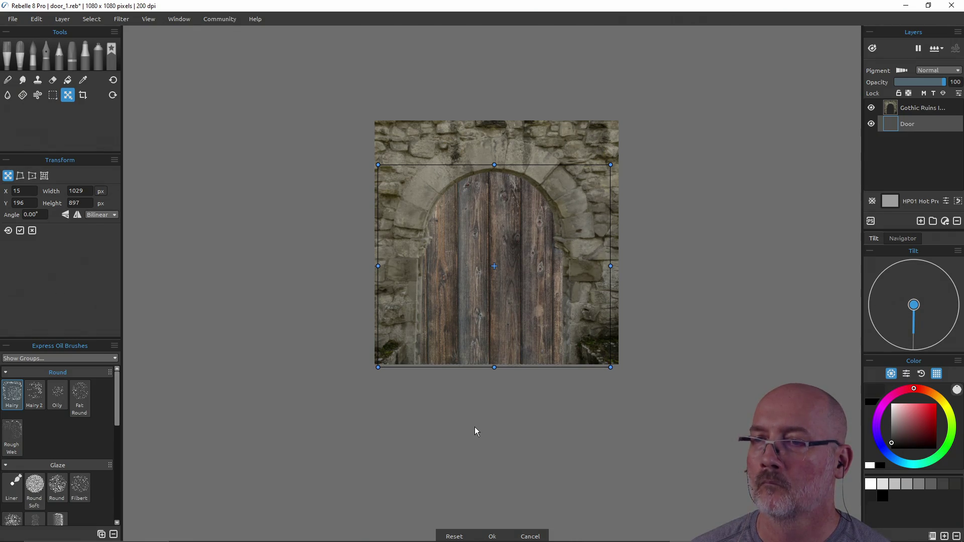
click(493, 536)
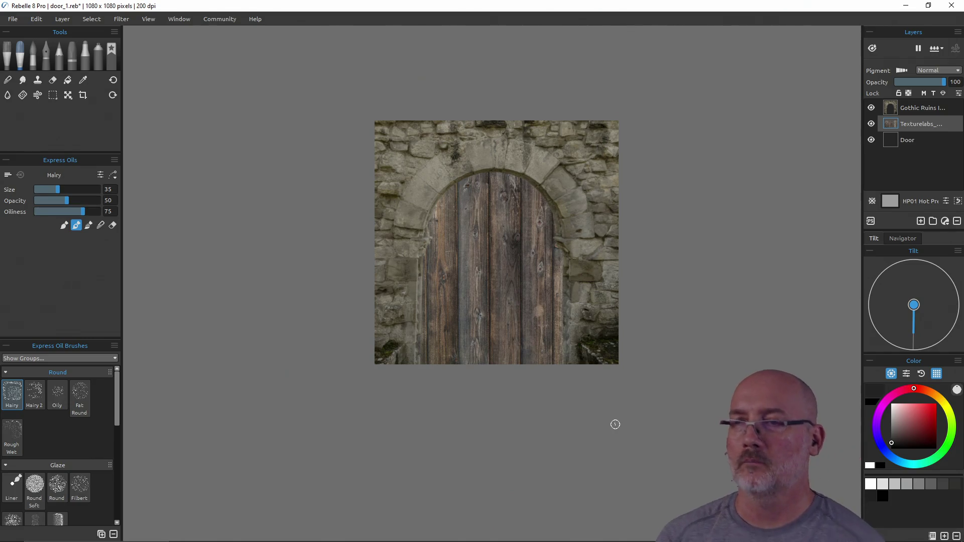
Step: Zoom in and recentre the view on the arch and door, then select the Door layer
scroll(573, 388, up, 1)
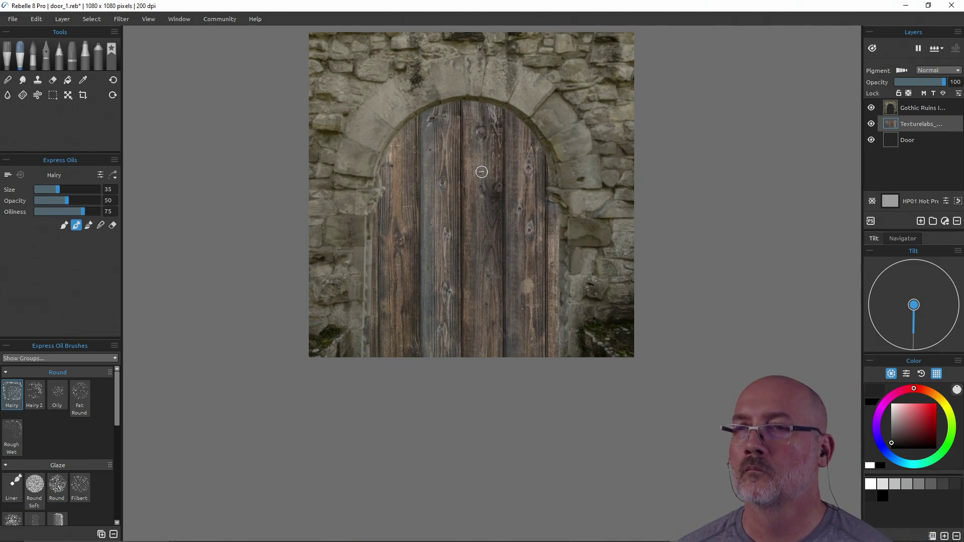
scroll(483, 136, down, 1)
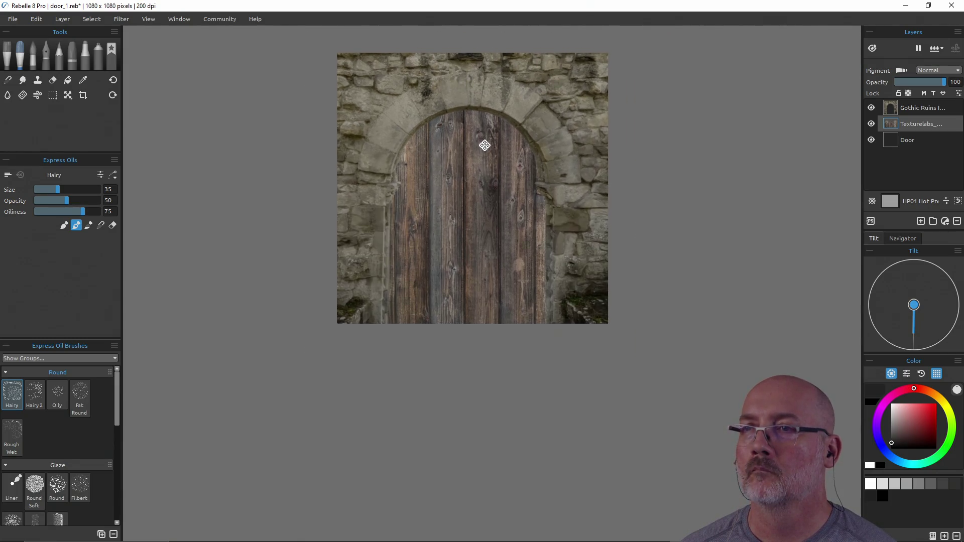
drag(486, 145, 487, 233)
scroll(488, 233, up, 2)
scroll(488, 233, up, 1)
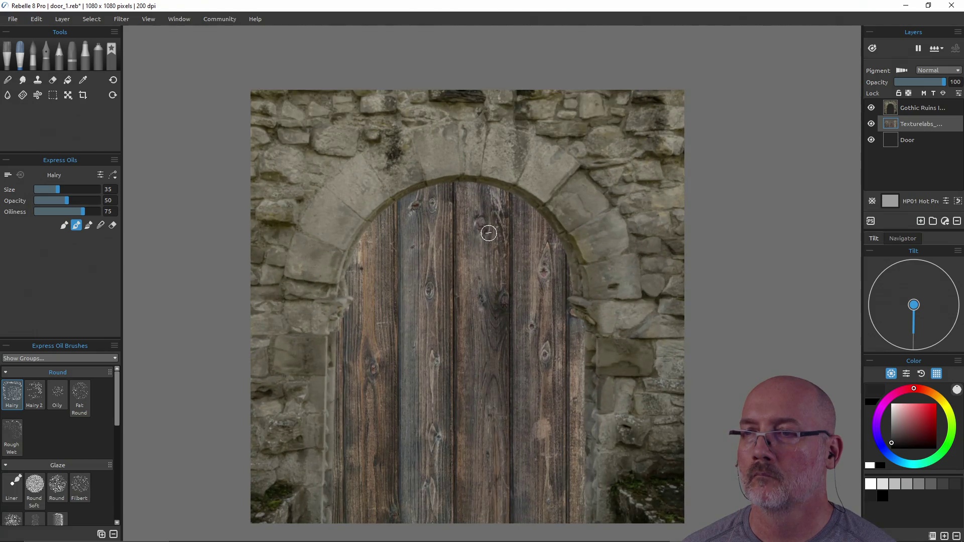
drag(488, 275, 485, 266)
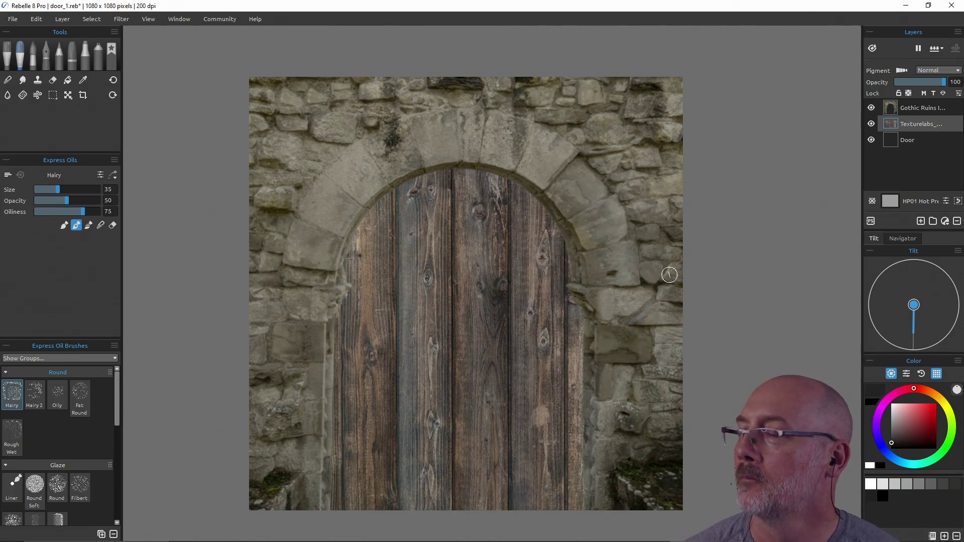
click(910, 144)
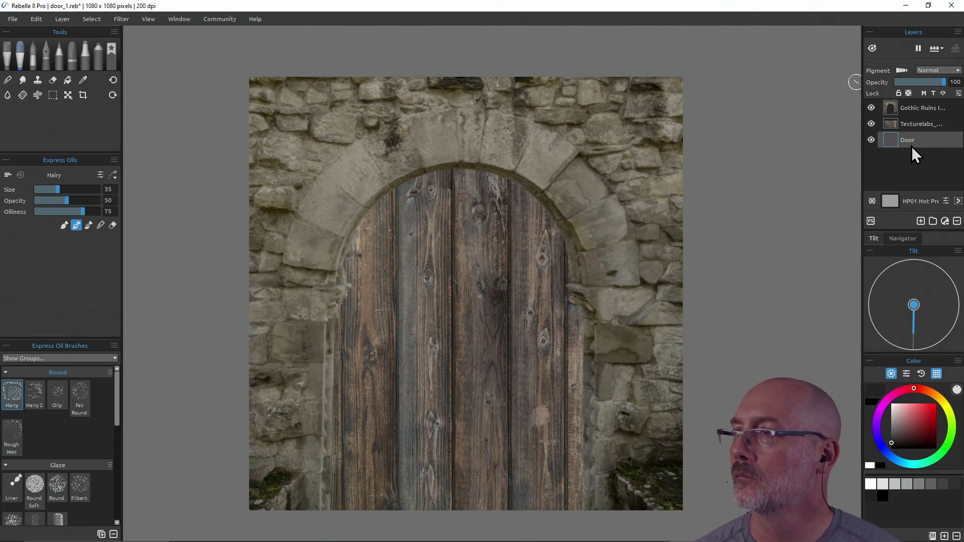
Step: Move the Door layer to the top and toggle the wood texture's visibility to compare
drag(911, 103, 911, 103)
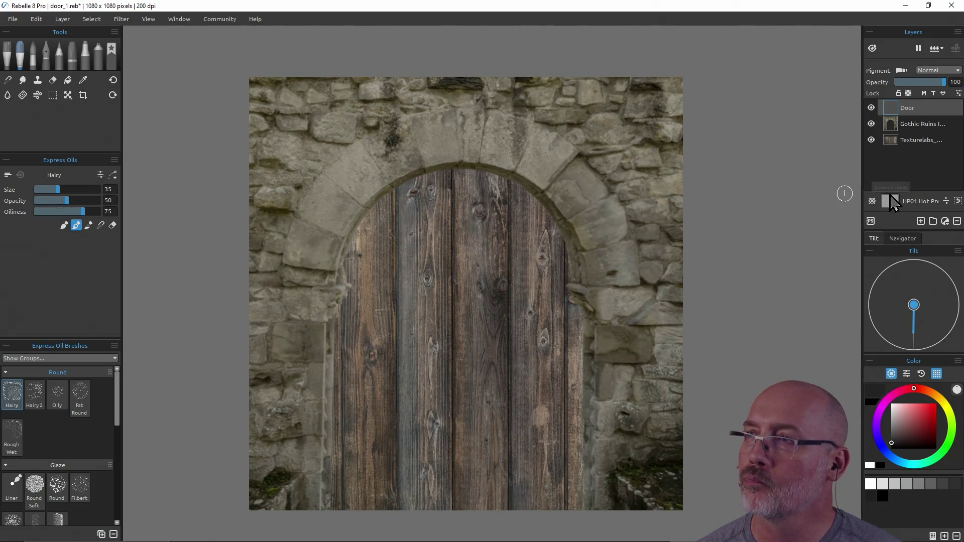
click(871, 140)
click(873, 144)
click(873, 144)
click(873, 144)
click(873, 144)
click(873, 144)
click(873, 144)
click(873, 144)
click(873, 145)
click(871, 140)
click(871, 141)
click(871, 140)
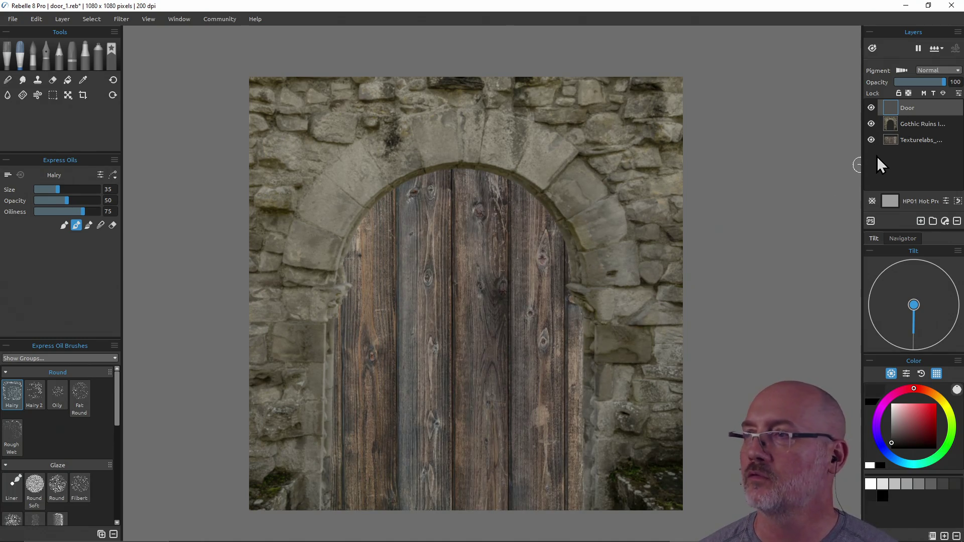
Step: Lock Gothic Ruins, make it the tracing layer, and reselect Door with the brush tool
click(910, 125)
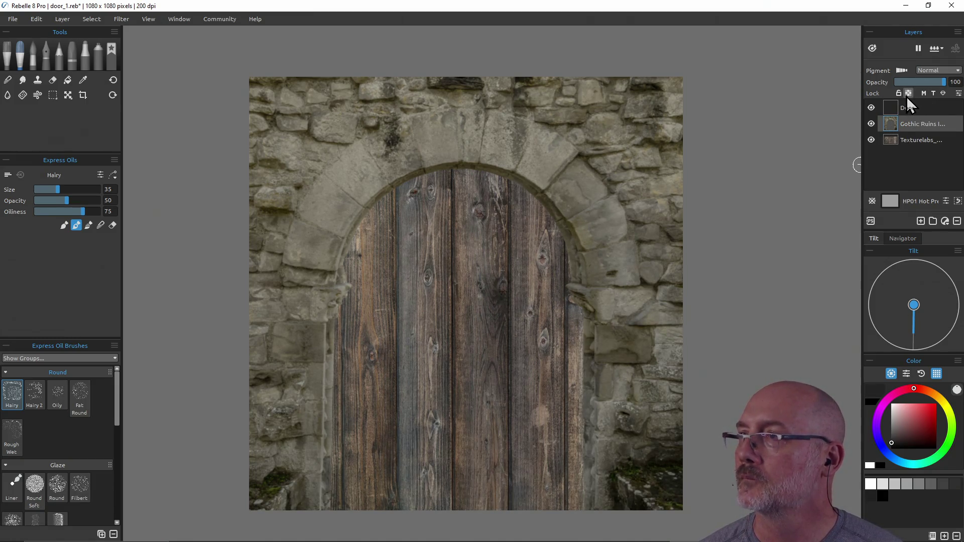
click(898, 94)
click(902, 145)
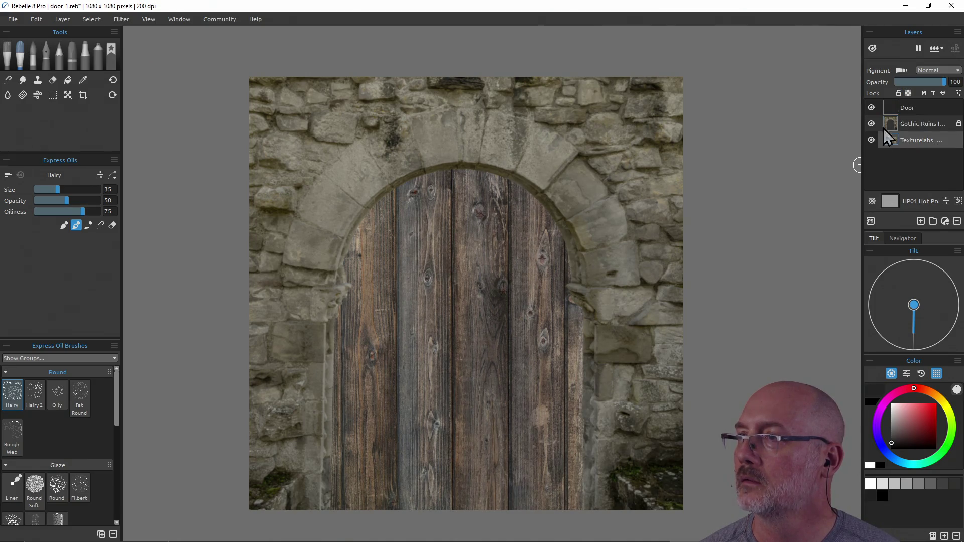
click(899, 93)
click(933, 93)
click(935, 124)
click(933, 94)
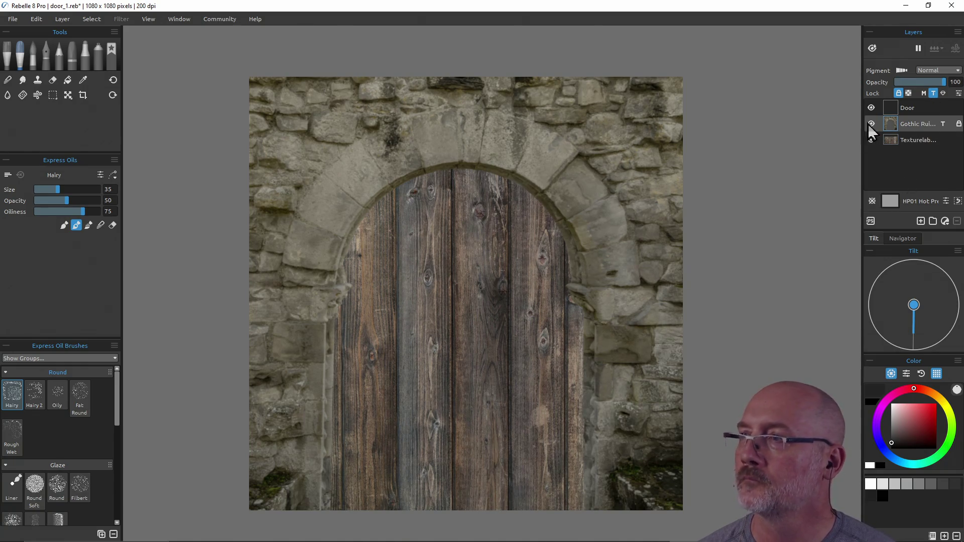
click(913, 108)
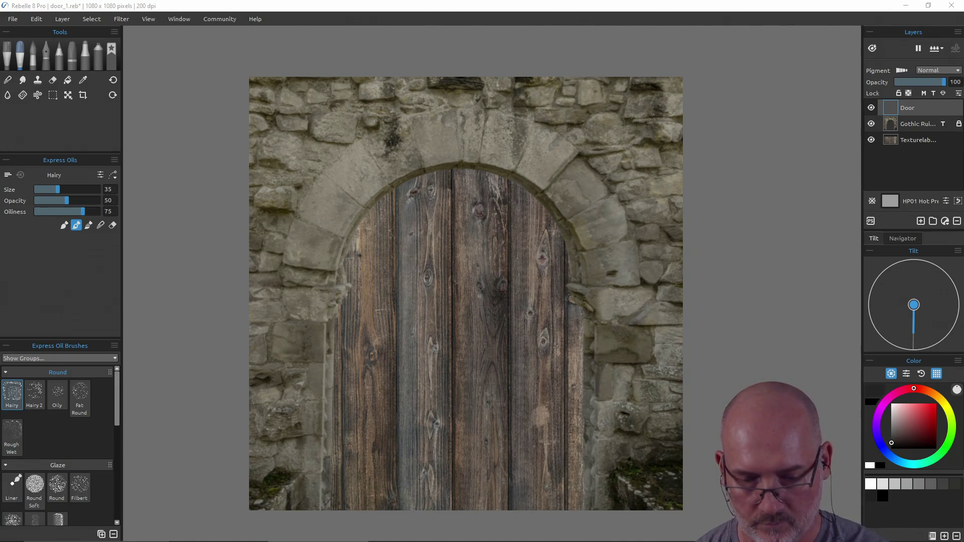
key(b)
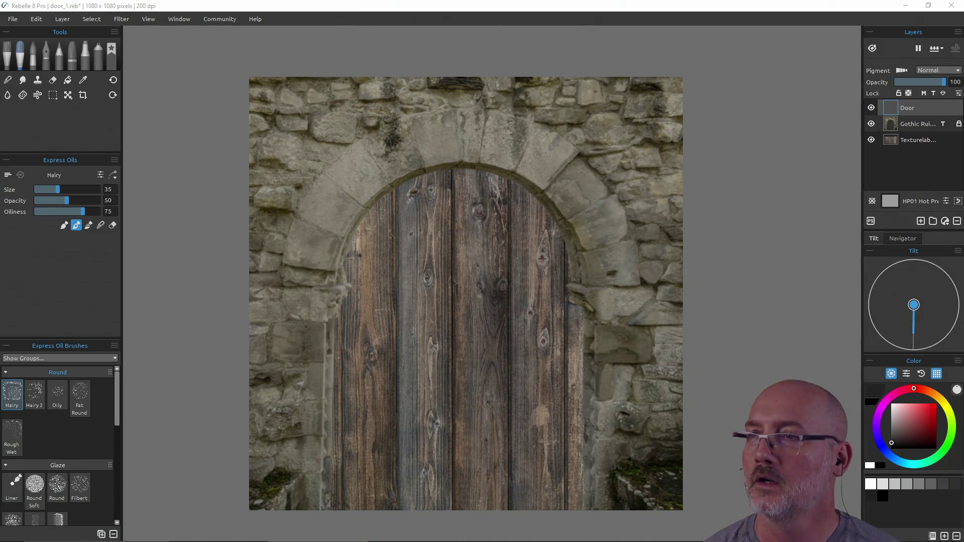
Step: Set the hairy brush to size 28 and test sampled grey-olive stone colours with trial strokes
drag(653, 258, 635, 241)
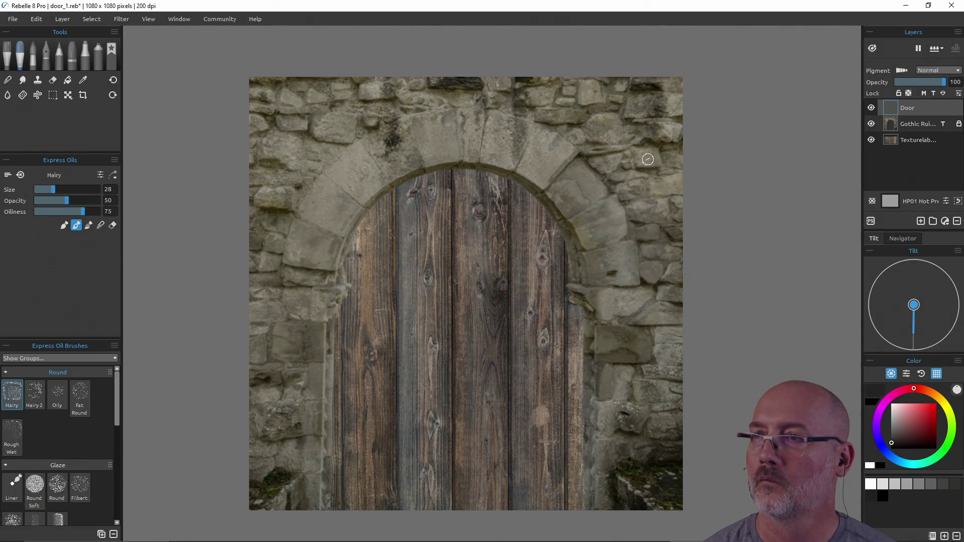
alt+click(650, 160)
alt+click(634, 151)
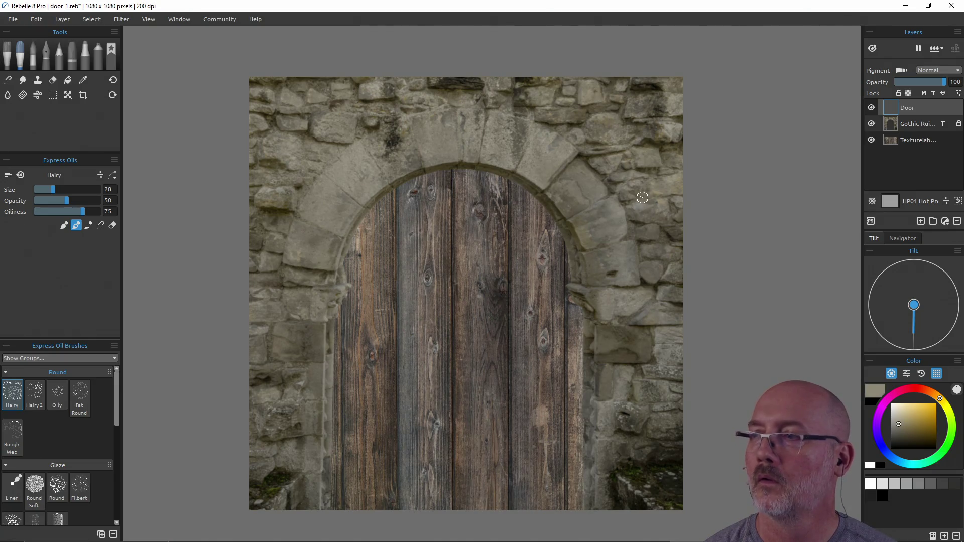
drag(645, 211, 655, 296)
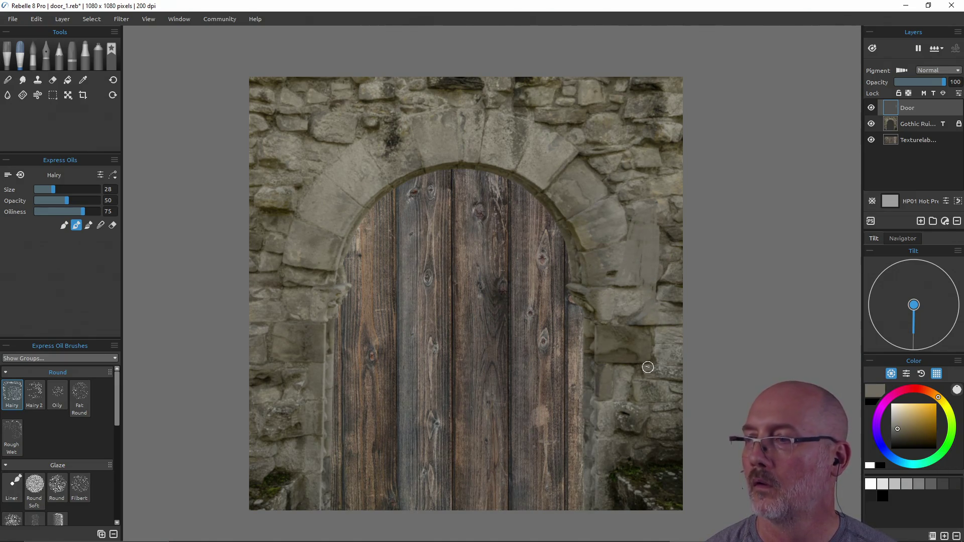
key(ctrl+z)
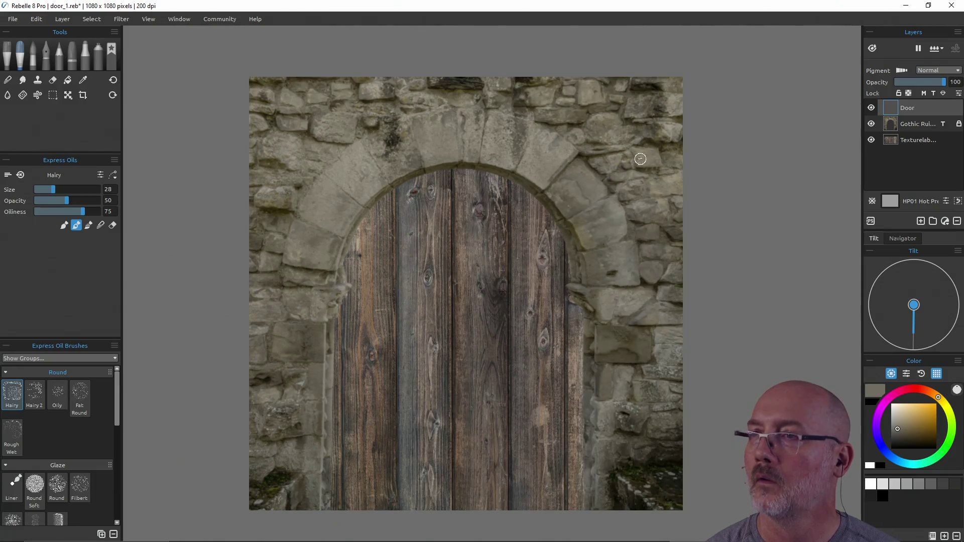
alt+click(535, 155)
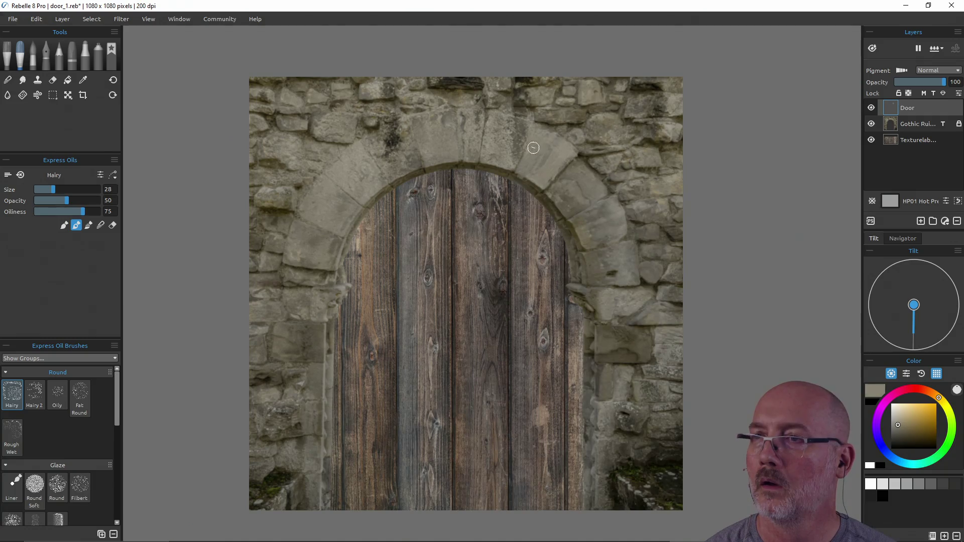
alt+click(510, 143)
drag(502, 105, 495, 150)
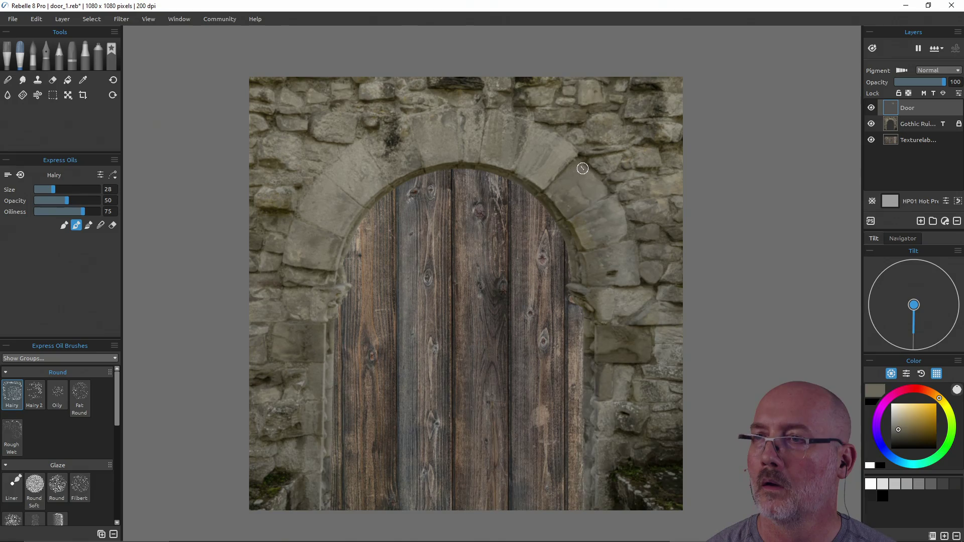
Step: Enlarge the brush to size 62 at 100 opacity, test more strokes, then clear the Door layer
mouse_move(608, 241)
mouse_down()
mouse_move(620, 276)
mouse_move(645, 277)
mouse_up()
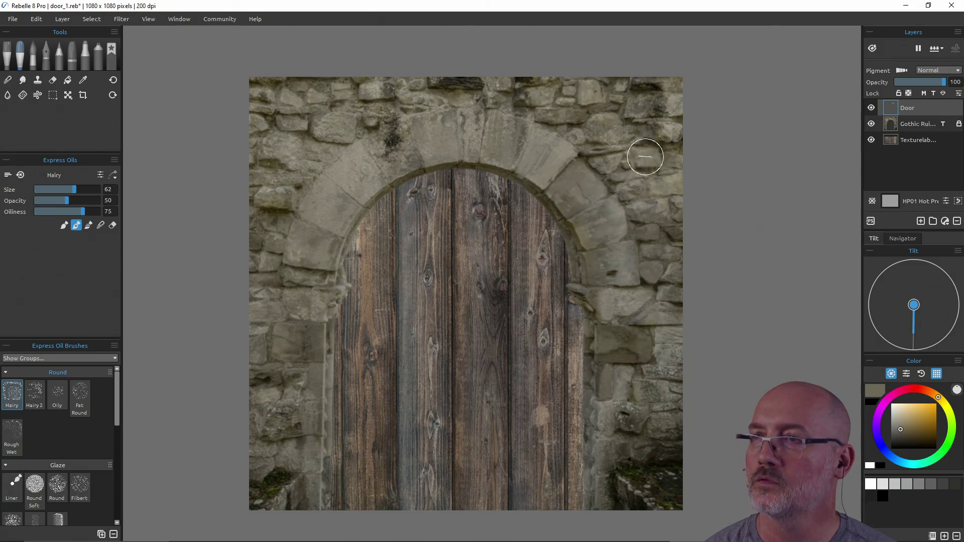
mouse_move(614, 132)
mouse_down()
mouse_move(613, 123)
mouse_move(636, 142)
mouse_move(679, 138)
mouse_up()
mouse_move(647, 282)
mouse_down()
mouse_move(637, 289)
mouse_move(653, 285)
mouse_move(656, 176)
mouse_move(646, 168)
mouse_move(658, 193)
mouse_move(658, 114)
mouse_move(646, 101)
mouse_up()
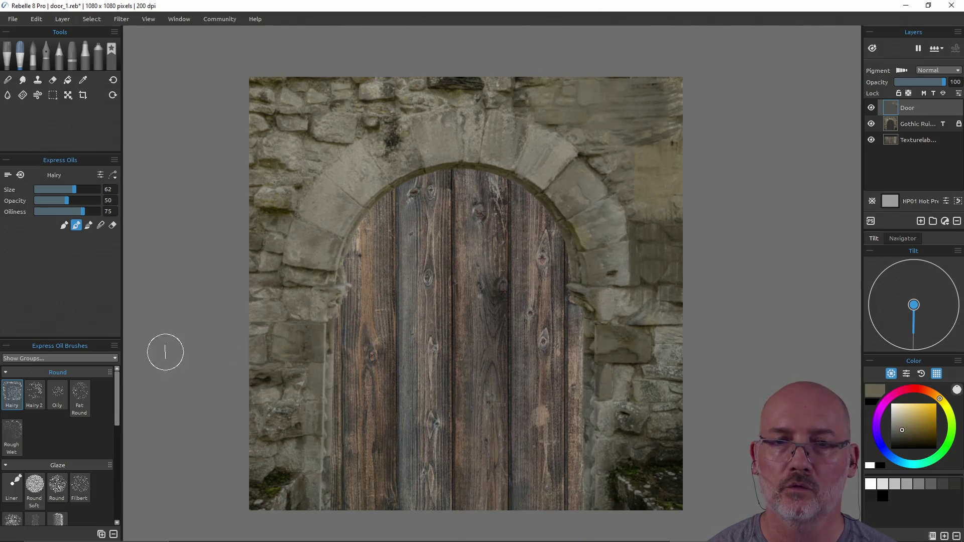
drag(70, 200, 119, 200)
mouse_move(665, 101)
mouse_down()
mouse_move(634, 131)
mouse_move(627, 155)
mouse_move(619, 150)
mouse_move(641, 221)
mouse_move(660, 168)
mouse_move(624, 112)
mouse_move(542, 91)
mouse_move(479, 99)
mouse_move(465, 123)
mouse_move(522, 144)
mouse_move(581, 194)
mouse_move(572, 196)
mouse_move(567, 174)
mouse_move(607, 236)
mouse_move(613, 279)
mouse_move(598, 296)
mouse_move(609, 340)
mouse_move(635, 361)
mouse_move(661, 297)
mouse_move(641, 424)
mouse_move(615, 404)
mouse_move(607, 370)
mouse_move(603, 486)
mouse_move(634, 453)
mouse_move(656, 497)
mouse_move(652, 474)
mouse_move(636, 485)
mouse_up()
drag(563, 117, 662, 123)
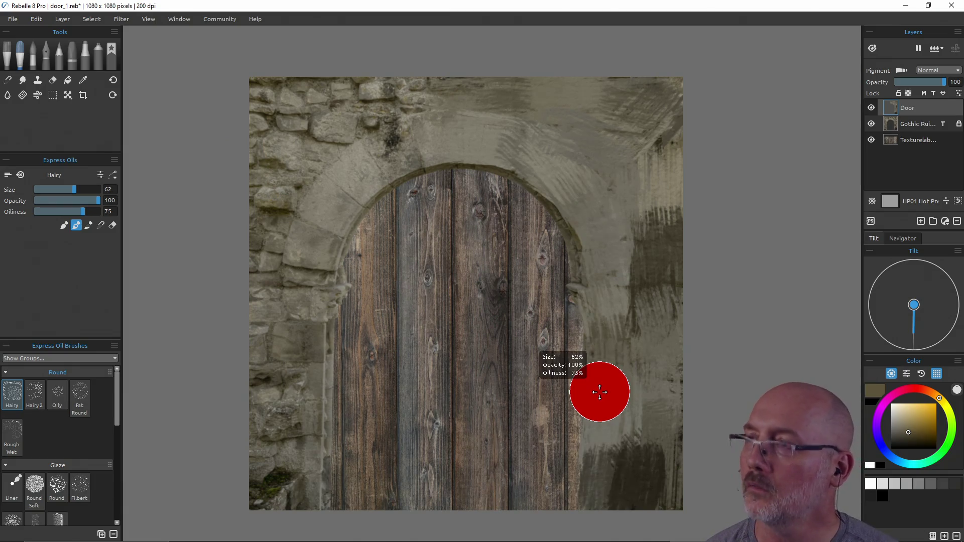
key(ctrl+a)
key(Delete)
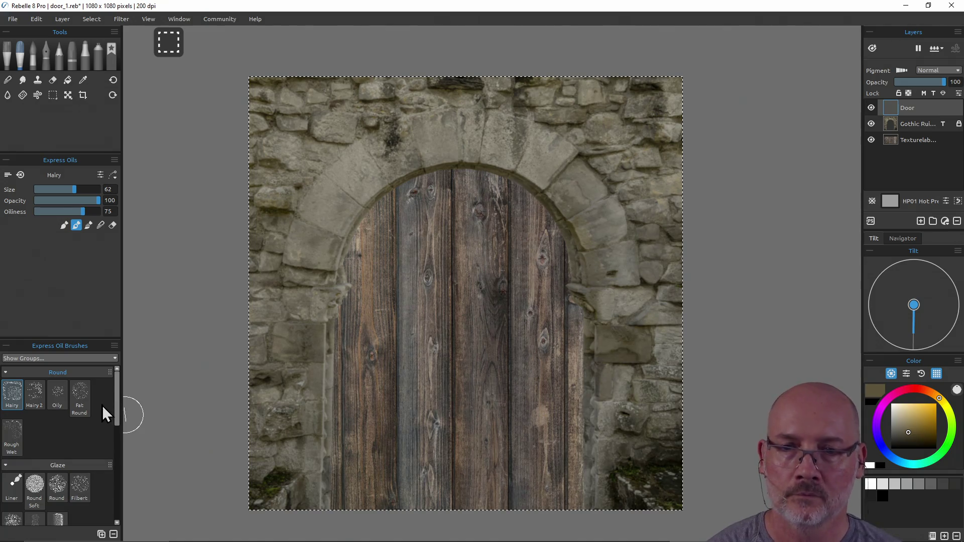
Step: Switch to the Knife Smooth brush at size 69 and lay strokes over the upper-right stones
mouse_move(116, 392)
mouse_down()
mouse_move(128, 475)
mouse_move(127, 448)
mouse_up()
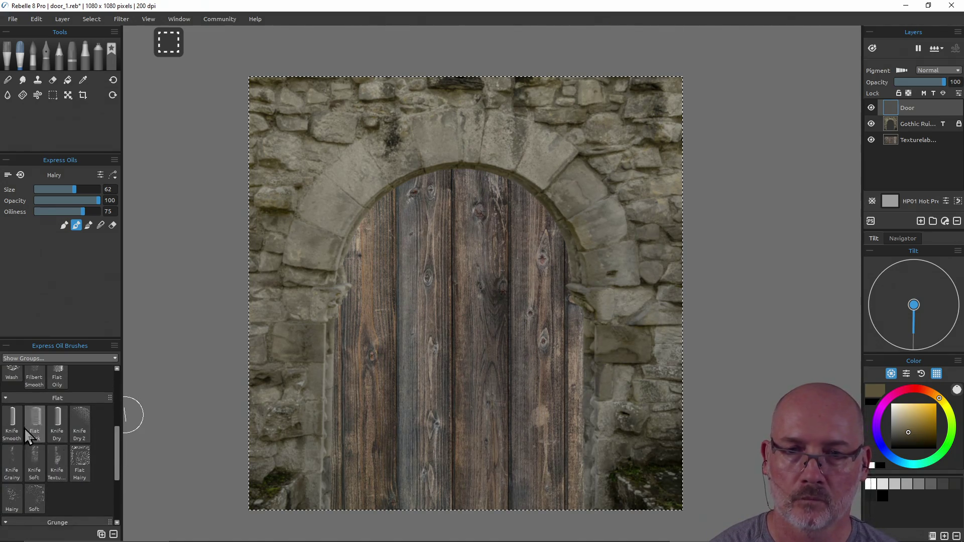
click(12, 422)
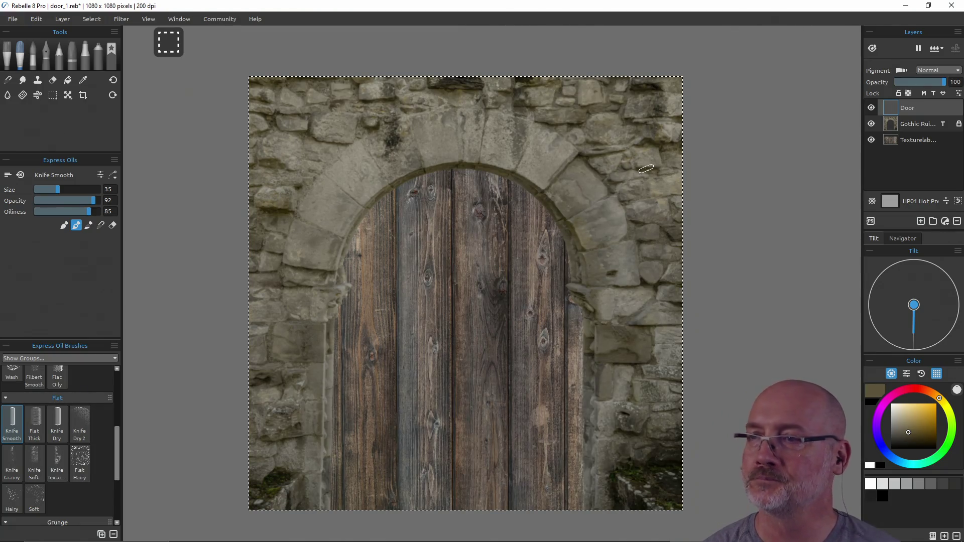
key(bracketright)
mouse_move(648, 186)
mouse_down()
mouse_move(616, 138)
mouse_move(567, 111)
mouse_move(643, 134)
mouse_up()
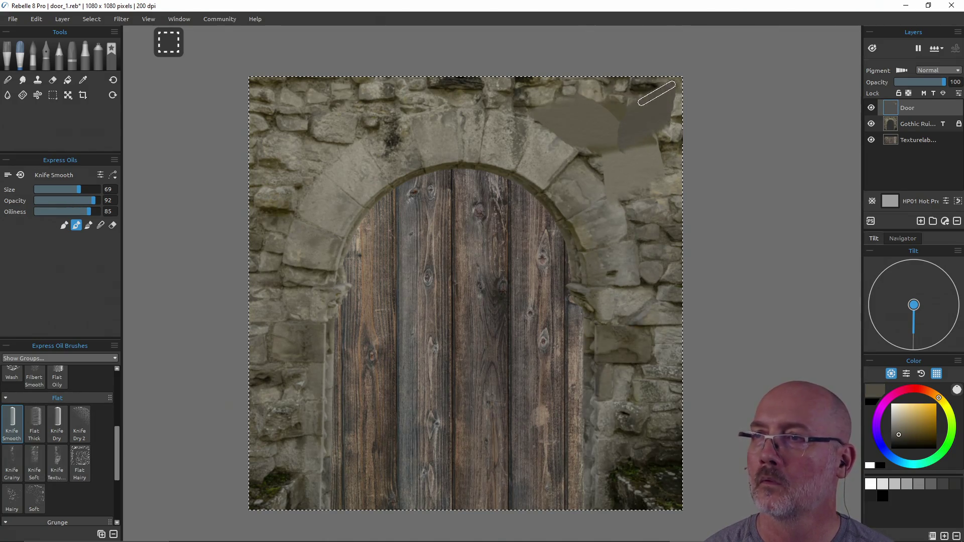
mouse_move(622, 115)
mouse_down()
mouse_move(605, 119)
mouse_move(652, 108)
mouse_move(663, 215)
mouse_up()
mouse_move(683, 143)
mouse_down()
mouse_move(603, 151)
mouse_move(644, 183)
mouse_move(662, 288)
mouse_move(636, 344)
mouse_move(616, 300)
mouse_move(622, 361)
mouse_move(643, 349)
mouse_move(662, 412)
mouse_move(631, 442)
mouse_move(626, 394)
mouse_move(621, 438)
mouse_move(655, 465)
mouse_move(626, 441)
mouse_move(618, 495)
mouse_move(626, 361)
mouse_move(592, 234)
mouse_move(542, 150)
mouse_move(492, 94)
mouse_move(544, 129)
mouse_move(627, 100)
mouse_move(537, 90)
mouse_move(578, 109)
mouse_move(452, 90)
mouse_move(488, 91)
mouse_up()
Step: Paint near-black, grey-beige and dark olive knife strokes across the arch top and top-left corner
alt+click(630, 469)
alt+click(626, 441)
alt+click(542, 151)
alt+click(491, 94)
alt+click(451, 90)
alt+click(510, 149)
mouse_move(509, 149)
mouse_down()
mouse_move(445, 142)
mouse_move(411, 167)
mouse_move(392, 133)
mouse_move(416, 116)
mouse_move(392, 96)
mouse_move(451, 71)
mouse_move(393, 107)
mouse_move(297, 106)
mouse_move(291, 85)
mouse_move(301, 125)
mouse_move(339, 97)
mouse_move(323, 154)
mouse_move(374, 146)
mouse_move(315, 254)
mouse_move(334, 231)
mouse_move(332, 215)
mouse_move(301, 204)
mouse_move(266, 149)
mouse_move(273, 98)
mouse_move(276, 168)
mouse_move(263, 224)
mouse_move(280, 279)
mouse_move(311, 179)
mouse_move(312, 290)
mouse_move(323, 280)
mouse_move(318, 253)
mouse_move(306, 394)
mouse_move(316, 463)
mouse_move(253, 498)
mouse_move(269, 430)
mouse_move(308, 490)
mouse_move(276, 430)
mouse_move(291, 344)
mouse_move(267, 345)
mouse_move(284, 442)
mouse_up()
alt+click(411, 166)
alt+click(416, 116)
alt+click(297, 106)
alt+click(291, 86)
alt+click(276, 119)
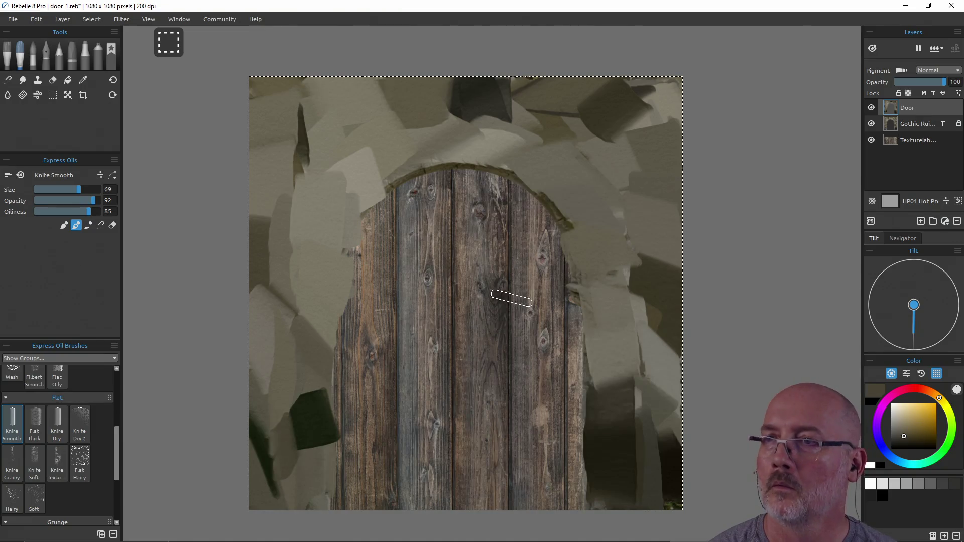
mouse_move(428, 200)
mouse_down()
mouse_move(455, 346)
mouse_move(485, 314)
mouse_move(458, 307)
mouse_move(478, 265)
mouse_move(507, 269)
mouse_move(540, 381)
mouse_move(531, 351)
mouse_up()
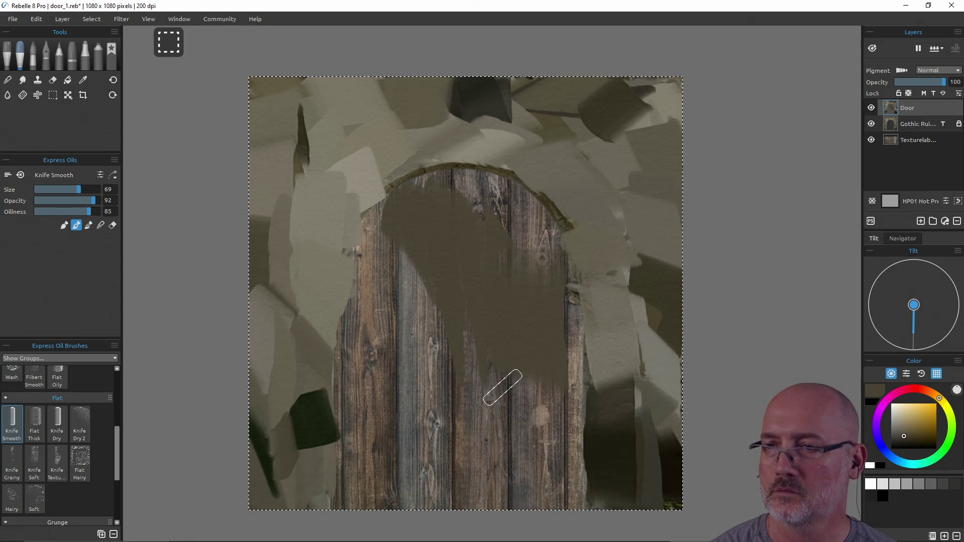
mouse_move(502, 394)
mouse_down()
mouse_move(519, 420)
mouse_move(514, 388)
mouse_up()
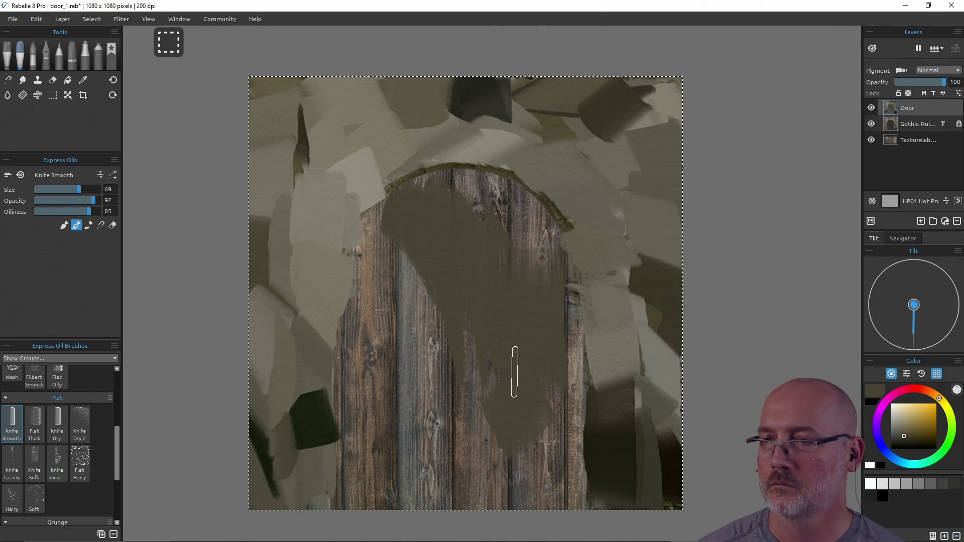
mouse_move(463, 398)
mouse_down()
mouse_move(428, 379)
mouse_move(456, 383)
mouse_move(570, 345)
mouse_up()
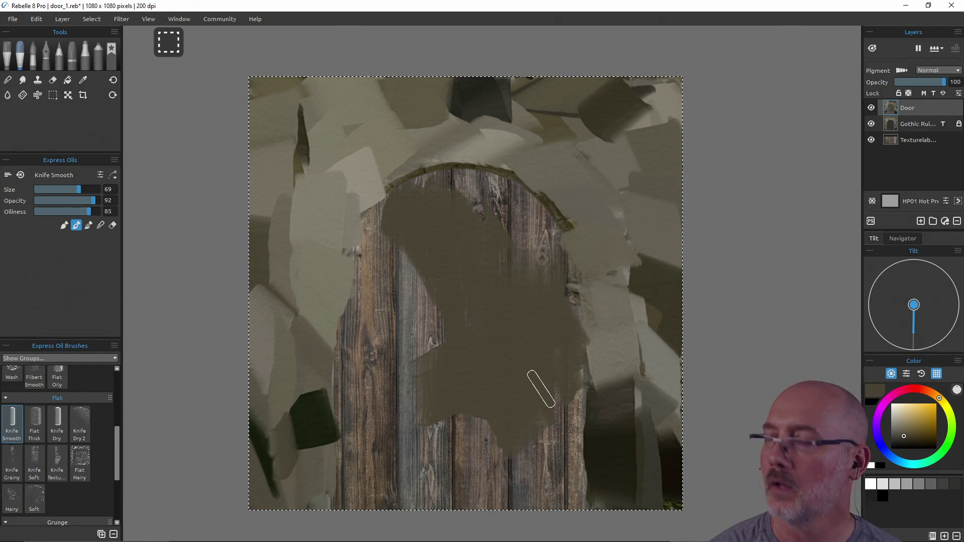
key(ctrl+z)
key(ctrl+z)
key(ctrl+z)
key(ctrl+z)
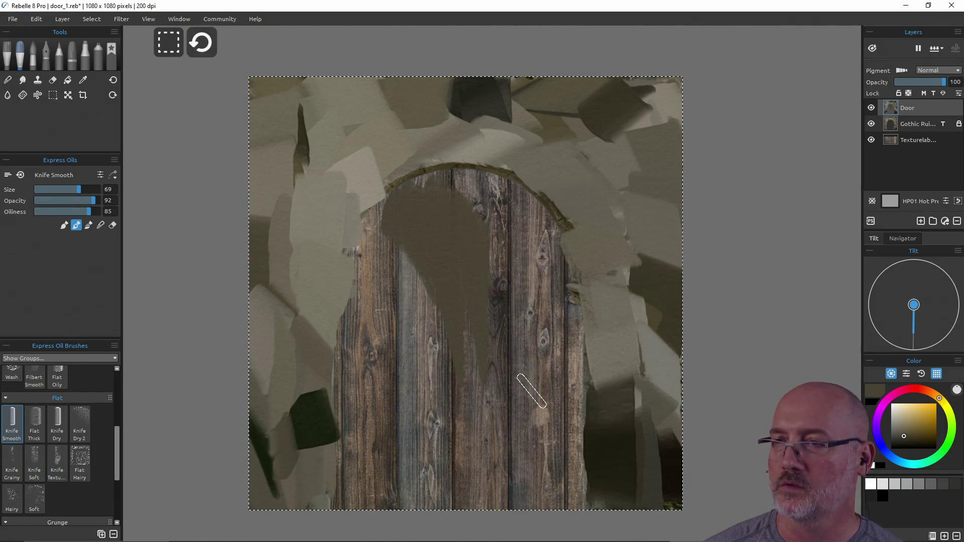
key(ctrl+z)
key(ctrl+z)
key(ctrl+z)
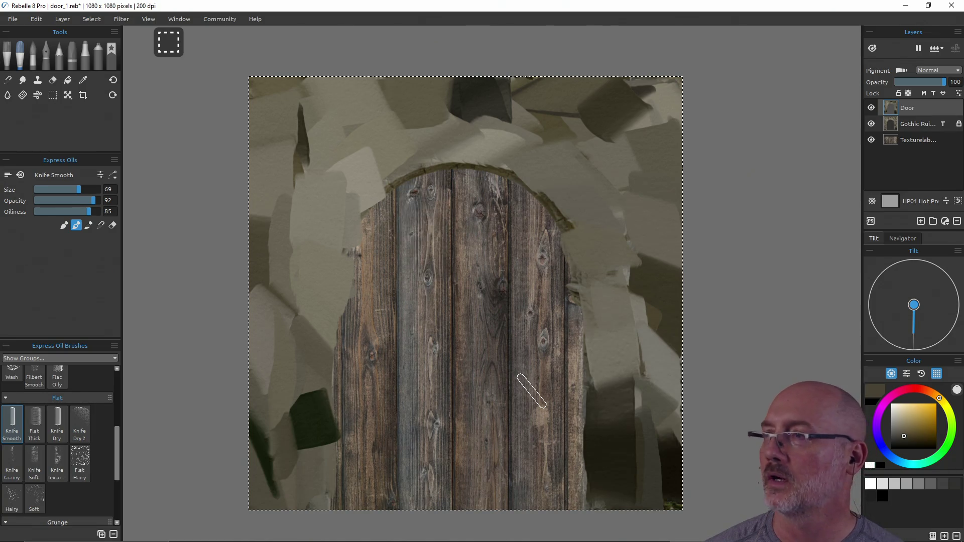
Step: Lock the stone arch layer against painting and return to the Door layer
click(914, 138)
click(932, 94)
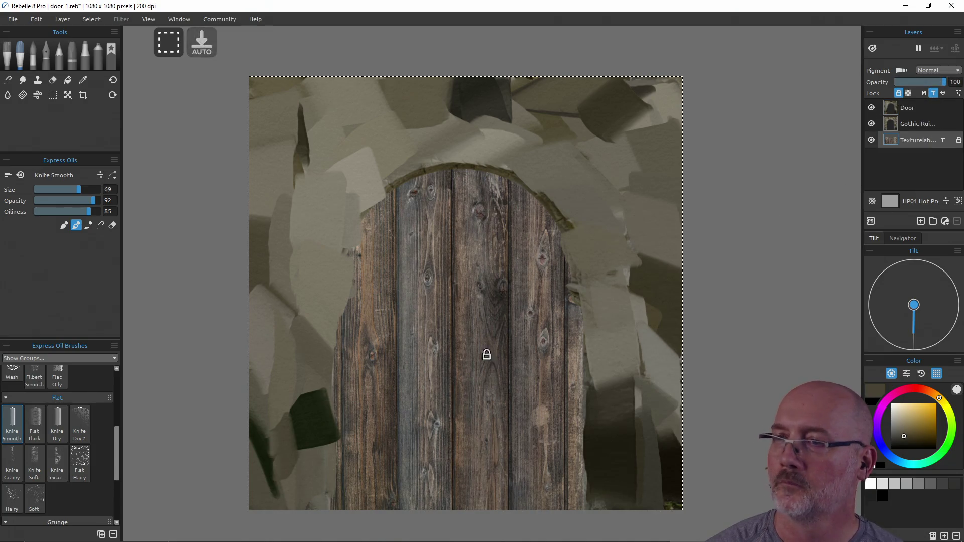
click(892, 113)
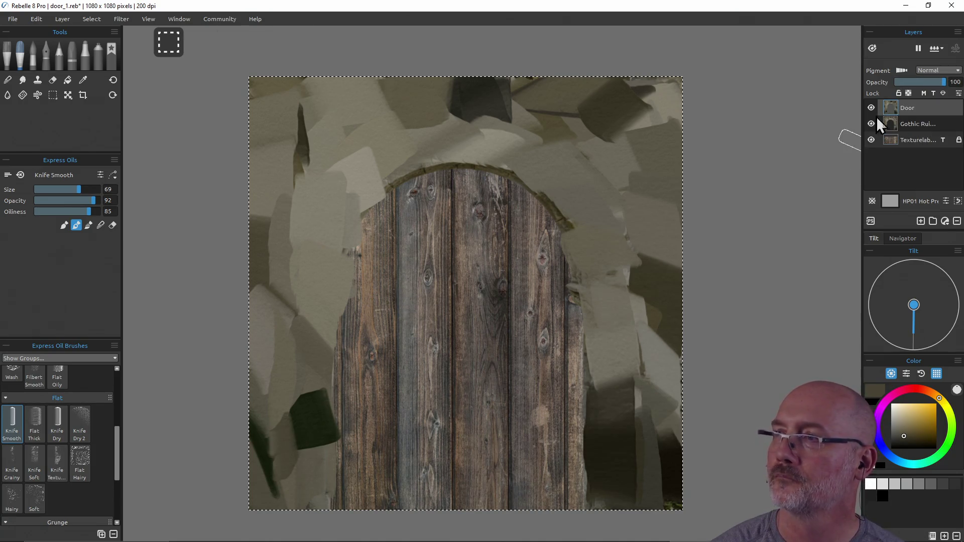
click(934, 125)
click(898, 93)
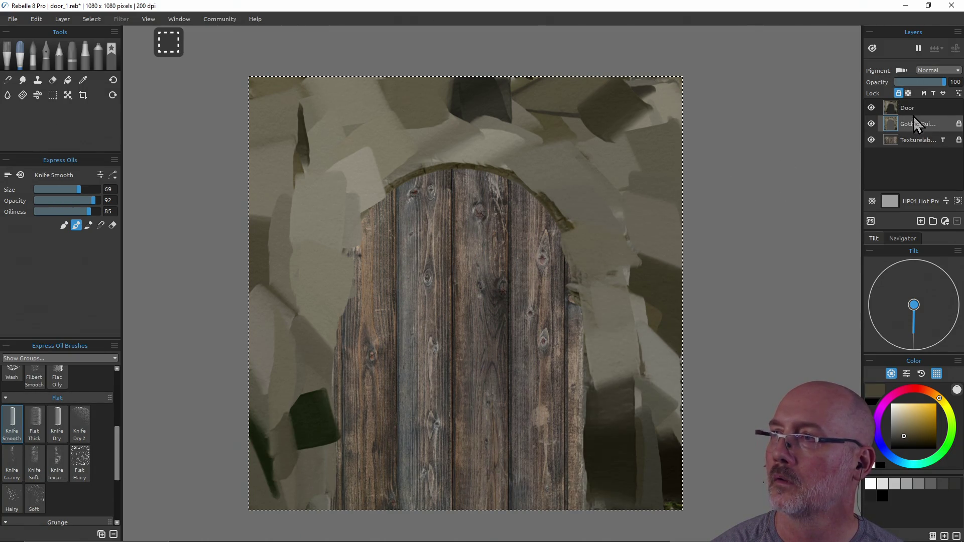
click(919, 109)
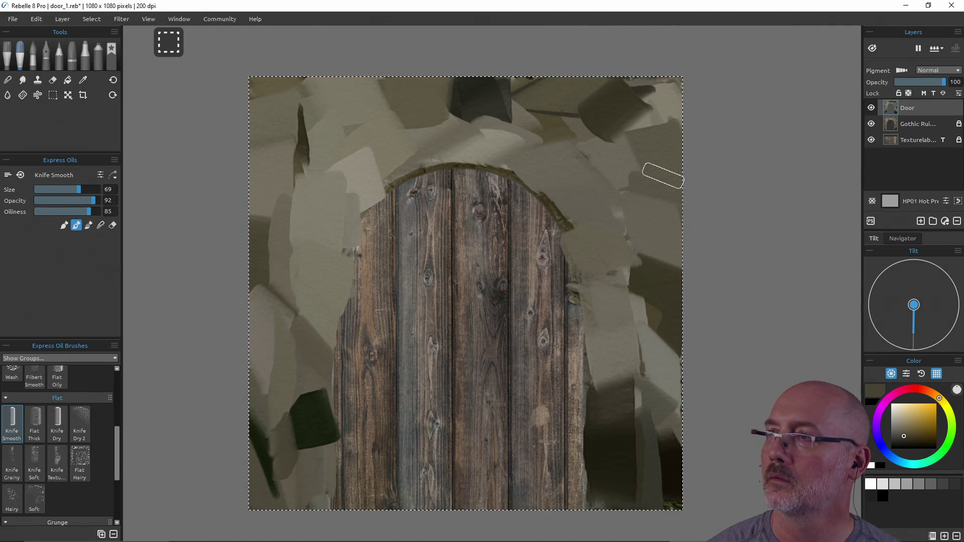
Step: Hide the stone arch layer so only the Door strokes and wood texture remain visible
click(870, 124)
click(871, 139)
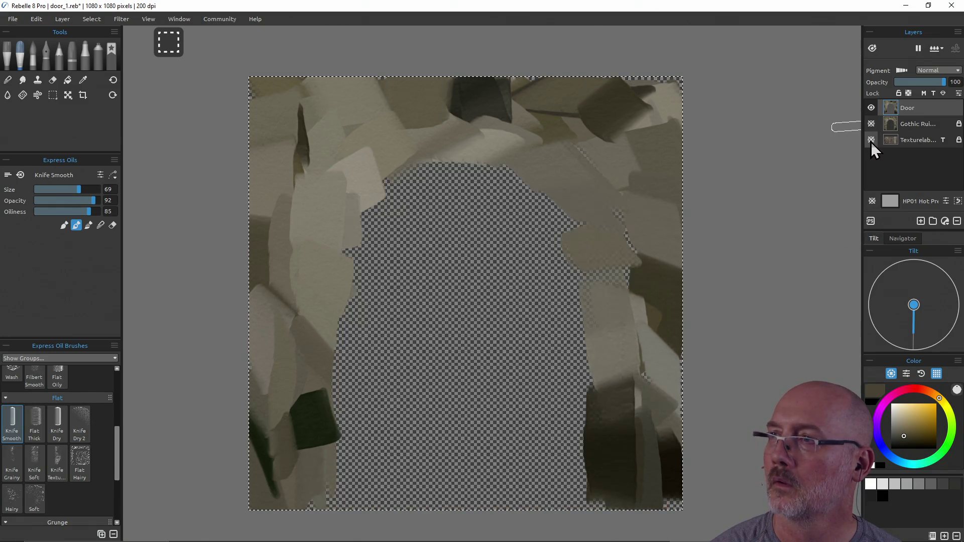
click(869, 109)
click(871, 124)
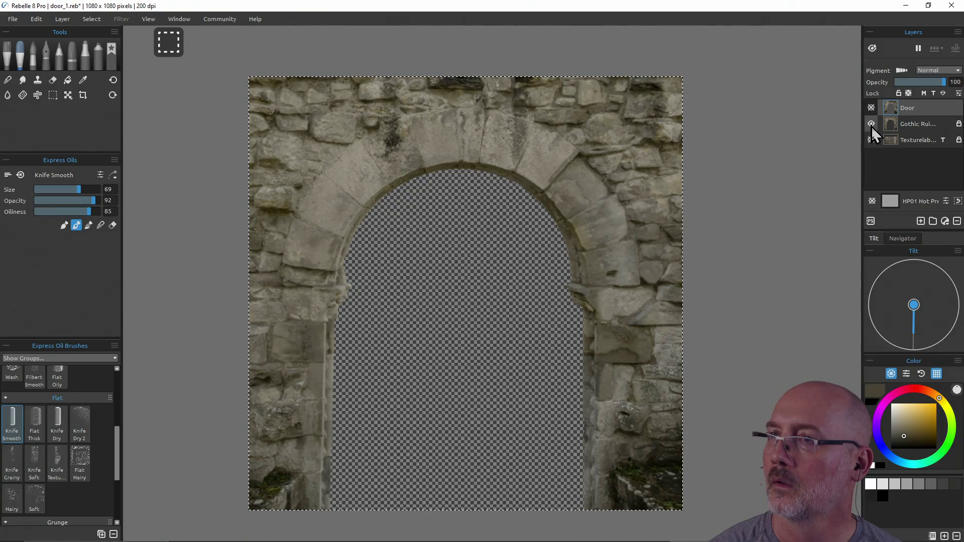
click(871, 126)
click(872, 105)
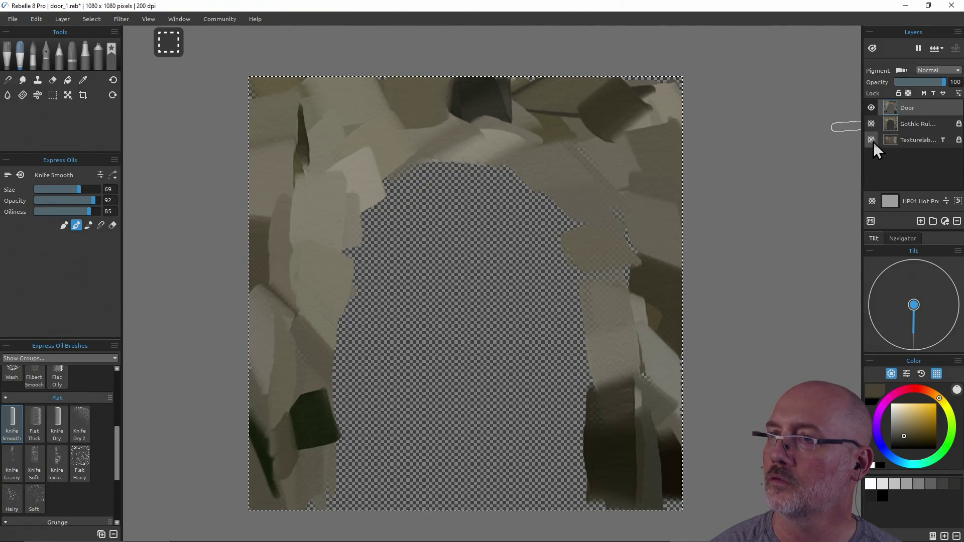
click(871, 140)
Step: Cover the door with brown, tan and light grey knife strokes on the Door layer
mouse_move(447, 258)
mouse_down()
mouse_move(491, 318)
mouse_move(521, 301)
mouse_up()
mouse_move(513, 182)
mouse_down()
mouse_move(559, 221)
mouse_move(556, 462)
mouse_move(570, 469)
mouse_move(572, 409)
mouse_move(539, 486)
mouse_up()
mouse_move(517, 419)
mouse_down()
mouse_move(420, 517)
mouse_move(393, 446)
mouse_move(364, 405)
mouse_move(333, 502)
mouse_move(409, 398)
mouse_move(477, 334)
mouse_move(521, 393)
mouse_move(419, 441)
mouse_move(512, 269)
mouse_move(477, 193)
mouse_move(507, 176)
mouse_move(387, 226)
mouse_move(374, 321)
mouse_move(354, 280)
mouse_up()
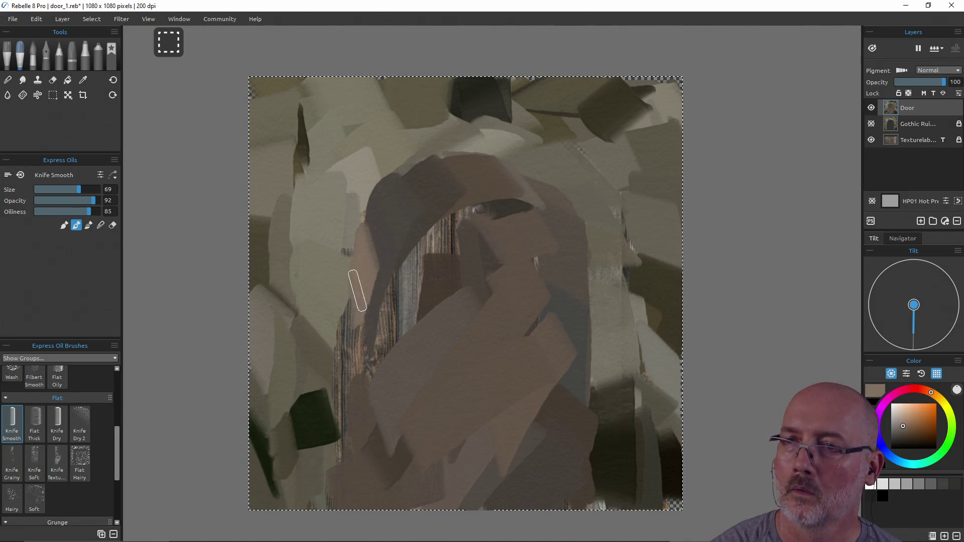
mouse_move(393, 246)
mouse_down()
mouse_move(390, 281)
mouse_move(429, 296)
mouse_up()
mouse_move(442, 248)
mouse_down()
mouse_move(457, 282)
mouse_move(370, 398)
mouse_move(365, 495)
mouse_up()
mouse_move(374, 316)
mouse_down()
mouse_move(377, 273)
mouse_move(378, 292)
mouse_up()
drag(436, 211, 517, 291)
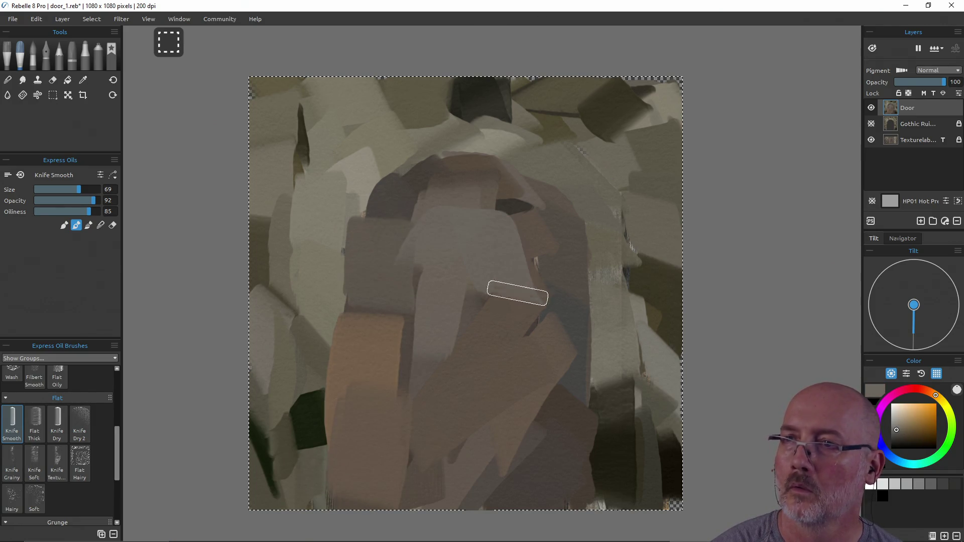
drag(522, 221, 520, 258)
drag(533, 179, 544, 276)
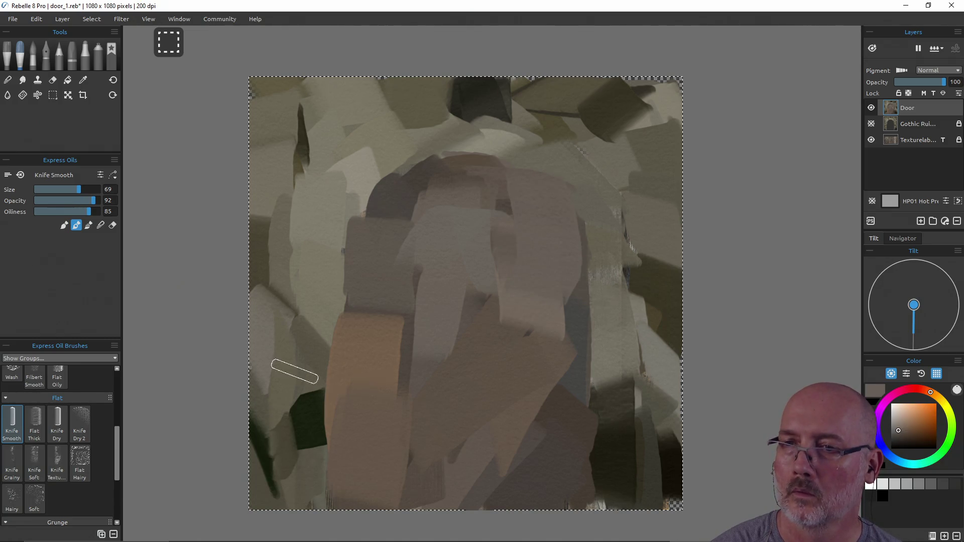
Step: Make the stone arch the tracing layer, then add a lighter vertical stroke on the Door layer
click(926, 122)
click(932, 93)
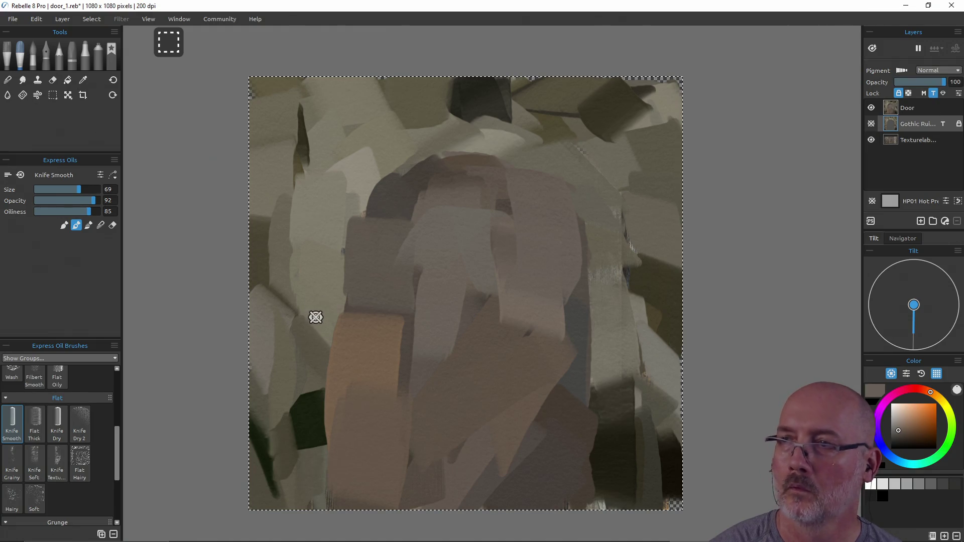
click(912, 109)
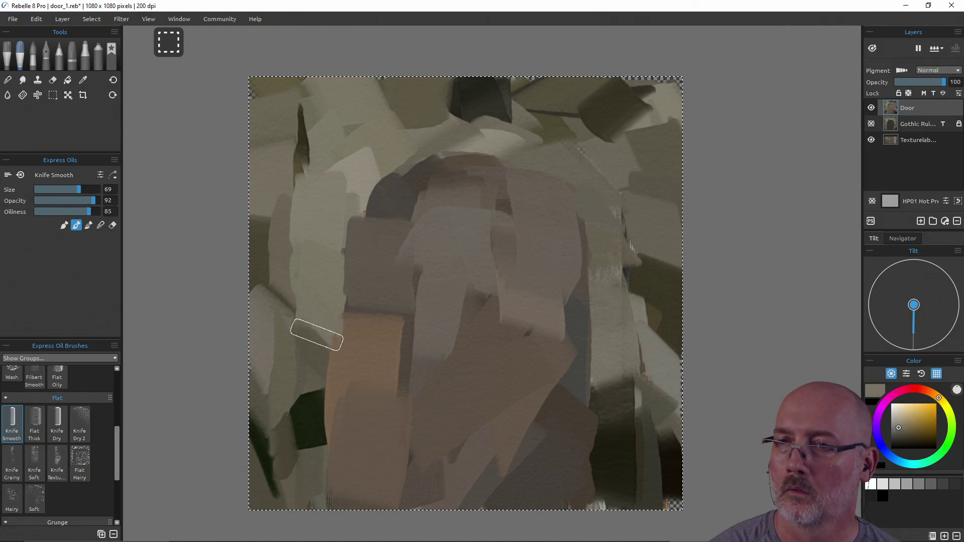
drag(302, 454, 306, 381)
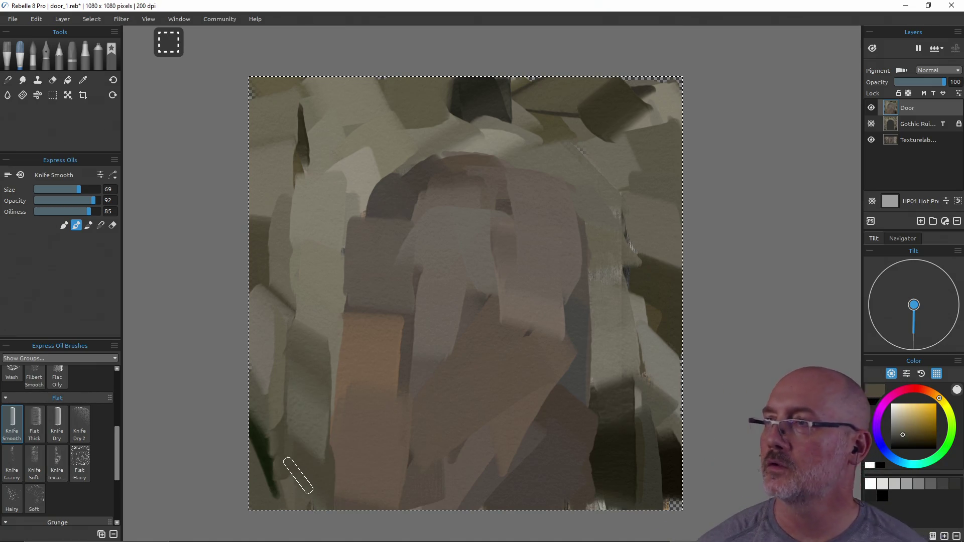
double_click(916, 109)
text(Under)
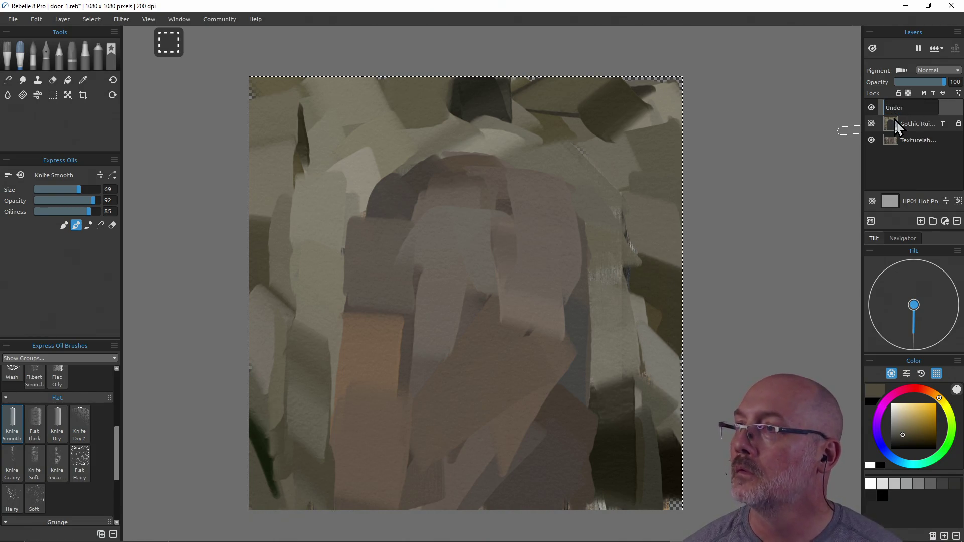
Step: Name the painted layer Under, hide it, show the stone arch, and add an empty layer
key(Return)
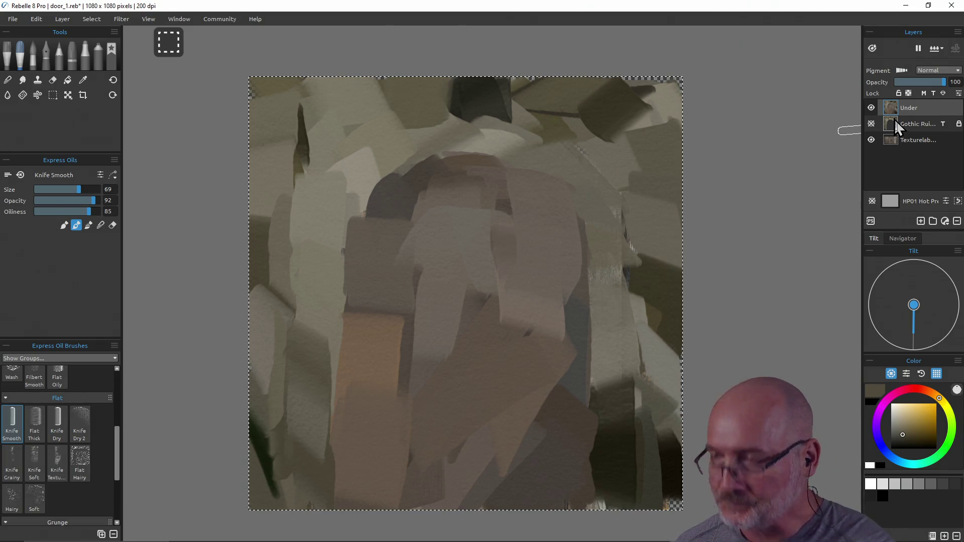
click(870, 107)
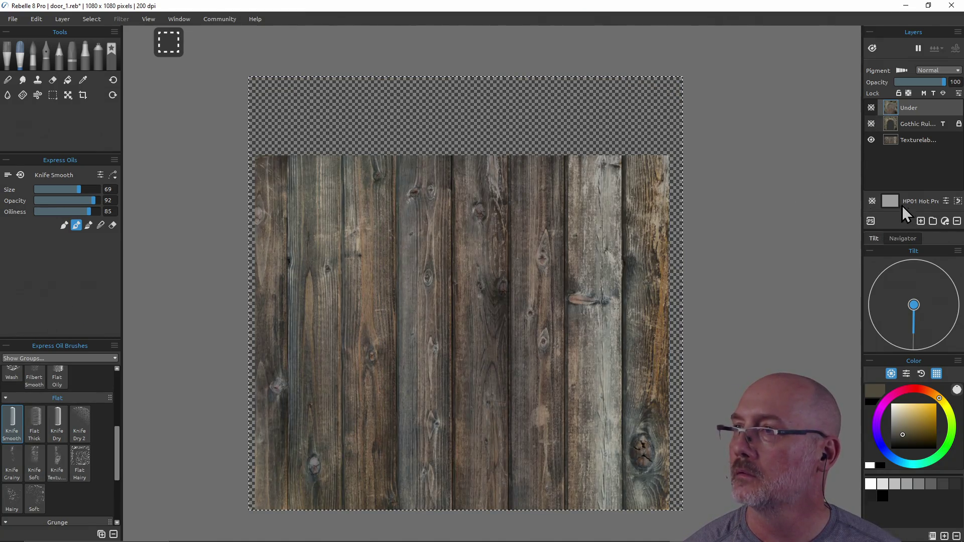
click(871, 123)
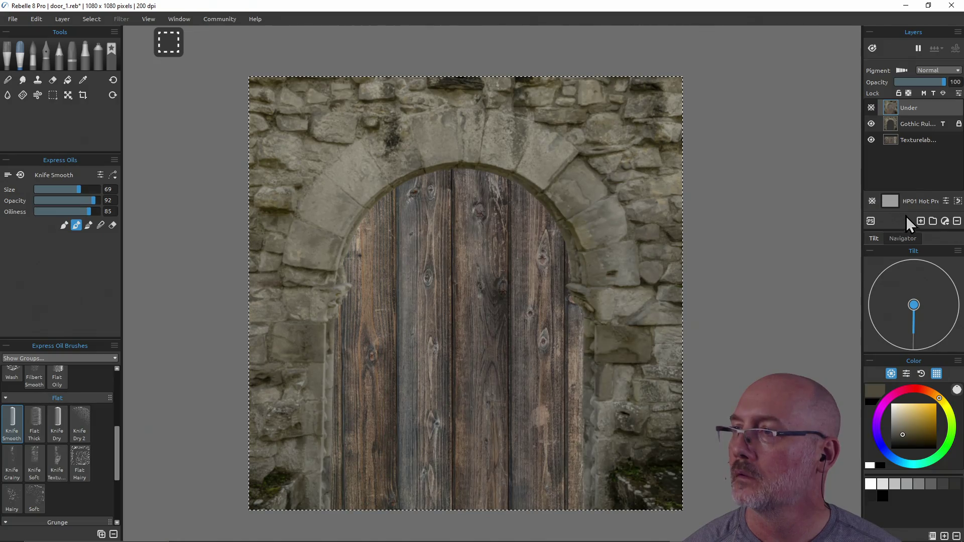
click(920, 221)
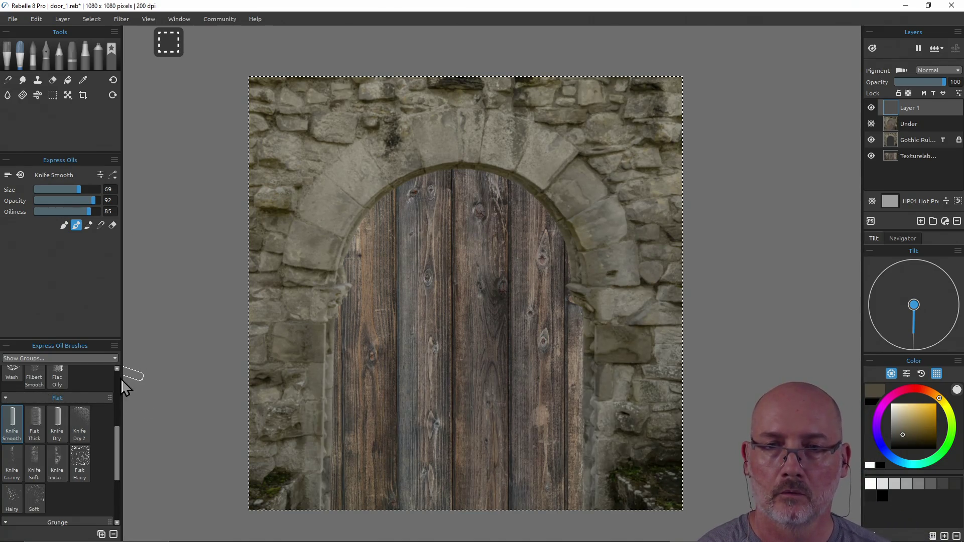
Step: Switch to the round Hairy oil brush and shrink it from 62 to size 27
scroll(118, 376, up, 5)
click(21, 389)
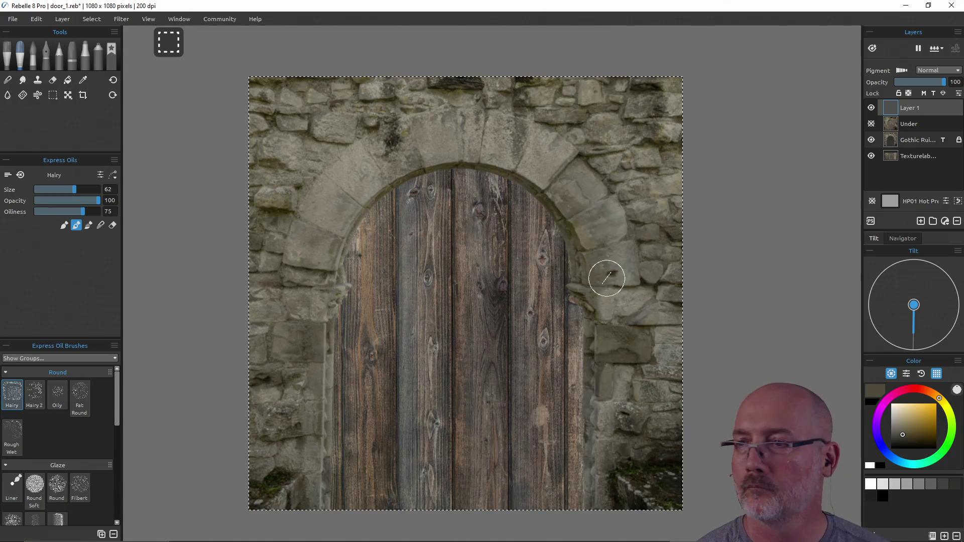
drag(649, 265, 623, 248)
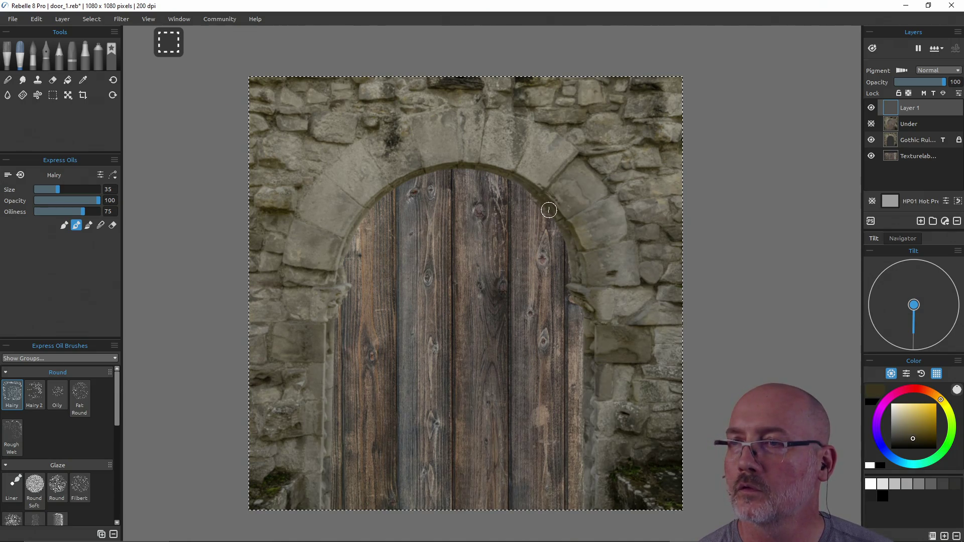
drag(569, 225, 545, 201)
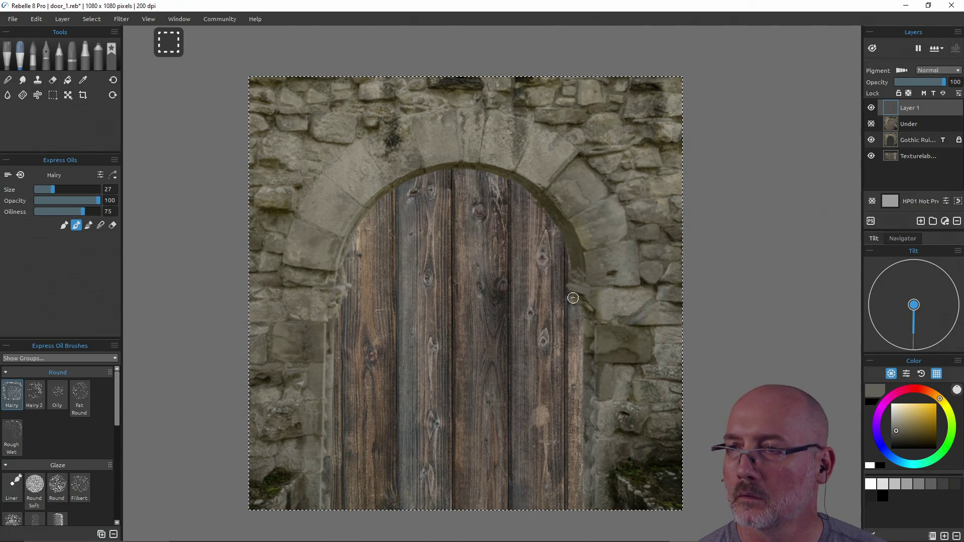
Step: Paint dark and grey liner strokes down the door's right edge and along the arch top
drag(586, 314, 589, 364)
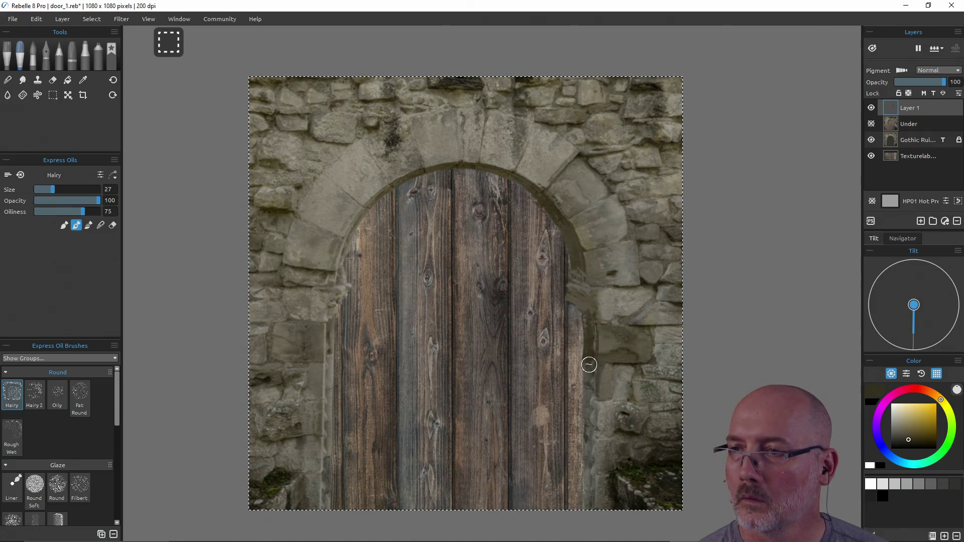
alt+click(584, 424)
drag(586, 417, 590, 476)
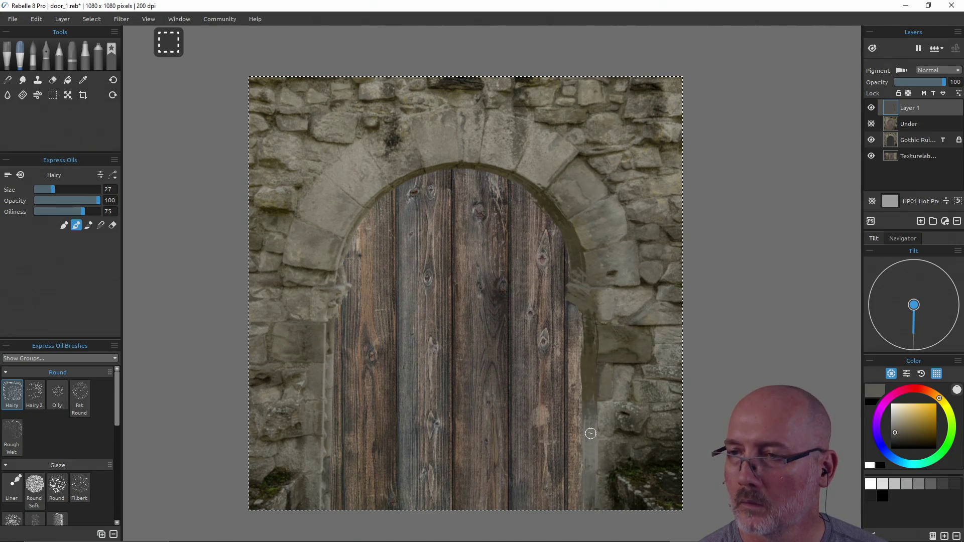
alt+click(591, 407)
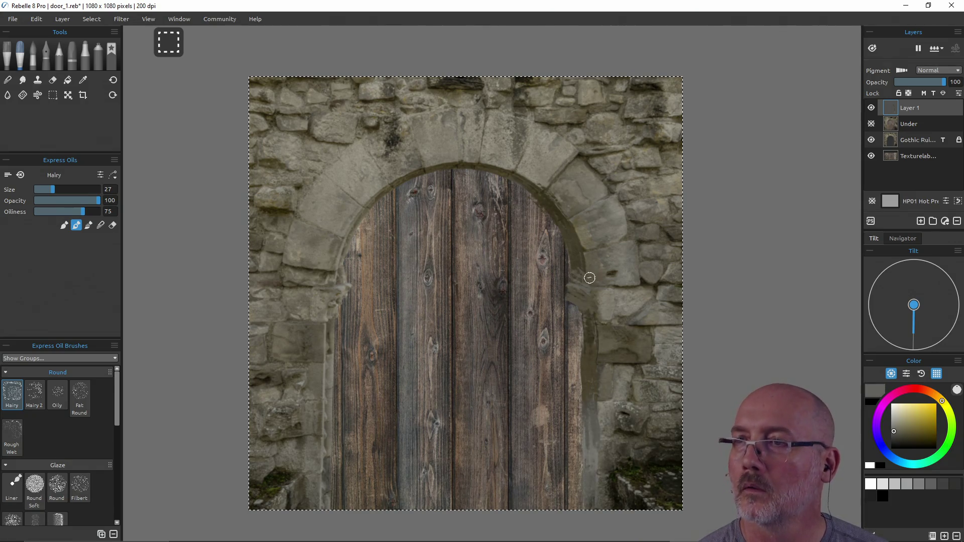
alt+click(483, 167)
mouse_move(484, 168)
mouse_down()
mouse_move(454, 169)
mouse_move(360, 212)
mouse_move(350, 245)
mouse_up()
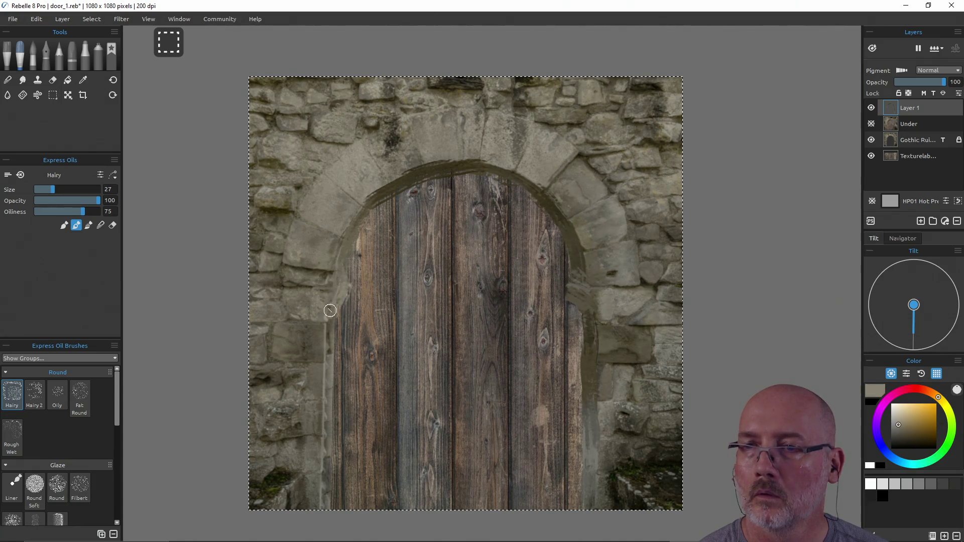
alt+click(329, 450)
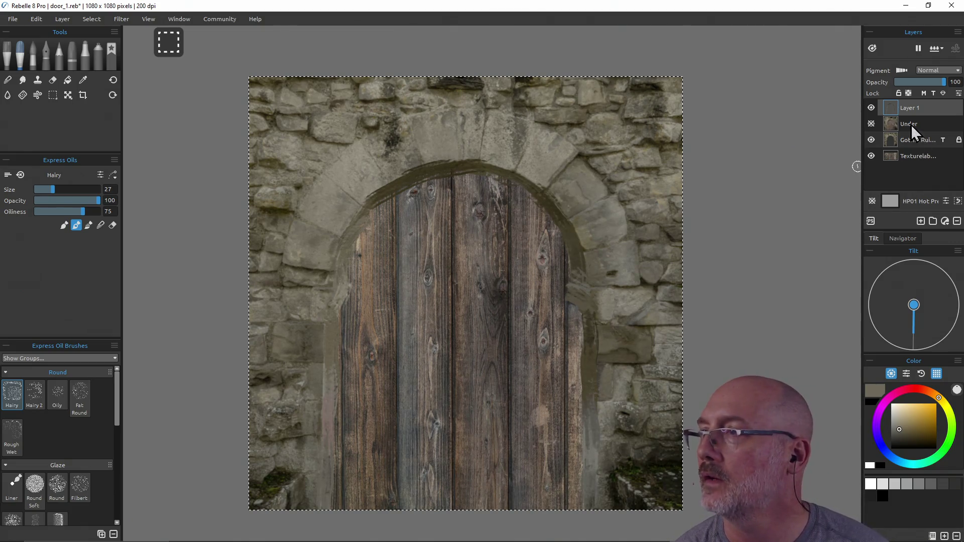
Step: Lock the wood texture, Under and Gothic Ruins layers, then reselect Layer 1 for painting
click(932, 158)
click(933, 94)
click(898, 94)
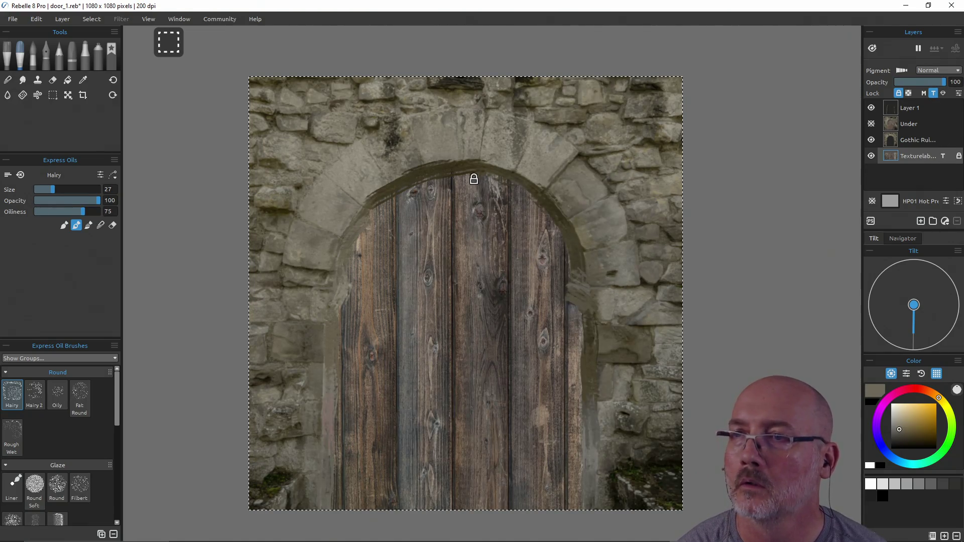
click(911, 123)
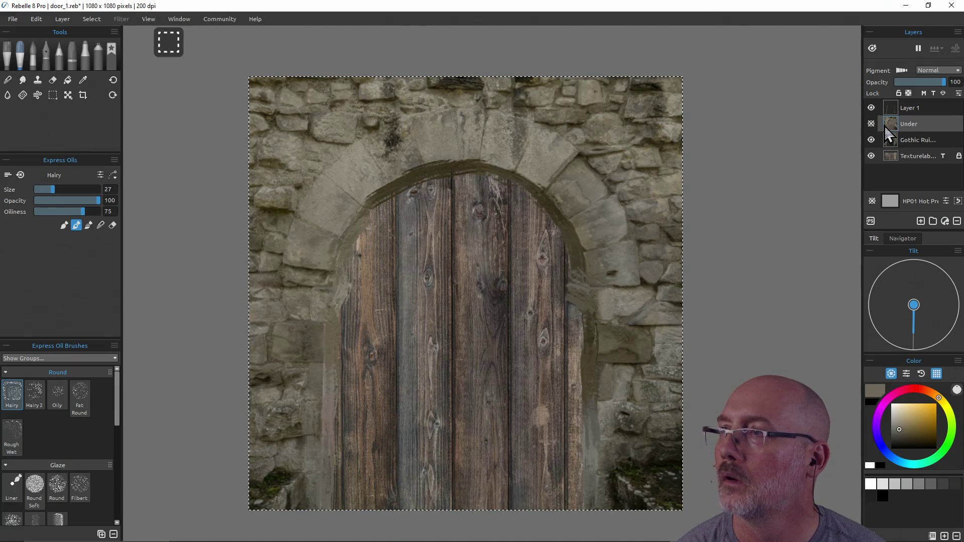
click(899, 93)
click(911, 139)
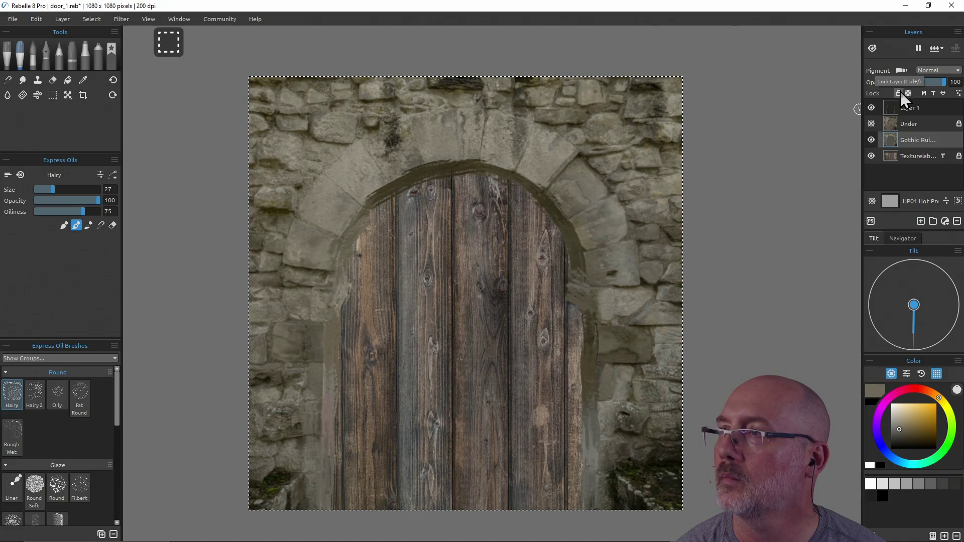
click(923, 93)
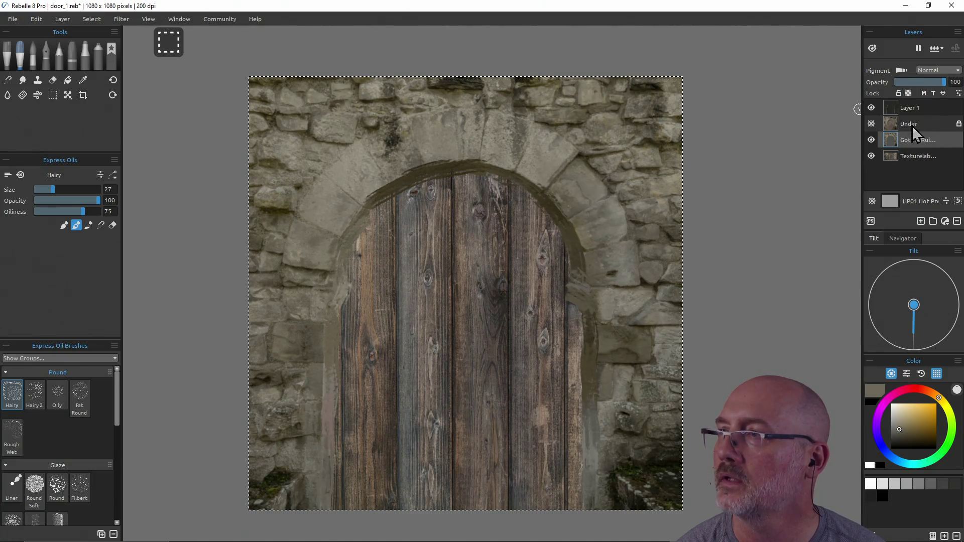
click(901, 93)
click(914, 152)
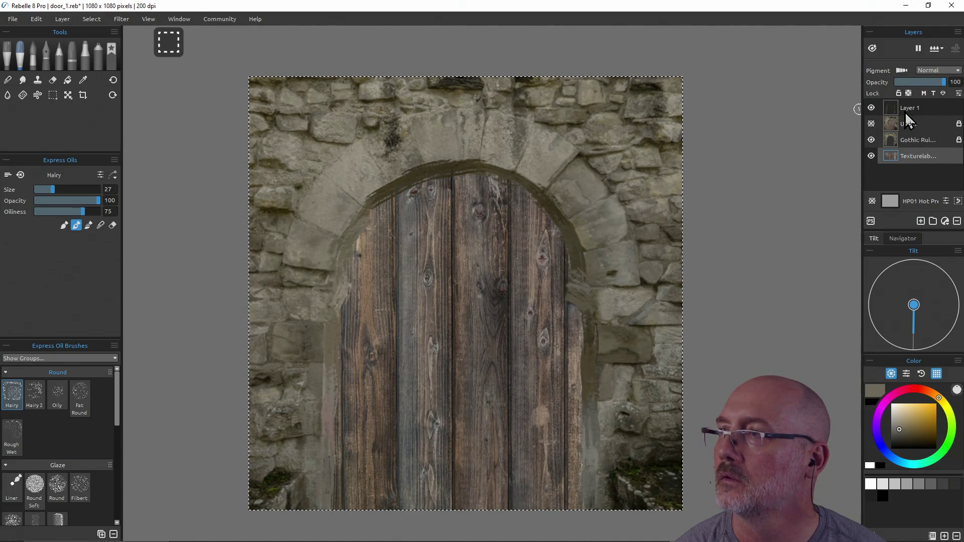
click(899, 93)
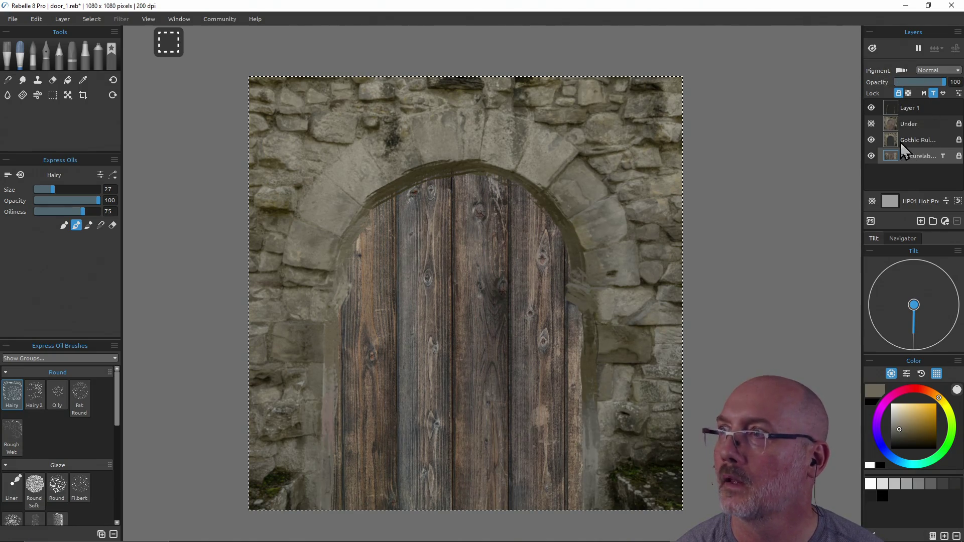
click(932, 109)
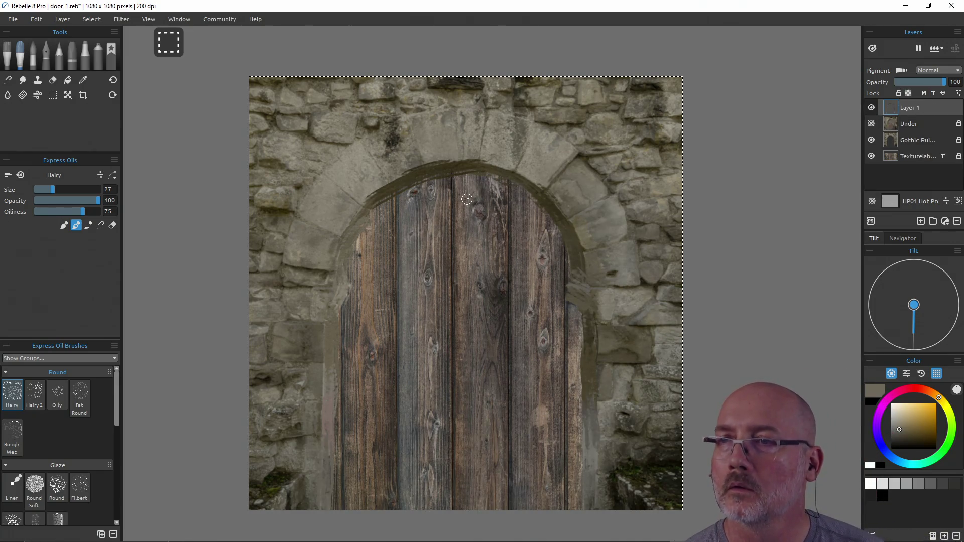
Step: Smear the upper planks and streak sampled brown and grey mixed paint up the left-centre plank
mouse_move(448, 184)
mouse_down()
mouse_move(419, 190)
mouse_move(404, 240)
mouse_move(415, 211)
mouse_move(422, 238)
mouse_move(434, 209)
mouse_move(441, 258)
mouse_move(439, 184)
mouse_move(422, 198)
mouse_move(433, 210)
mouse_move(402, 226)
mouse_move(403, 205)
mouse_move(405, 375)
mouse_move(416, 307)
mouse_move(443, 271)
mouse_move(439, 398)
mouse_move(432, 344)
mouse_move(424, 386)
mouse_move(445, 502)
mouse_up()
alt+click(419, 311)
alt+click(432, 477)
alt+click(426, 441)
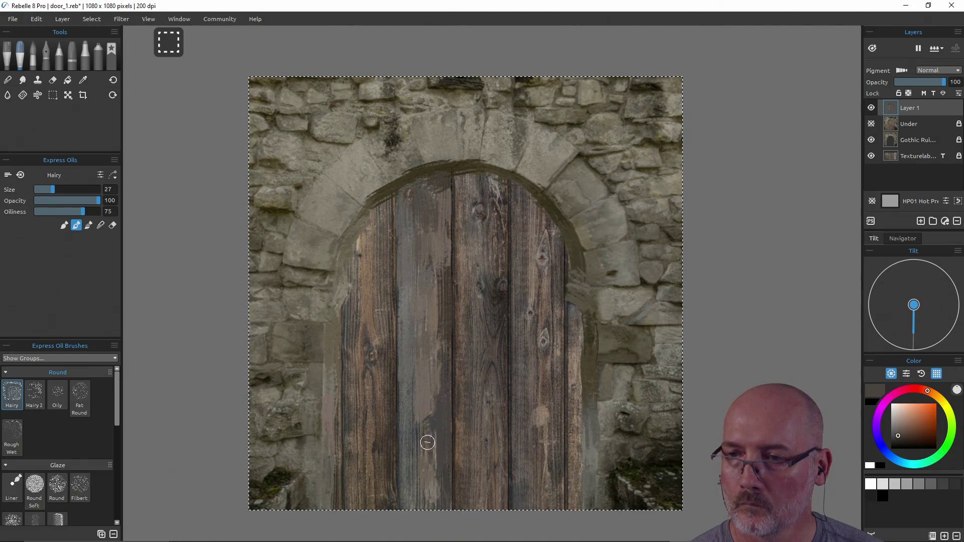
alt+click(430, 430)
alt+click(430, 466)
alt+click(429, 499)
alt+click(427, 495)
alt+click(425, 438)
alt+click(430, 363)
alt+click(426, 336)
alt+click(408, 424)
alt+click(405, 391)
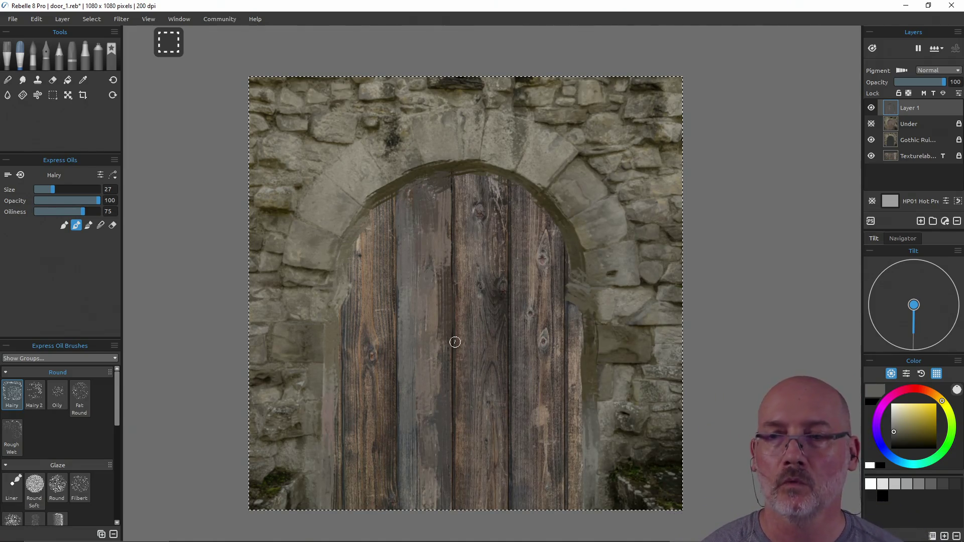
Step: In Paint-only mode, sample bluish grey, warm brown and warmer grey tones from the lower door
click(65, 225)
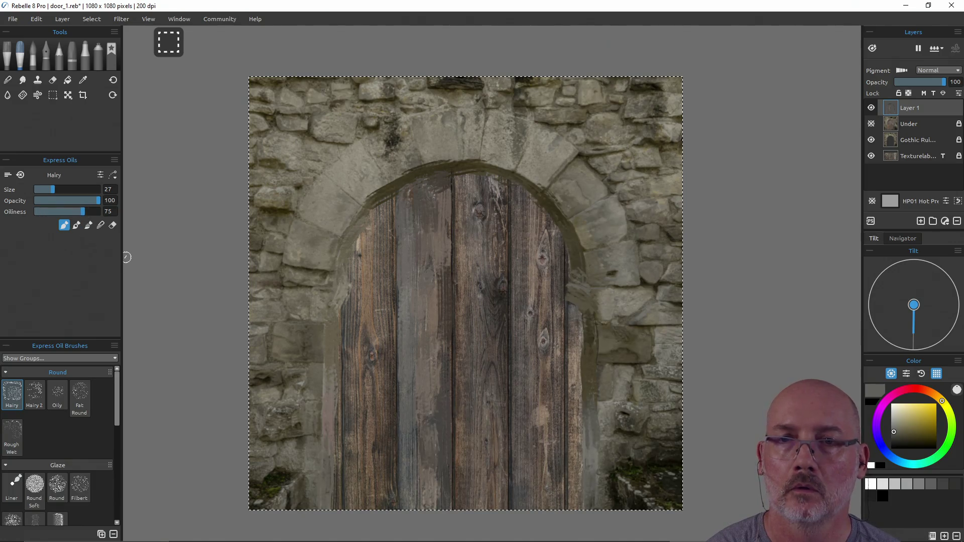
ctrl+click(408, 432)
ctrl+click(406, 460)
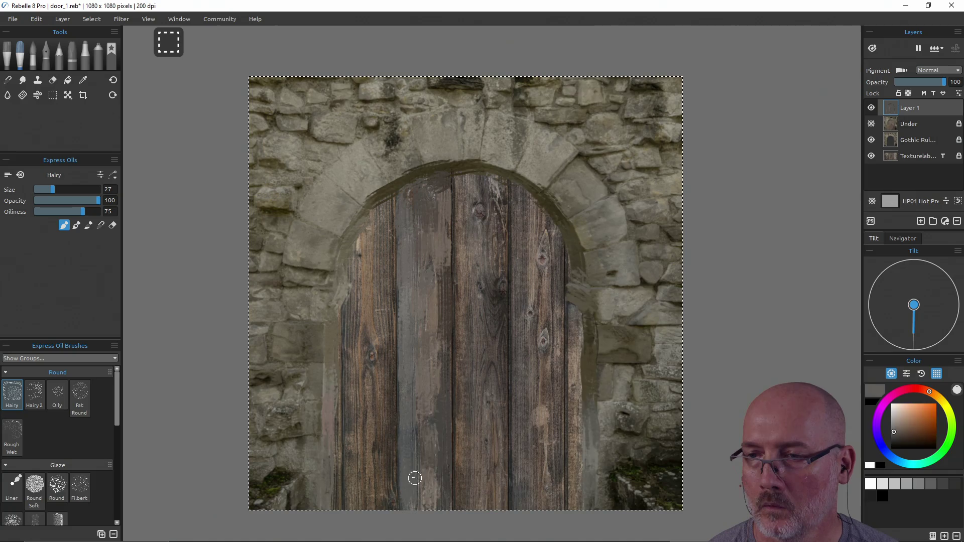
ctrl+click(417, 424)
ctrl+click(430, 441)
ctrl+click(421, 478)
ctrl+click(443, 502)
ctrl+click(428, 486)
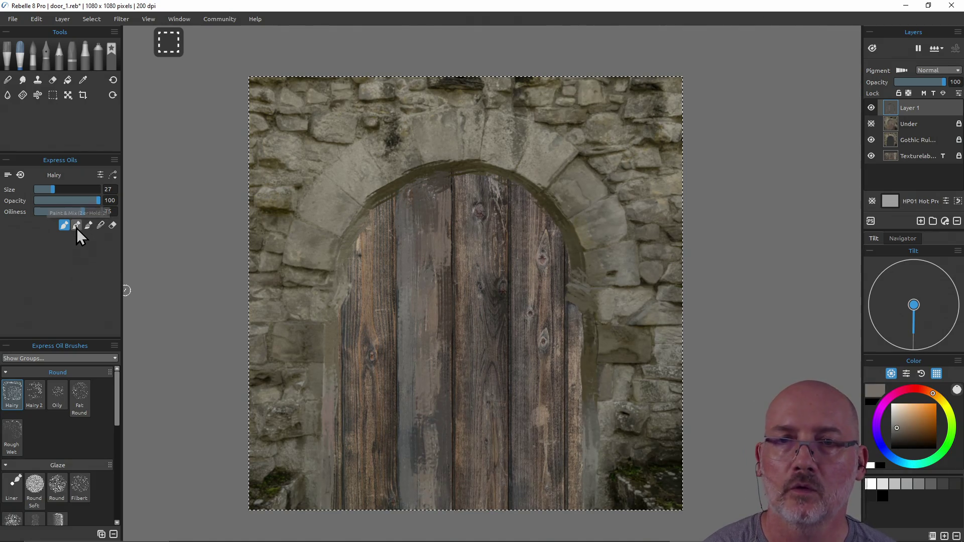
Step: Return to Paint & Mix and blend dark greenish and brownish grey across the door's top
click(80, 225)
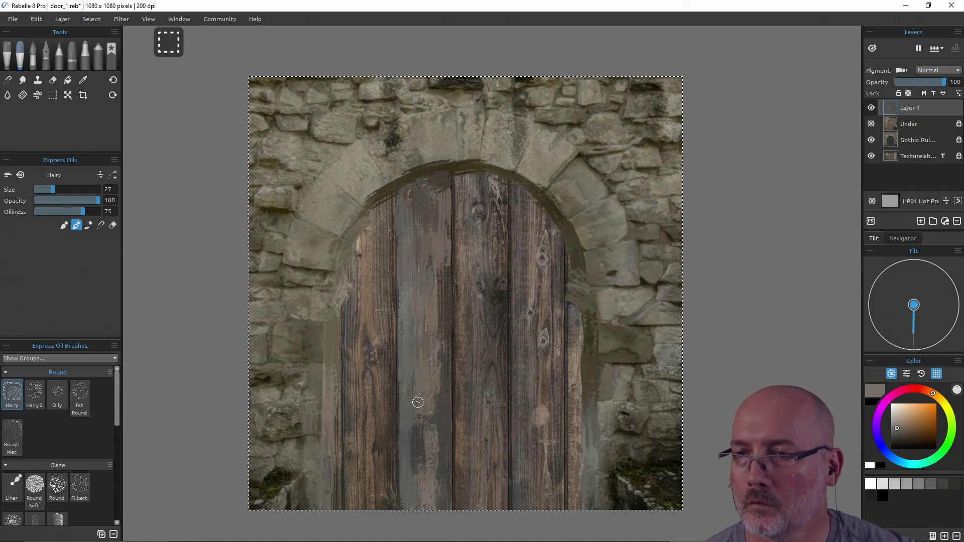
ctrl+click(421, 428)
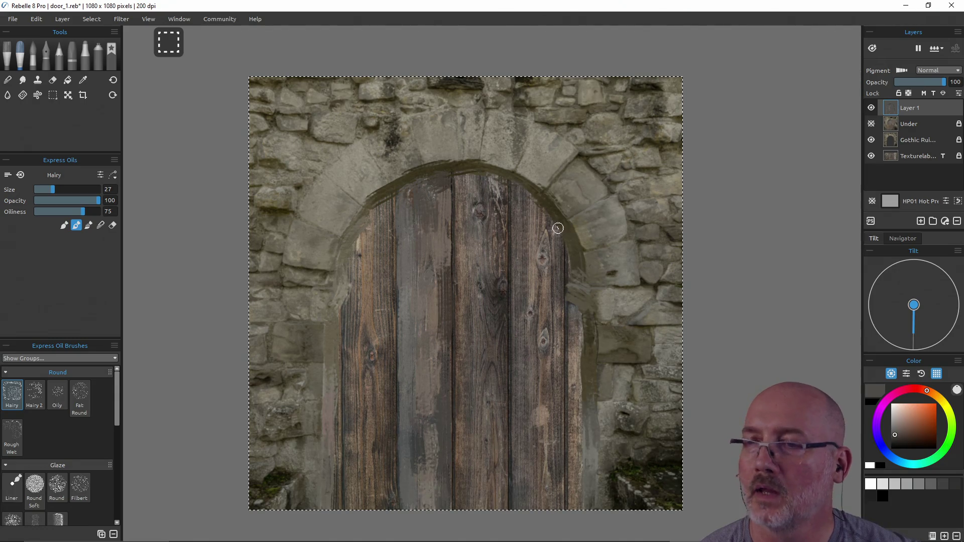
ctrl+click(424, 414)
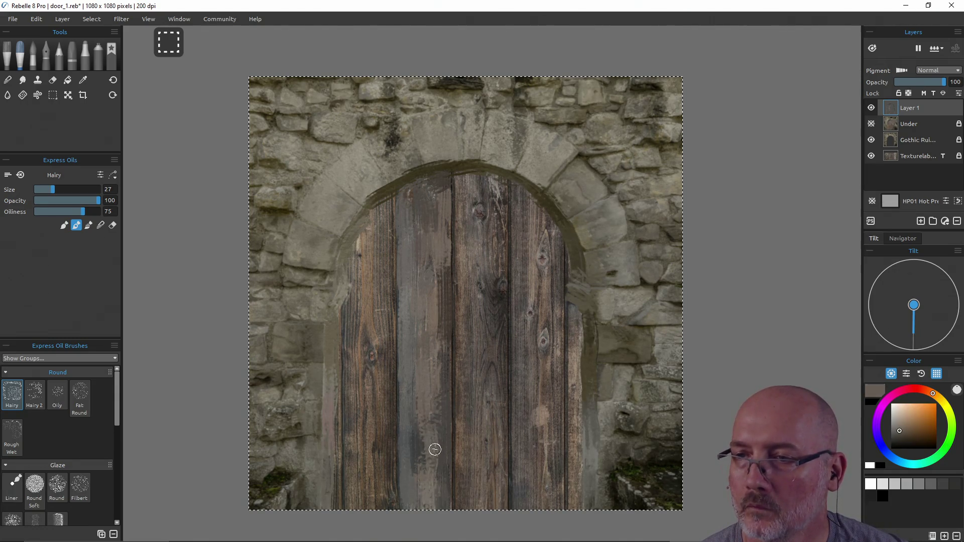
ctrl+click(446, 318)
ctrl+click(442, 296)
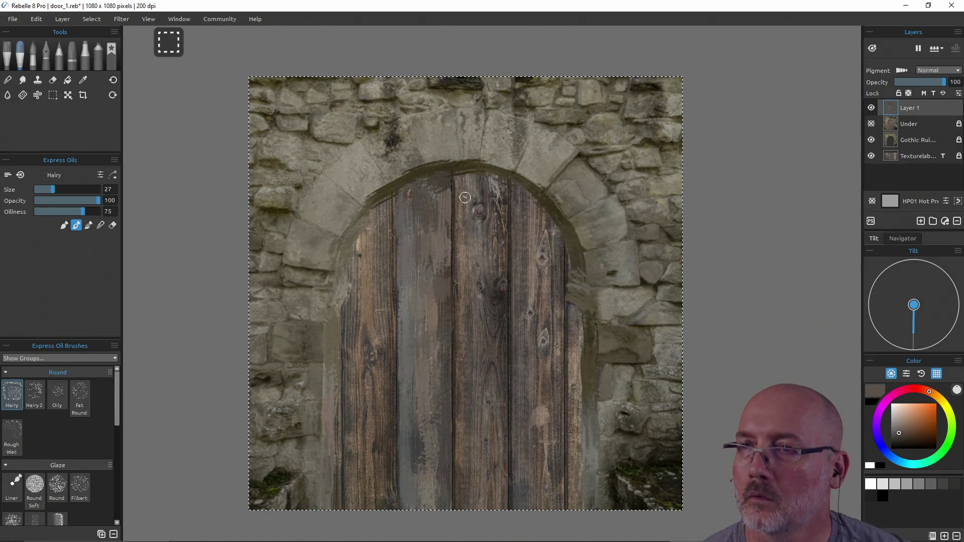
ctrl+click(410, 199)
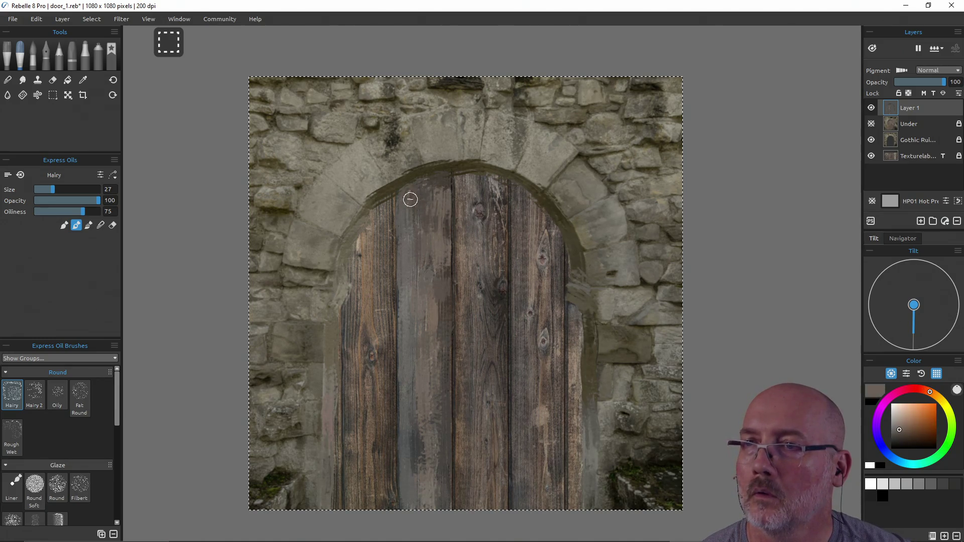
ctrl+click(464, 178)
ctrl+click(497, 190)
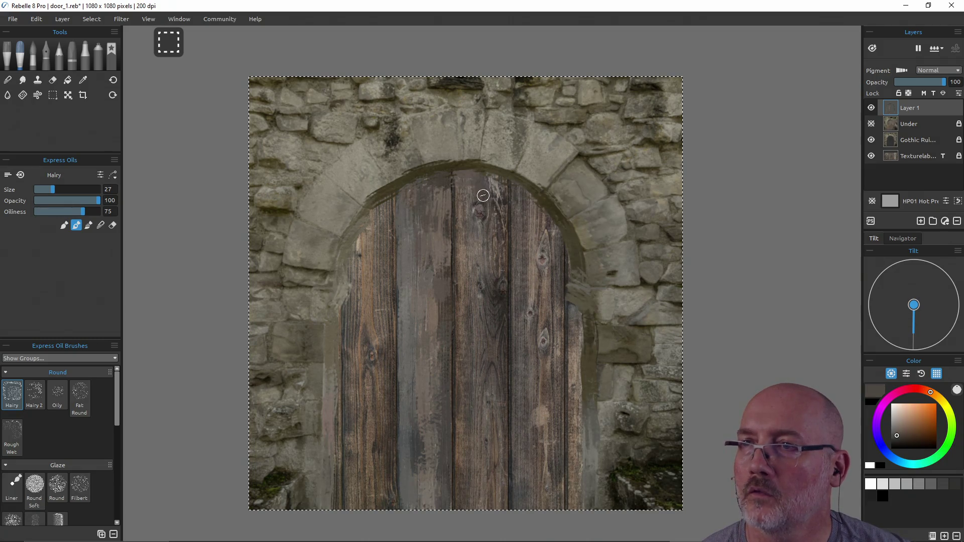
ctrl+click(477, 206)
Step: Dab brownish paint on the upper centre plank and pull light brown streaks down it
ctrl+click(479, 210)
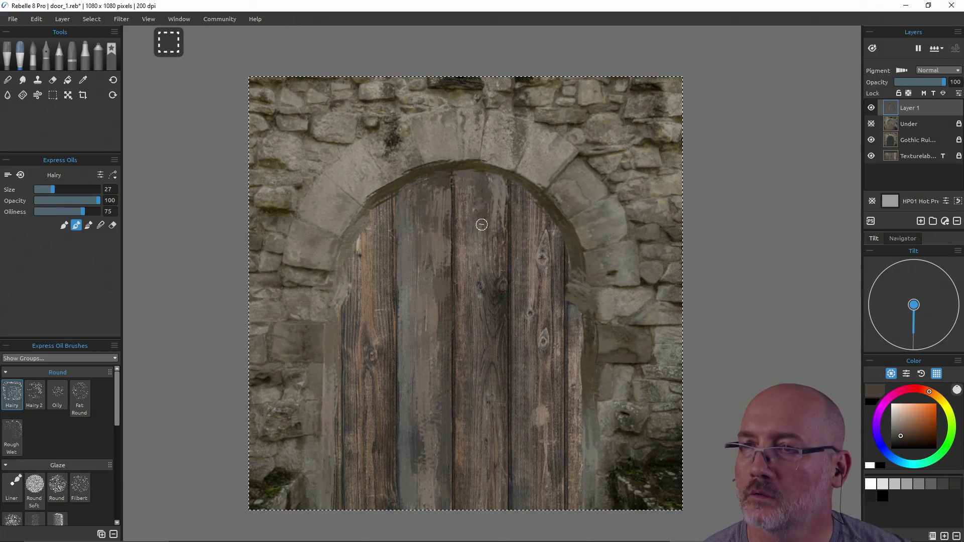
ctrl+click(499, 223)
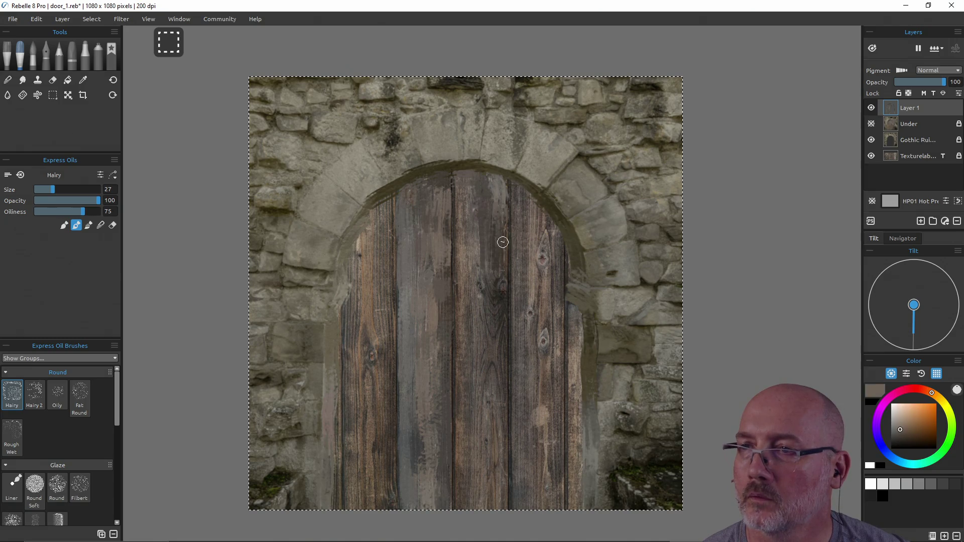
ctrl+click(497, 286)
ctrl+click(487, 276)
ctrl+click(491, 316)
ctrl+click(492, 323)
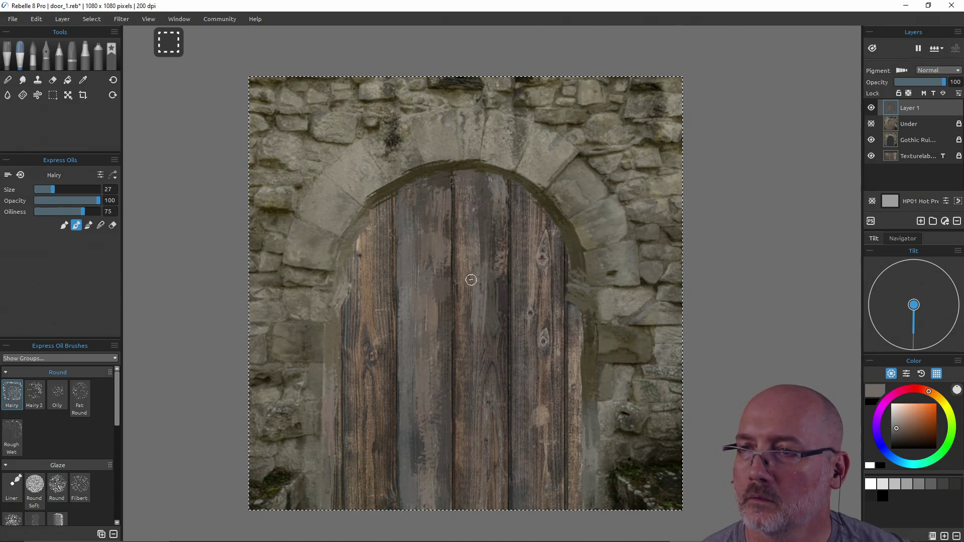
drag(469, 226, 458, 301)
ctrl+click(458, 301)
drag(456, 236, 461, 310)
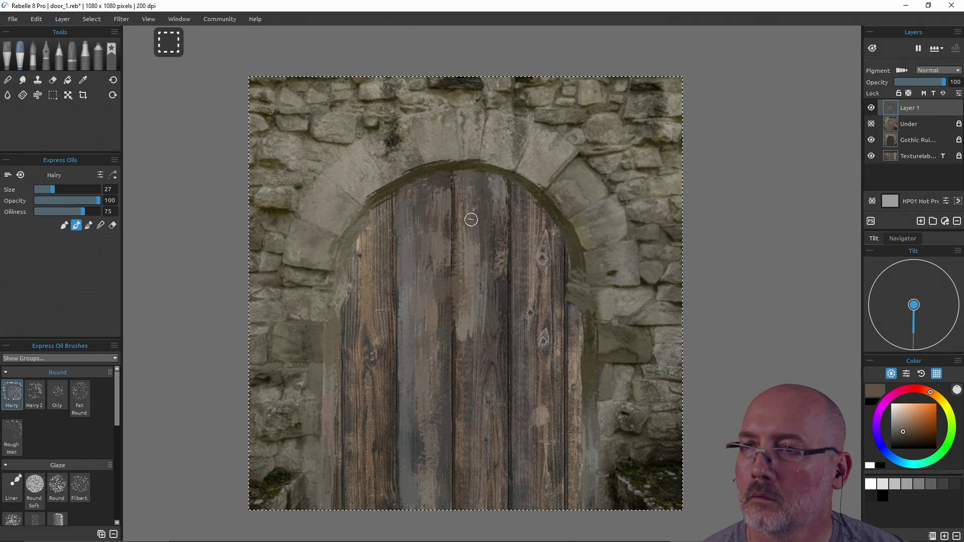
Step: Rework light paint lower on the centre plank, adding light and dark streaks on the centre-right plank
ctrl+click(458, 380)
drag(458, 380, 458, 424)
ctrl+click(466, 381)
mouse_move(465, 381)
mouse_down()
mouse_move(469, 351)
mouse_move(484, 361)
mouse_move(492, 334)
mouse_move(501, 374)
mouse_move(501, 293)
mouse_move(499, 411)
mouse_move(486, 405)
mouse_move(482, 417)
mouse_move(497, 424)
mouse_move(501, 464)
mouse_move(484, 505)
mouse_up()
ctrl+click(468, 351)
ctrl+click(493, 334)
ctrl+click(501, 374)
ctrl+click(501, 292)
ctrl+click(499, 317)
Step: Blend lighter grey-brown into the lower centre planks with darker and lighter accent strokes
ctrl+click(495, 371)
ctrl+click(499, 411)
ctrl+click(486, 404)
ctrl+click(486, 391)
ctrl+click(481, 417)
ctrl+click(482, 423)
ctrl+click(501, 464)
ctrl+click(460, 412)
ctrl+click(459, 499)
mouse_move(459, 466)
mouse_down()
mouse_move(458, 499)
mouse_move(472, 499)
mouse_move(480, 465)
mouse_up()
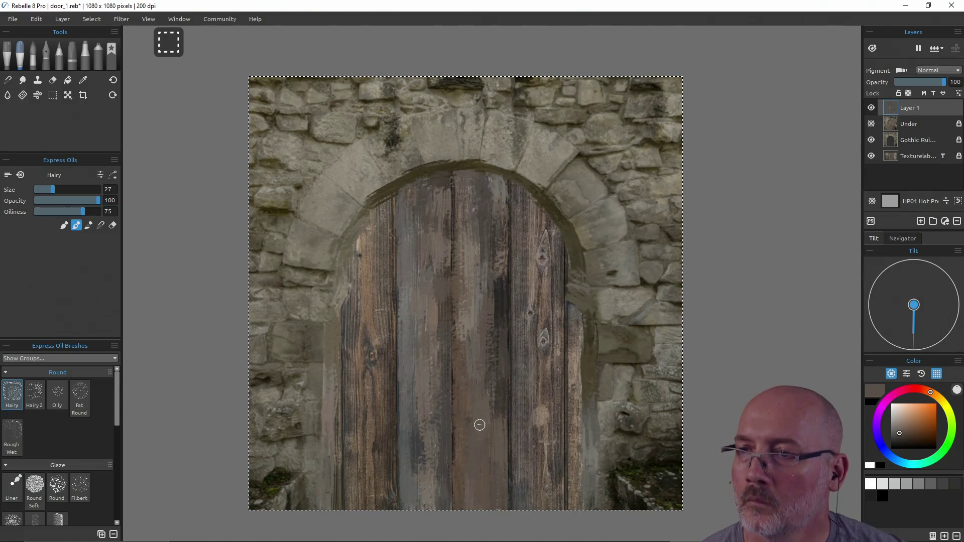
ctrl+click(492, 327)
ctrl+click(497, 314)
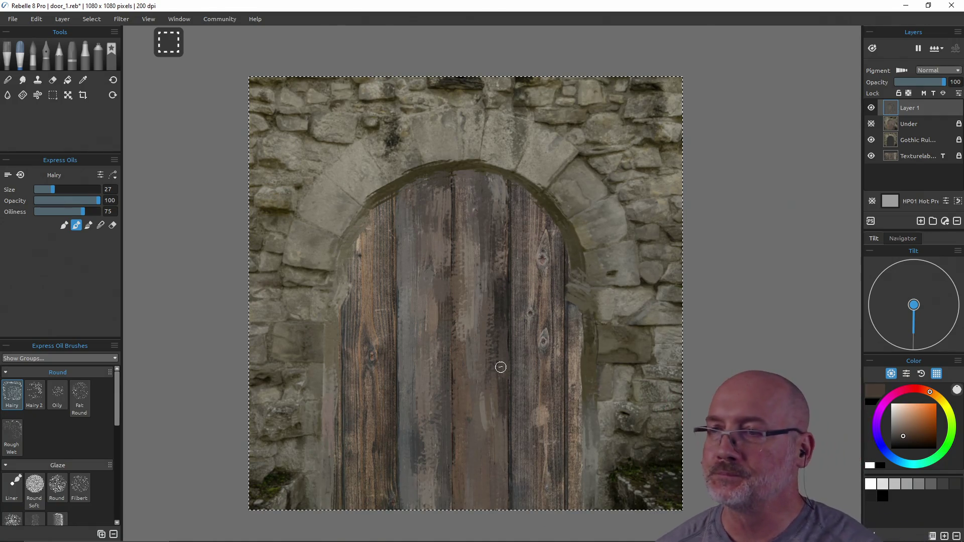
Step: Blend greyish brown, olive brown and dark grey along the door's right edge
ctrl+click(579, 363)
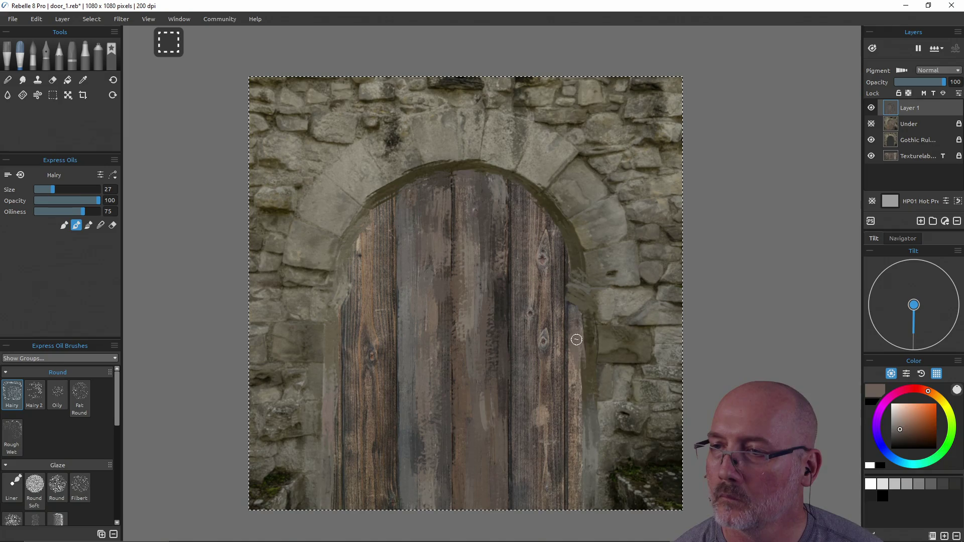
ctrl+click(576, 396)
ctrl+click(575, 460)
ctrl+click(575, 505)
ctrl+click(577, 396)
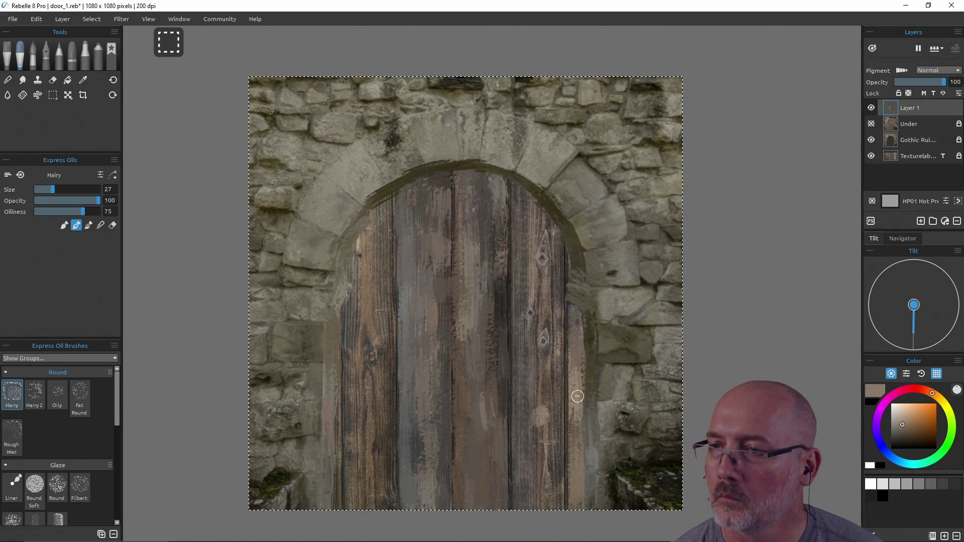
ctrl+click(574, 299)
ctrl+click(568, 252)
ctrl+click(572, 279)
ctrl+click(575, 310)
Step: Dab mixed paint down the door's right edge
ctrl+click(575, 320)
ctrl+click(576, 284)
ctrl+click(575, 273)
ctrl+click(572, 251)
ctrl+click(565, 242)
ctrl+click(559, 310)
ctrl+click(555, 342)
Step: Streak mixed paint upward along the right plank
ctrl+click(547, 336)
ctrl+click(544, 279)
ctrl+click(544, 276)
ctrl+click(542, 272)
ctrl+click(542, 248)
ctrl+click(545, 221)
ctrl+click(542, 210)
ctrl+click(540, 206)
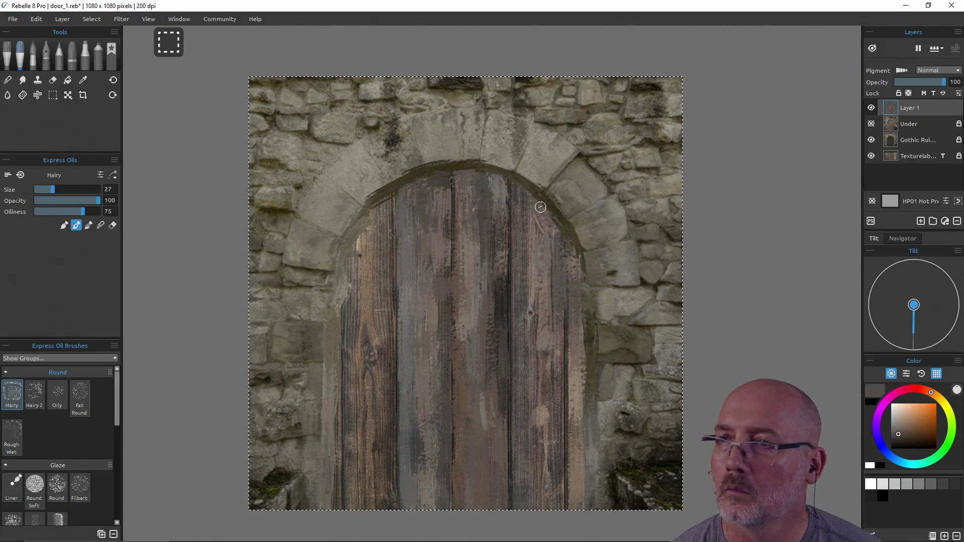
Step: Blend paint under the right side of the arch and along the top of the door
ctrl+click(547, 218)
ctrl+click(531, 203)
ctrl+click(522, 197)
ctrl+click(521, 197)
ctrl+click(522, 211)
ctrl+click(517, 195)
ctrl+click(519, 228)
Step: Streak mixed paint with a darker sampled tone down the right planks
ctrl+click(517, 241)
ctrl+click(517, 321)
ctrl+click(525, 356)
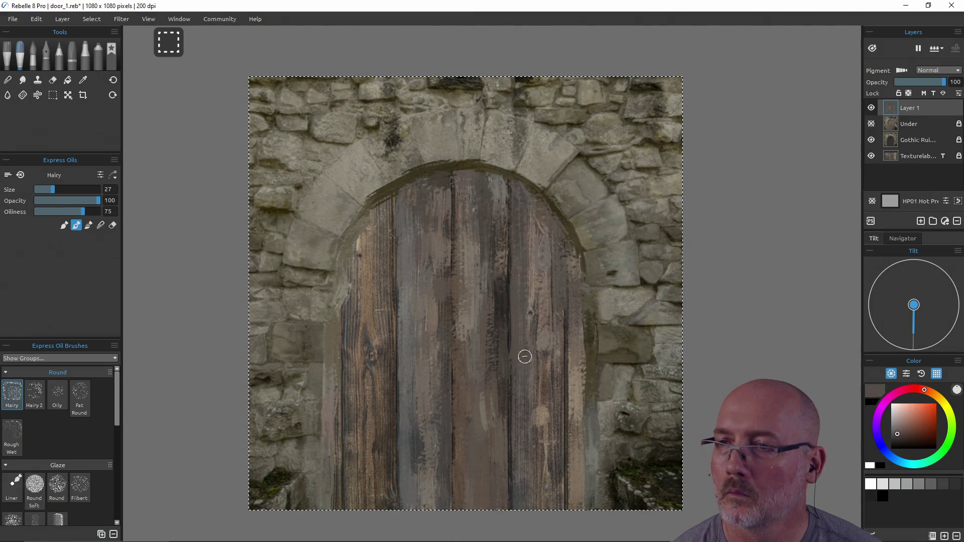
ctrl+click(508, 343)
ctrl+click(519, 261)
ctrl+click(530, 326)
ctrl+click(529, 281)
ctrl+click(523, 398)
ctrl+click(518, 469)
Step: Work mixed paint up and down the lower right planks, dabbing further up the door
ctrl+click(529, 476)
ctrl+click(529, 397)
ctrl+click(540, 340)
ctrl+click(551, 376)
ctrl+click(545, 464)
ctrl+click(555, 475)
ctrl+click(555, 432)
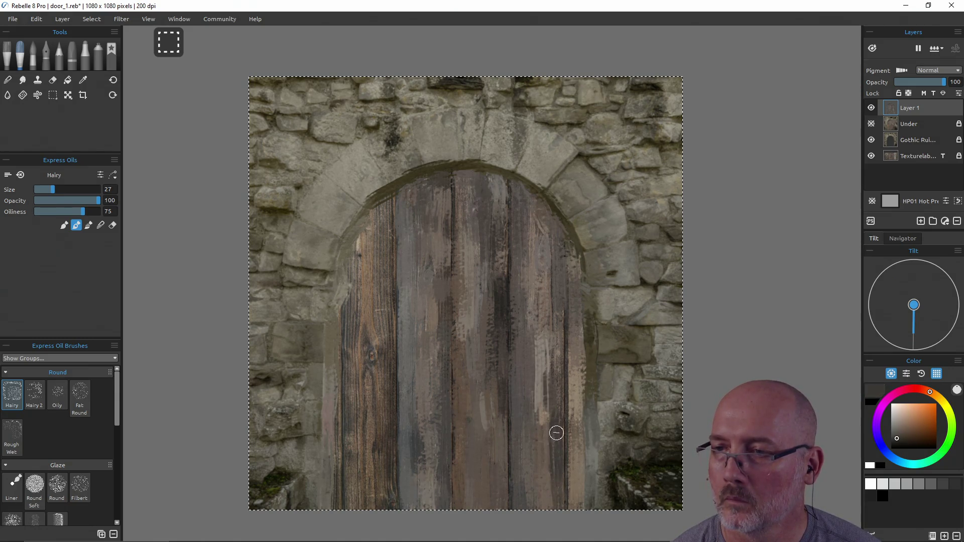
ctrl+click(544, 426)
ctrl+click(552, 392)
ctrl+click(556, 369)
ctrl+click(552, 346)
ctrl+click(547, 313)
Step: Blend the upper left planks and paint a lighter stroke down the door's left edge
ctrl+click(541, 287)
ctrl+click(537, 316)
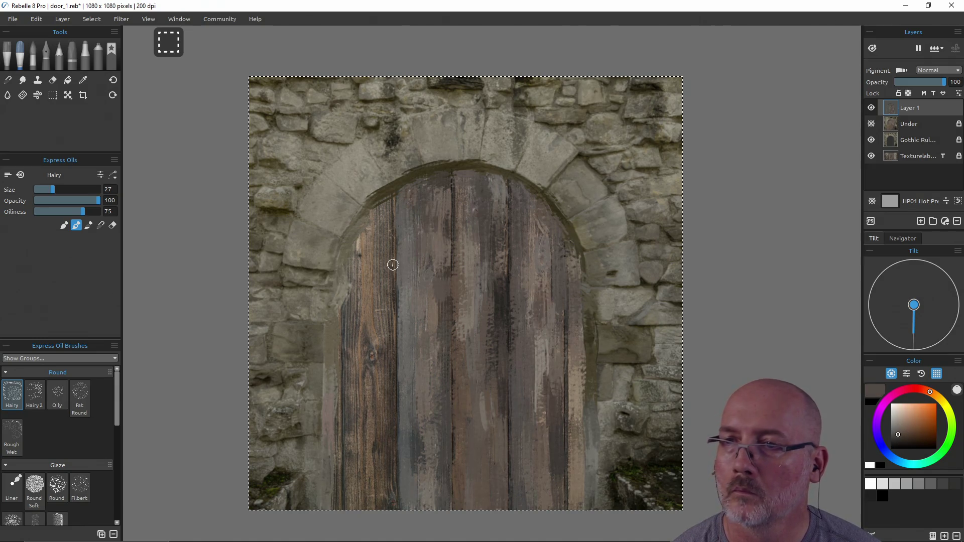
ctrl+click(441, 278)
ctrl+click(441, 258)
ctrl+click(441, 306)
ctrl+click(378, 226)
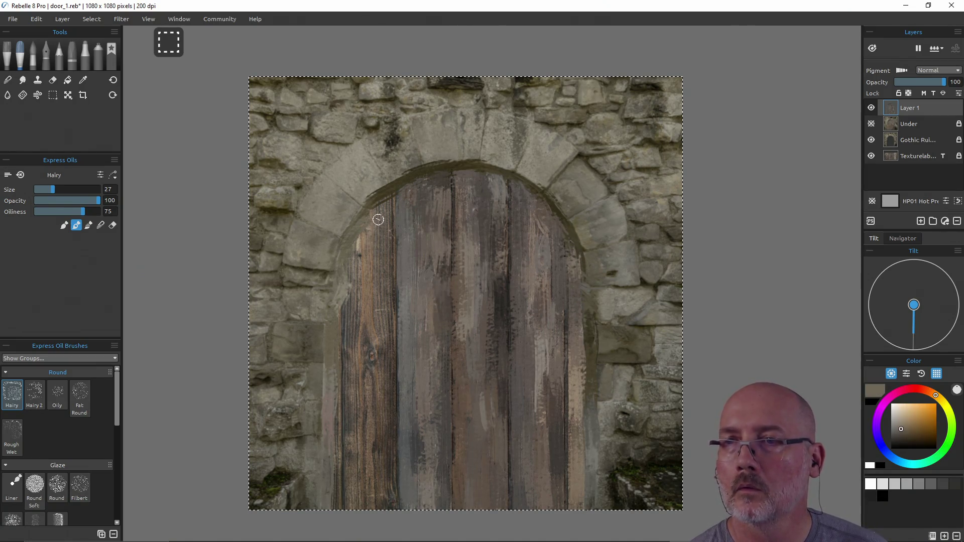
ctrl+click(389, 200)
ctrl+click(360, 238)
ctrl+click(353, 246)
ctrl+click(350, 300)
ctrl+click(350, 333)
drag(346, 304, 346, 353)
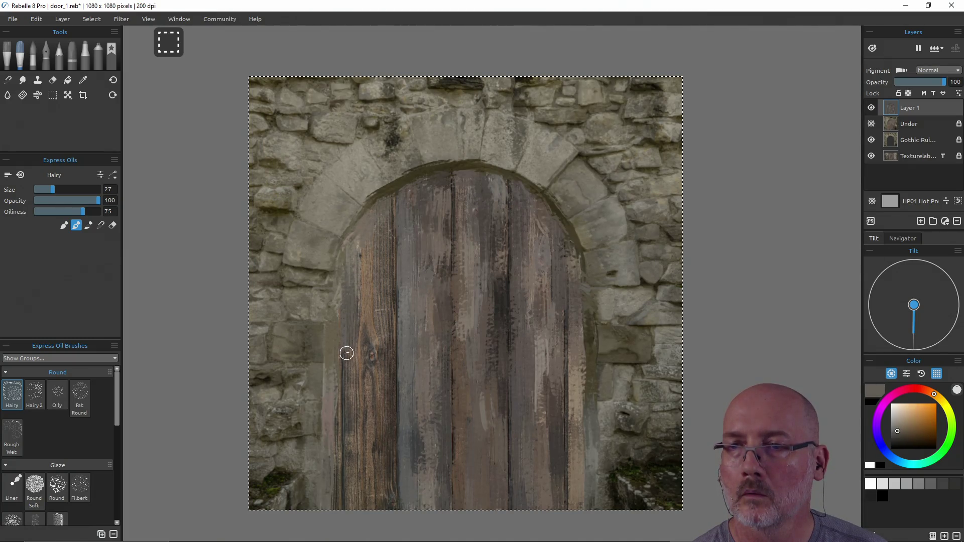
Step: Paint lighter oil strokes down the door's left and lower-left edge
ctrl+click(343, 324)
drag(338, 314, 333, 482)
ctrl+click(338, 396)
ctrl+click(337, 422)
ctrl+click(333, 432)
ctrl+click(333, 445)
drag(333, 445, 336, 504)
ctrl+click(337, 443)
Step: Pick a browner tone at the left edge and paint light strokes on the upper-left planks
ctrl+click(335, 422)
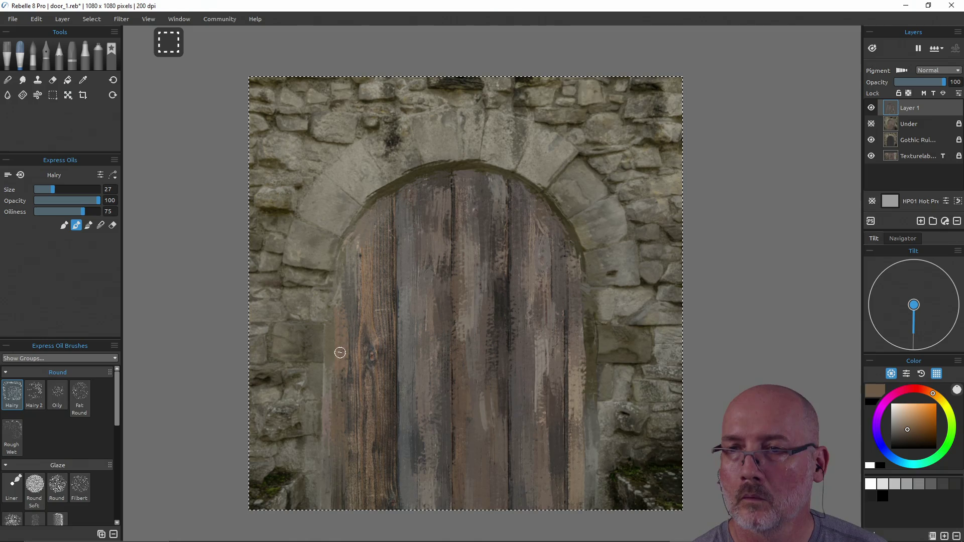
ctrl+click(354, 251)
mouse_move(355, 240)
mouse_down()
mouse_move(358, 302)
mouse_move(382, 209)
mouse_move(383, 321)
mouse_up()
ctrl+click(362, 230)
Step: Paint darker vertical streaks down the upper-left plank
ctrl+click(382, 210)
ctrl+click(381, 252)
ctrl+click(384, 271)
drag(384, 258, 392, 374)
ctrl+click(386, 322)
ctrl+click(387, 331)
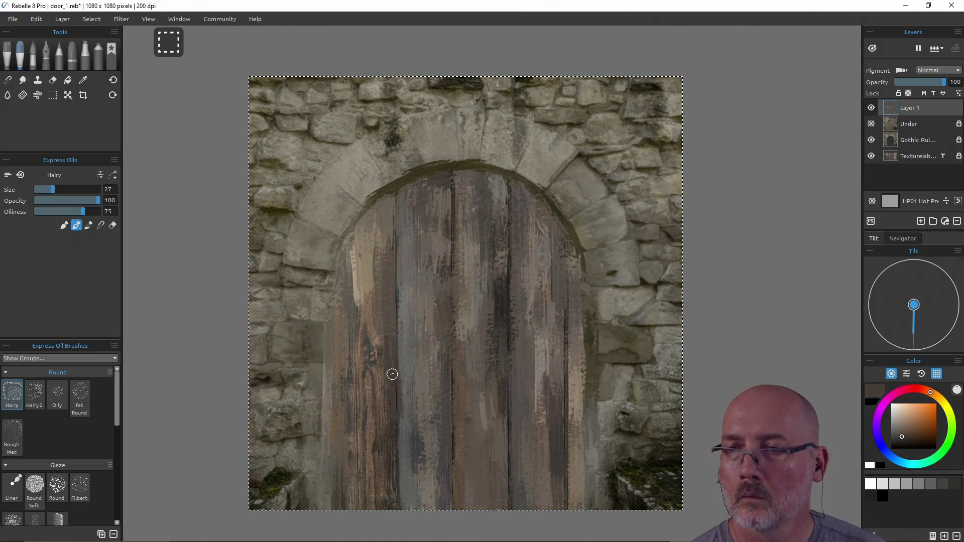
Step: Sample light grey, dark brown and lighter brown from the door and cover the dark knot
ctrl+click(404, 359)
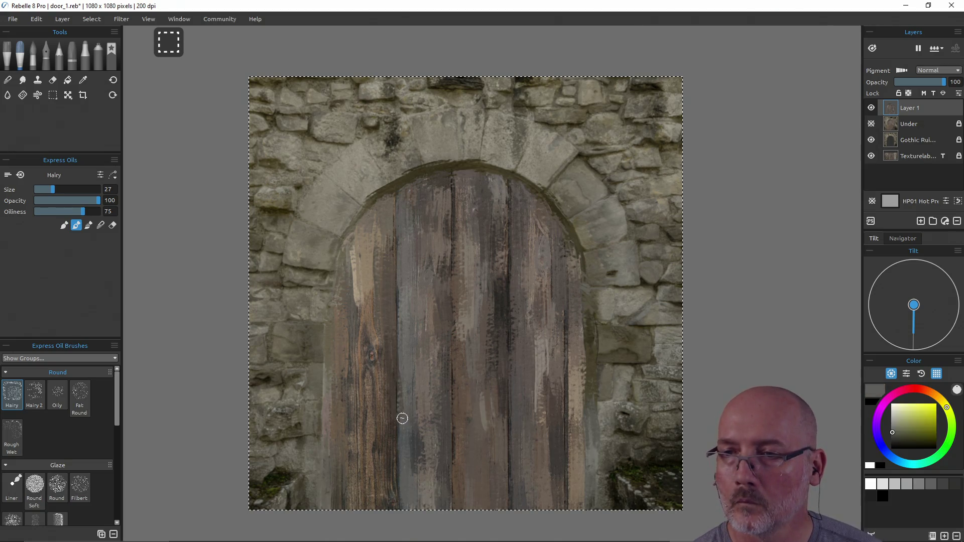
ctrl+click(390, 447)
ctrl+click(388, 493)
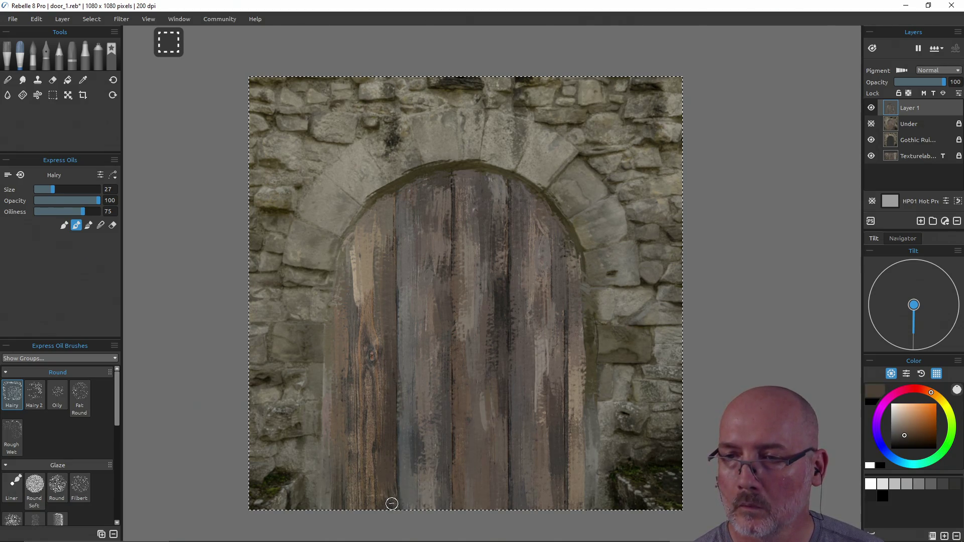
ctrl+click(363, 314)
drag(362, 314, 367, 306)
Step: Sample greyish-brown wood colours lower down and add a short darker stroke to the left plank
ctrl+click(376, 351)
ctrl+click(358, 439)
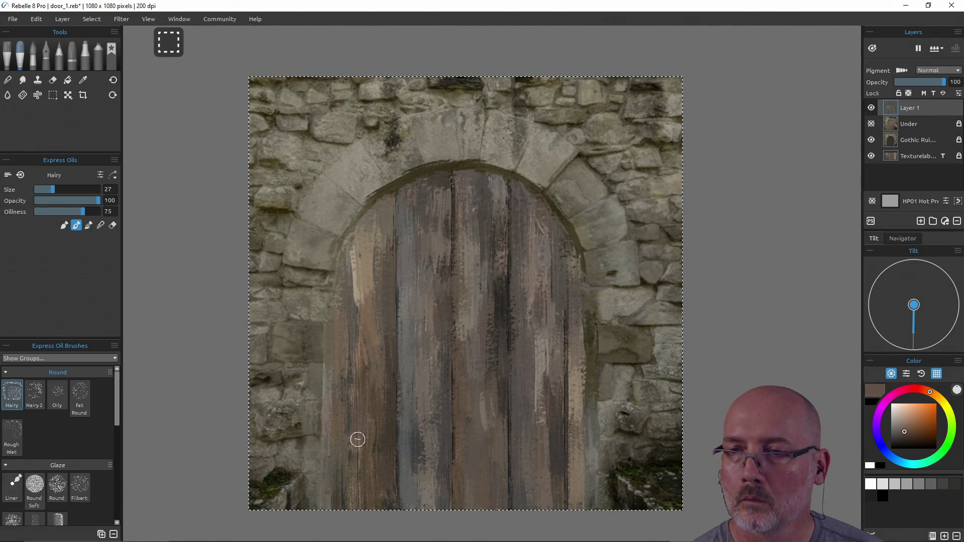
ctrl+click(349, 491)
ctrl+click(359, 510)
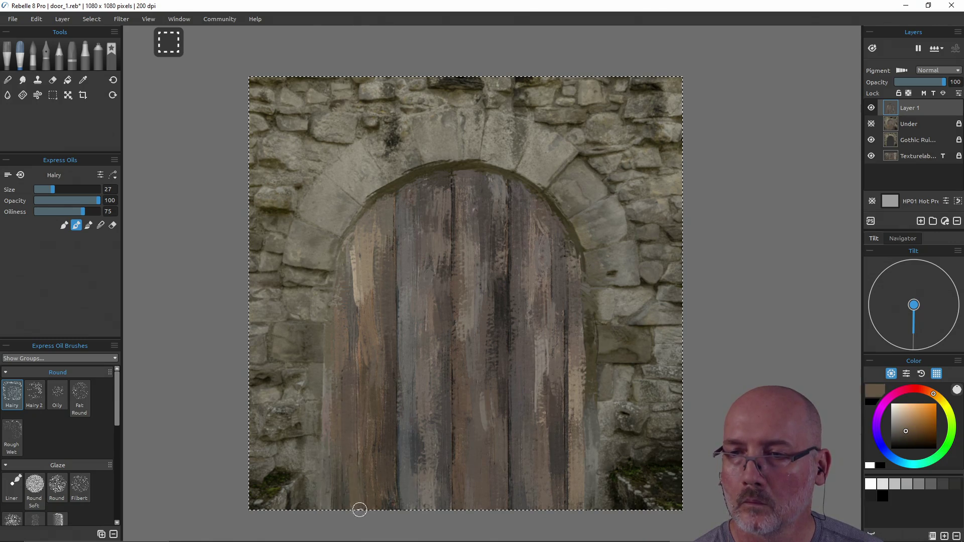
ctrl+click(357, 409)
drag(354, 264, 360, 301)
ctrl+click(377, 317)
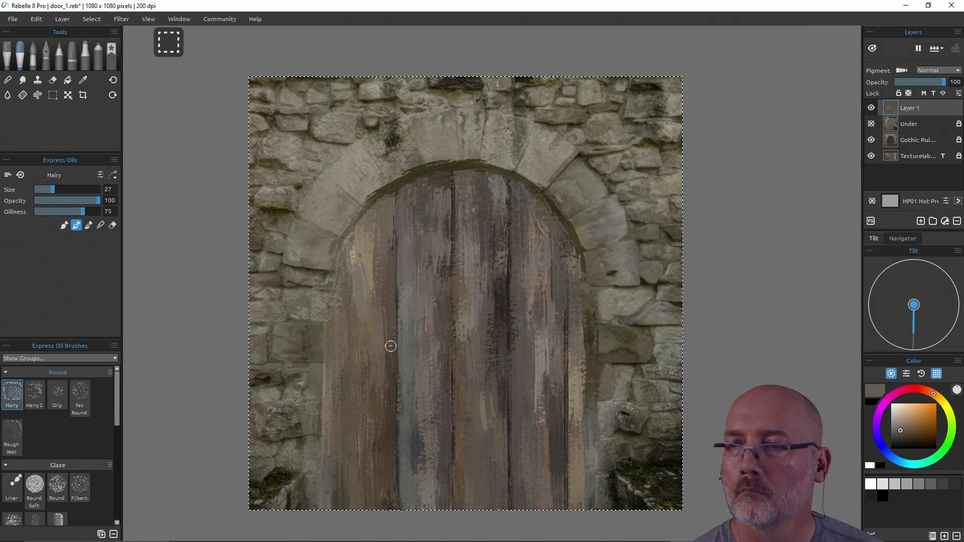
Step: Sample darker tones, a light brown and a dark olive along the door's left edge
ctrl+click(384, 460)
ctrl+click(373, 425)
ctrl+click(376, 492)
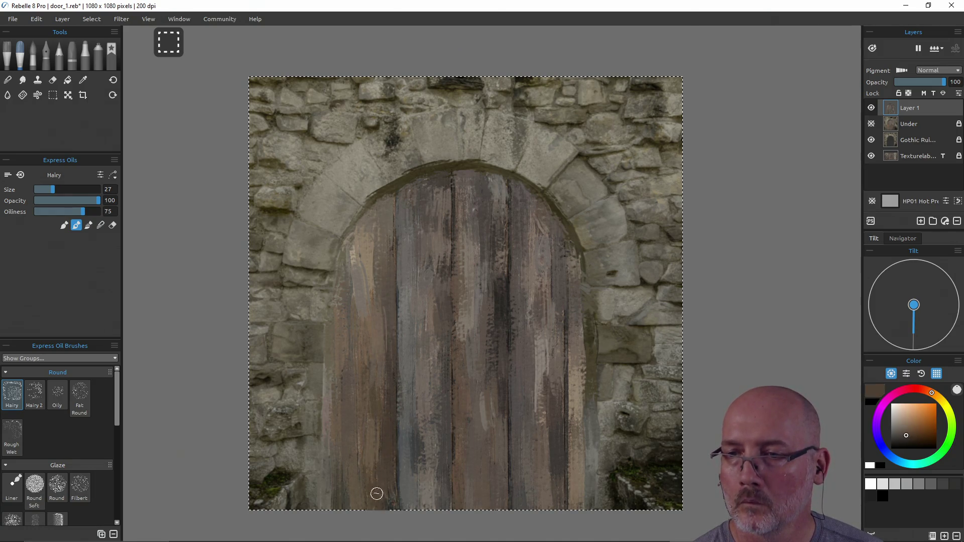
ctrl+click(386, 490)
ctrl+click(353, 355)
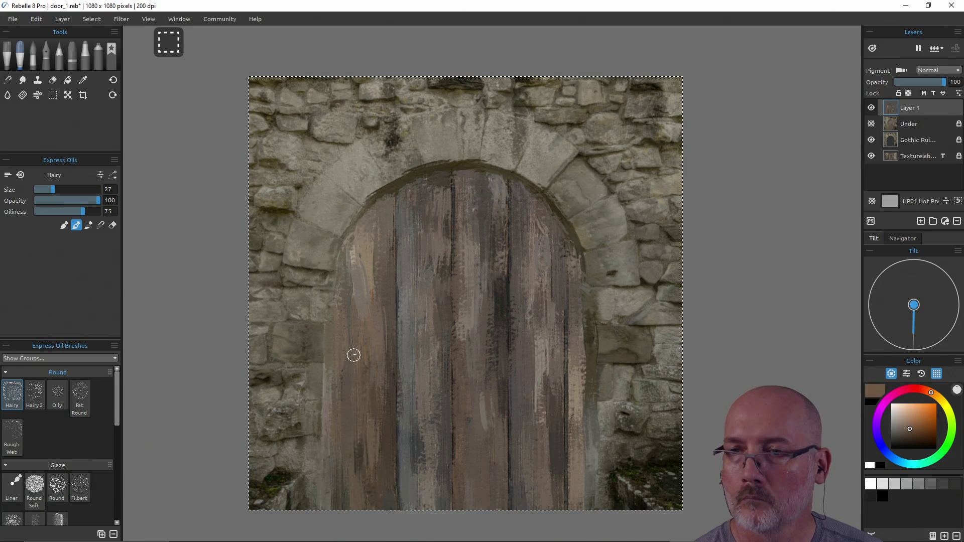
ctrl+click(337, 470)
ctrl+click(333, 495)
ctrl+click(339, 499)
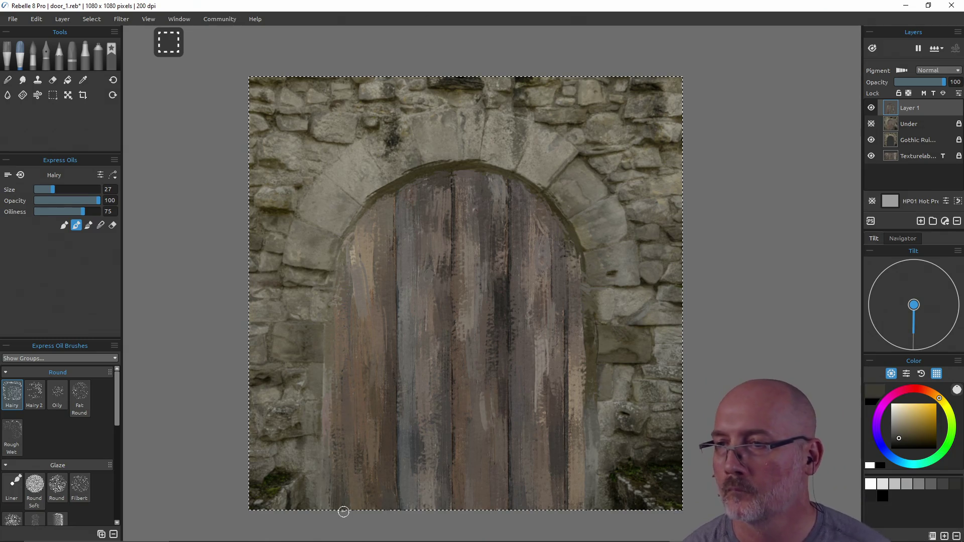
Step: Sample a light taupe and a right-edge colour, then select the thin Liner brush
ctrl+click(579, 405)
ctrl+click(573, 474)
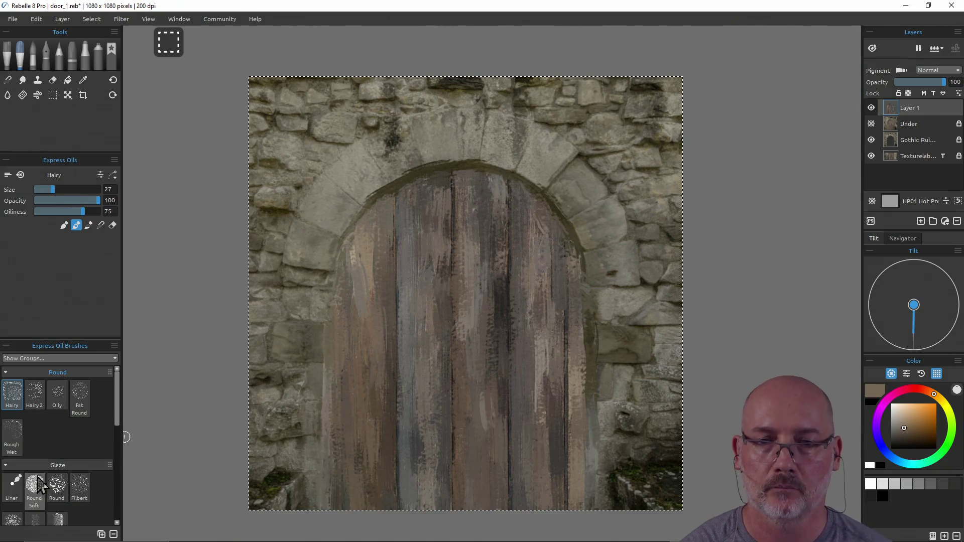
click(16, 489)
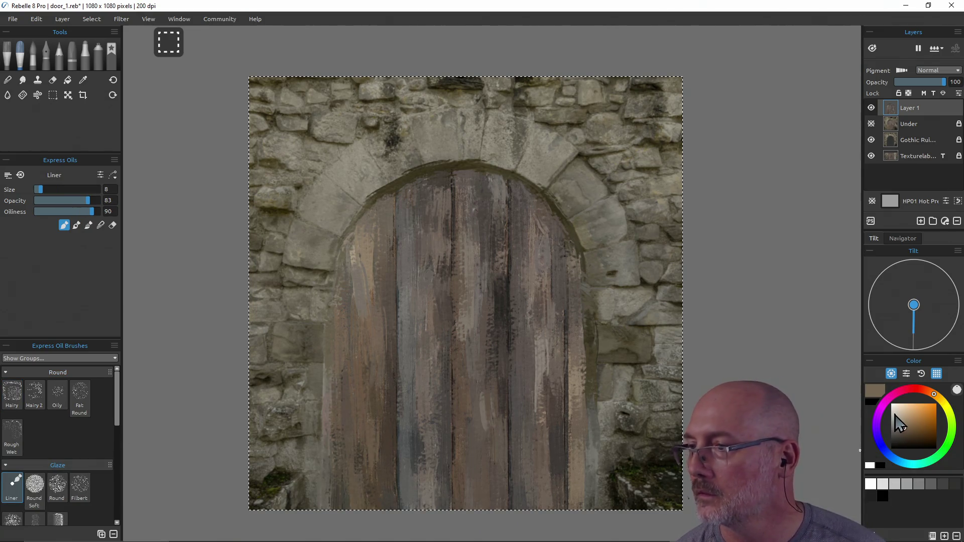
Step: Sample dark door colours and start a vertical seam down from the arch
drag(502, 296, 509, 300)
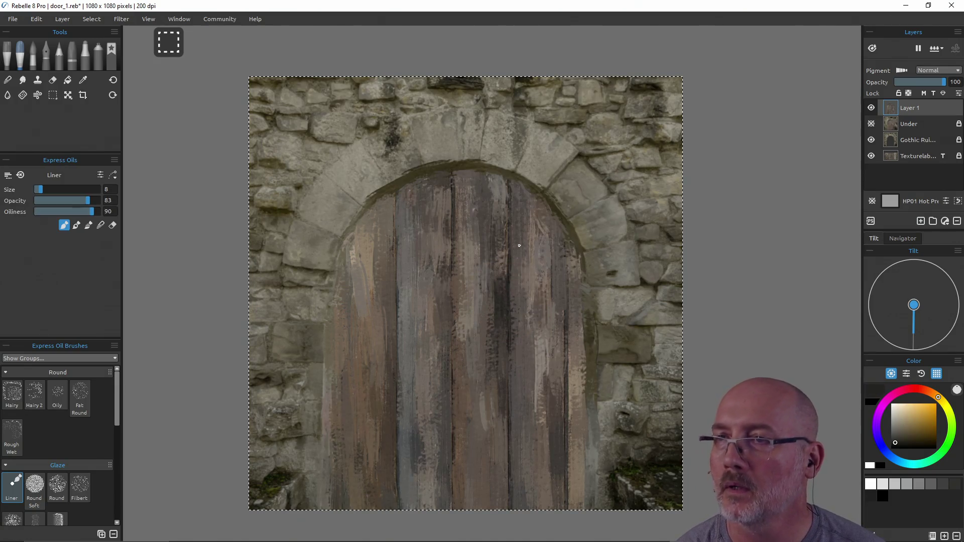
shift+click(509, 379)
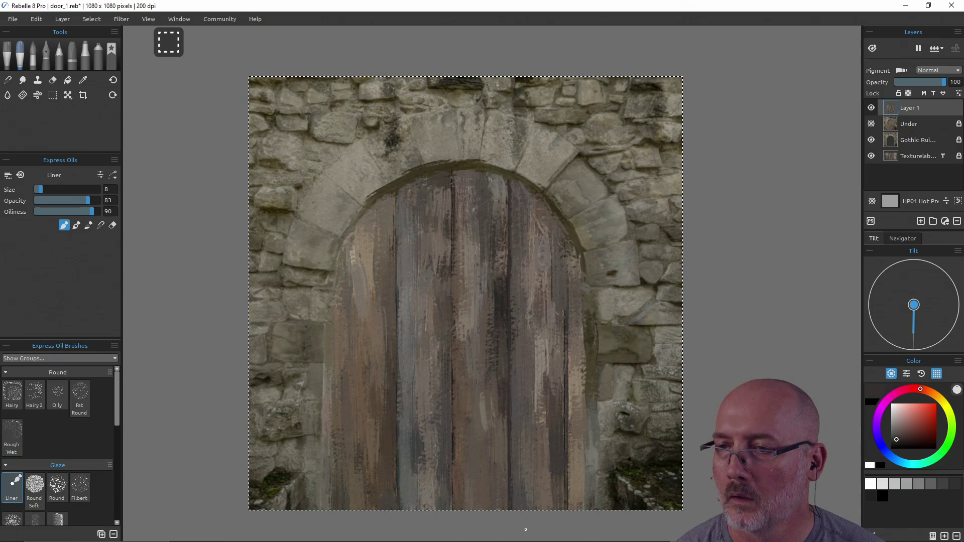
key(alt)
alt+click(451, 381)
Step: Shift-click to extend the straight seam downward, then switch to black and set a new start point
key(shift)
shift+click(508, 437)
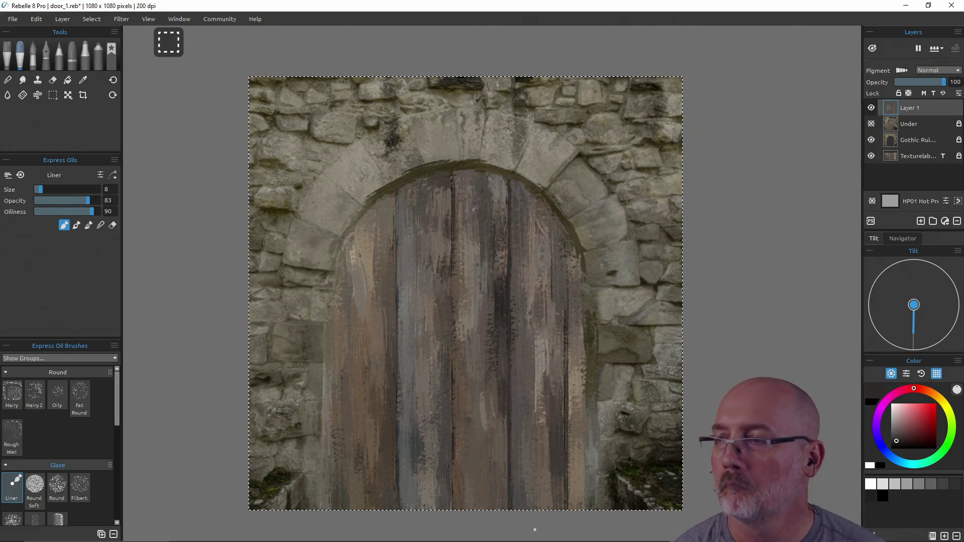
click(882, 497)
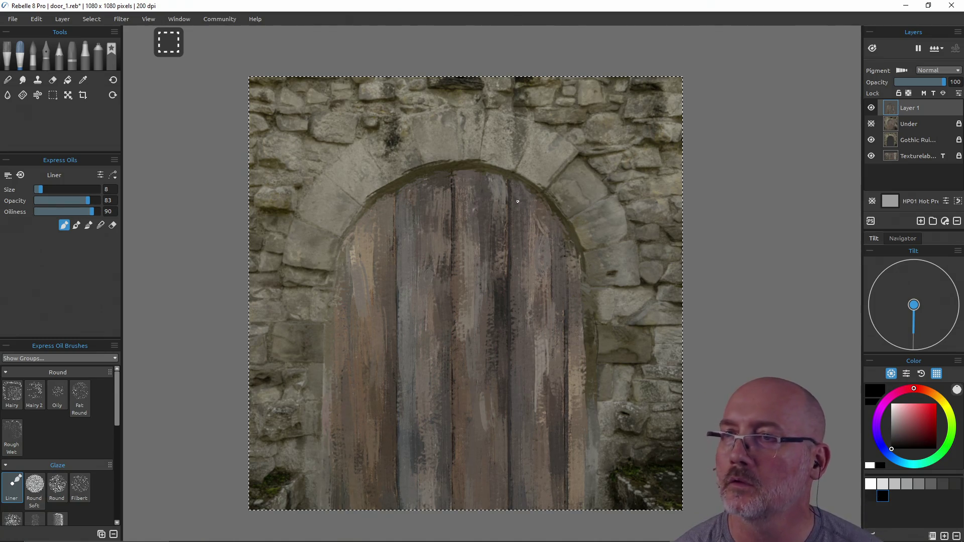
shift+click(507, 305)
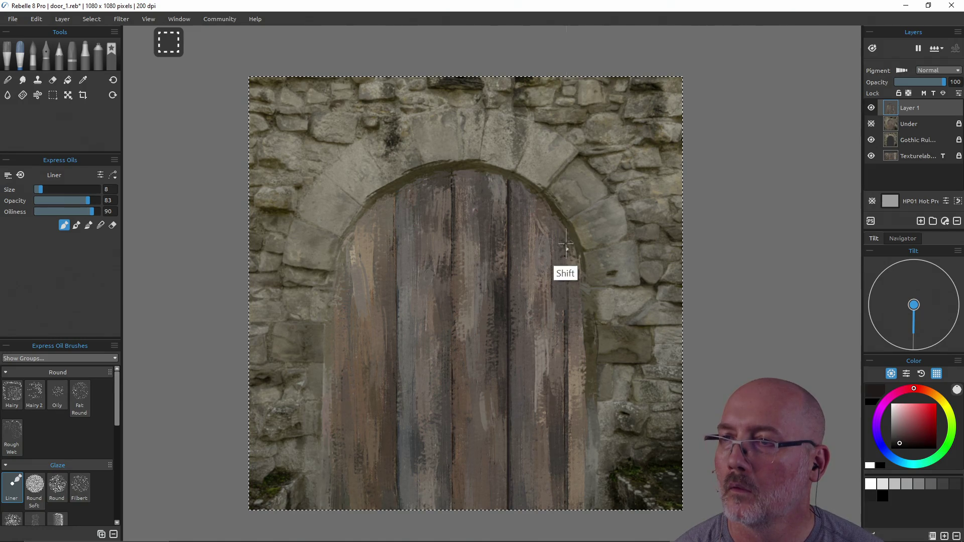
Step: Turn off tracing on the Texturelabs bottom layer and set the paint colour to black
shift+click(565, 305)
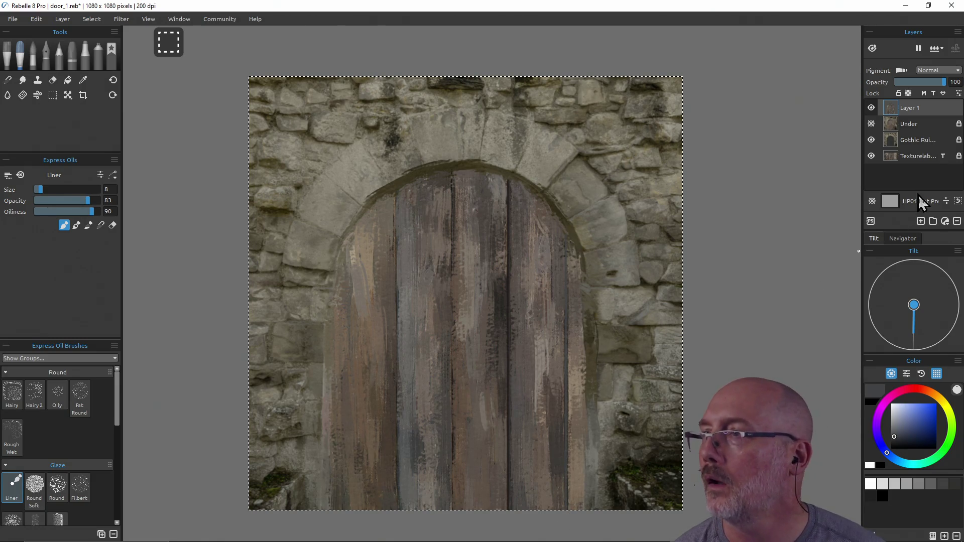
click(943, 155)
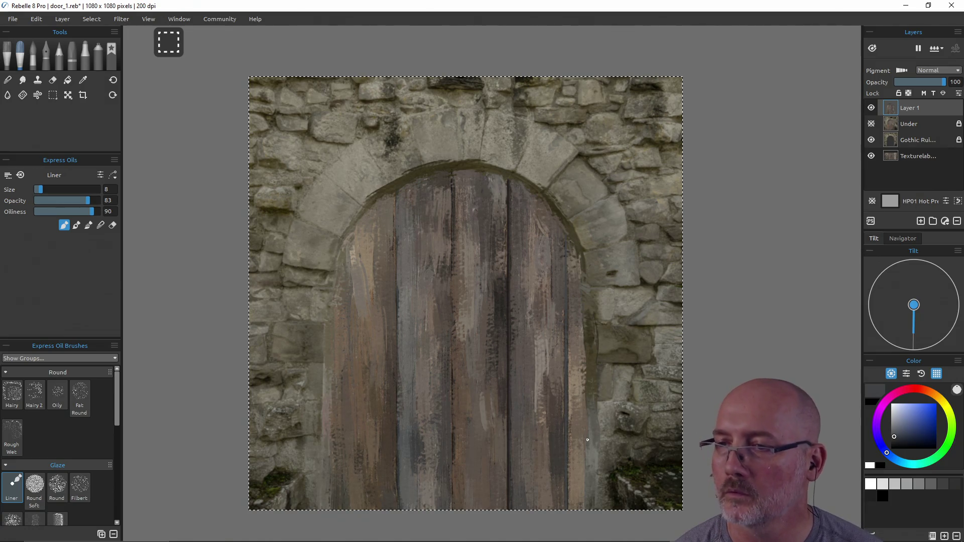
click(882, 496)
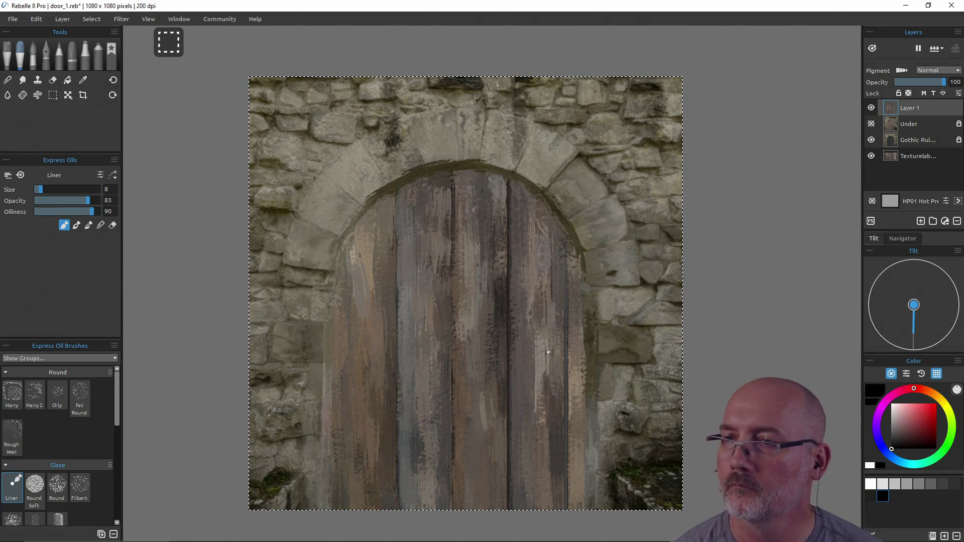
Step: Draw a straight dark seam down the door's right edge, undoing the extra upward extension
key(shift)
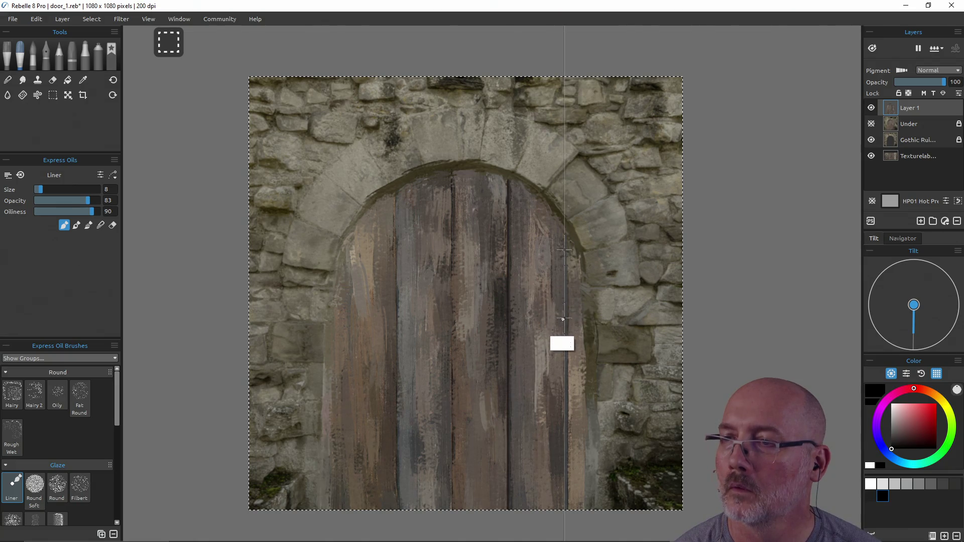
key(shift)
shift+click(566, 329)
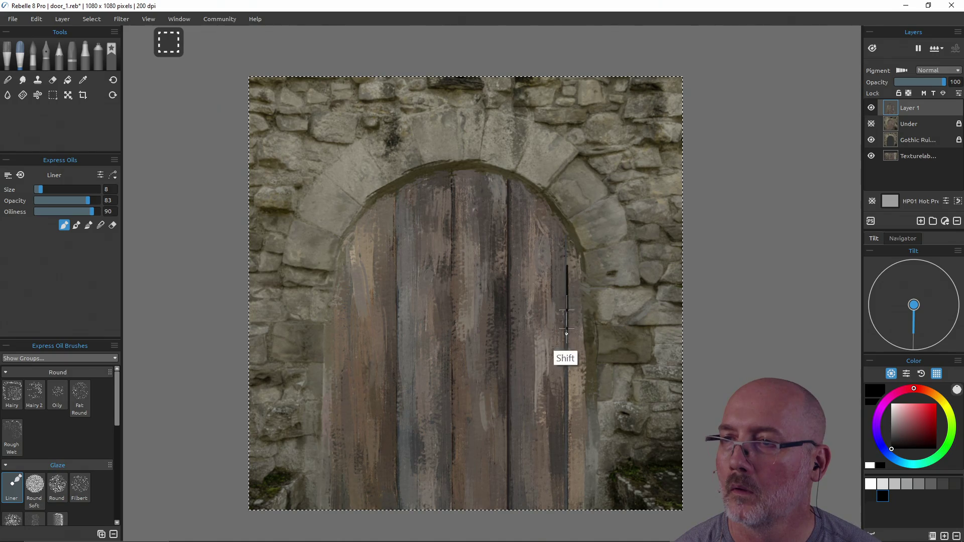
shift+click(566, 241)
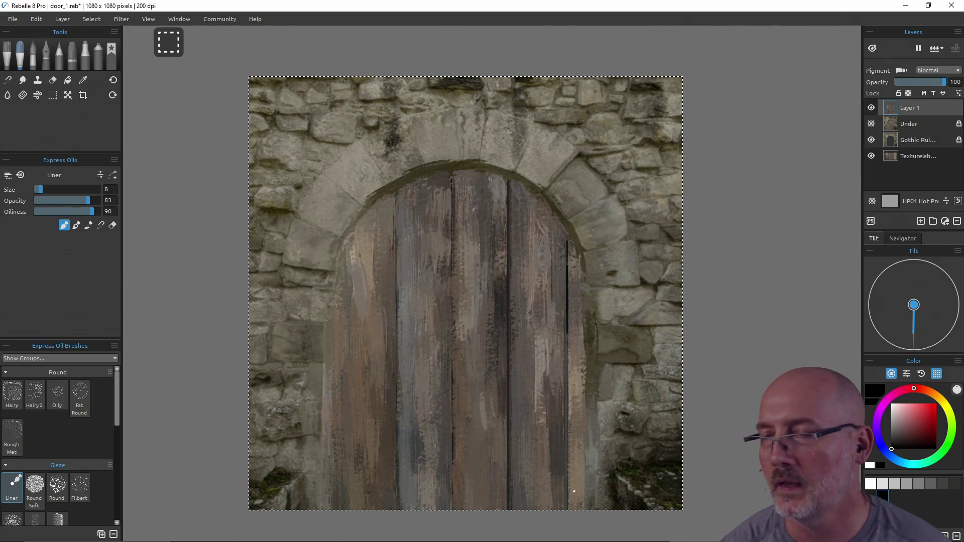
key(ctrl+z)
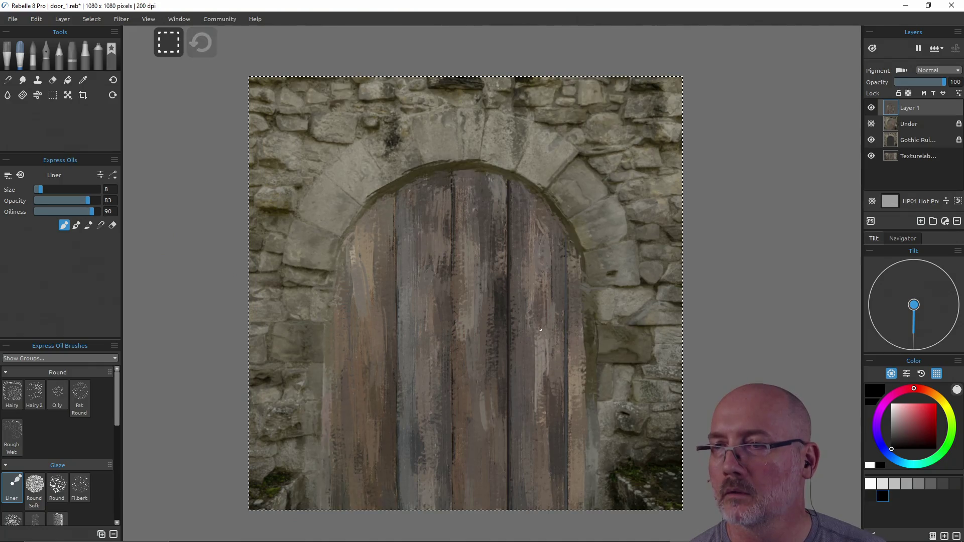
Step: Sample a dark brown from the door wood for the next straight seam
key(alt)
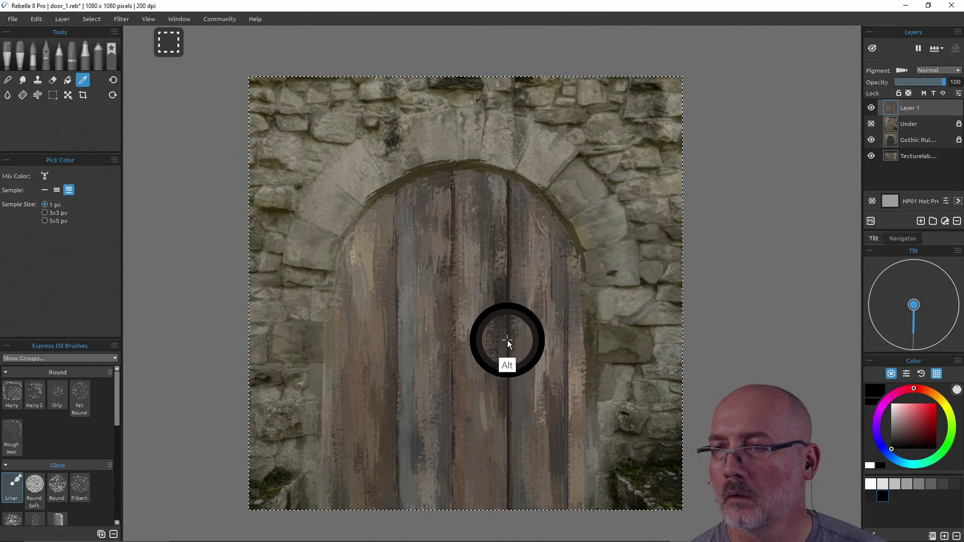
alt+click(507, 341)
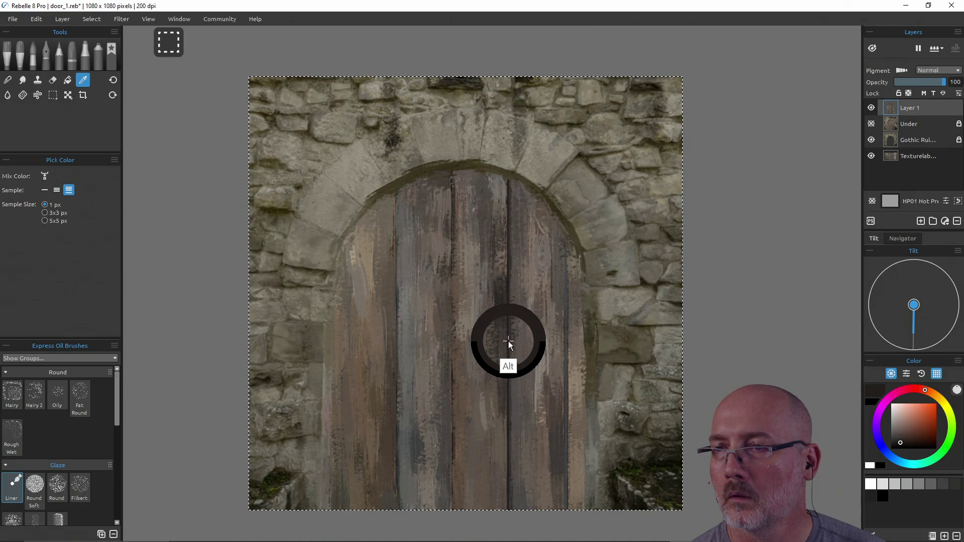
key(shift)
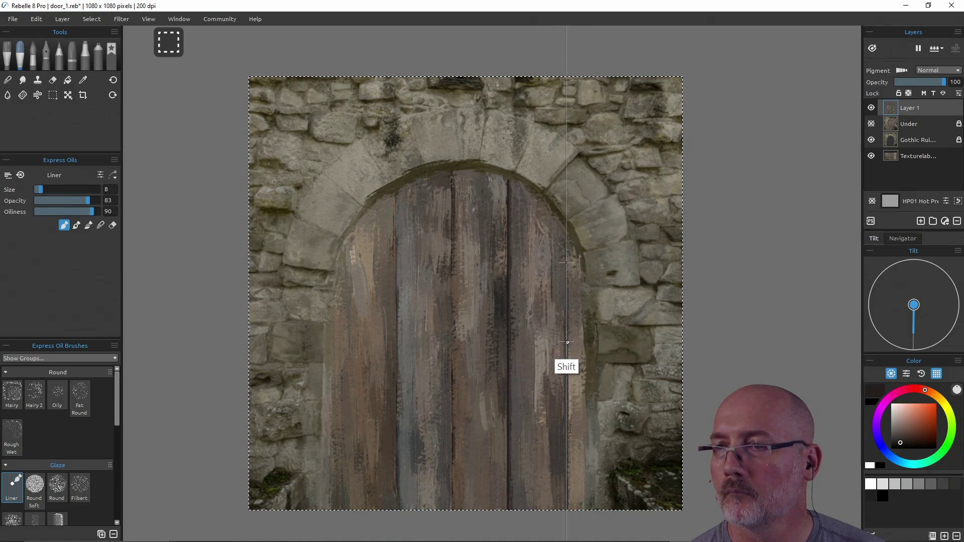
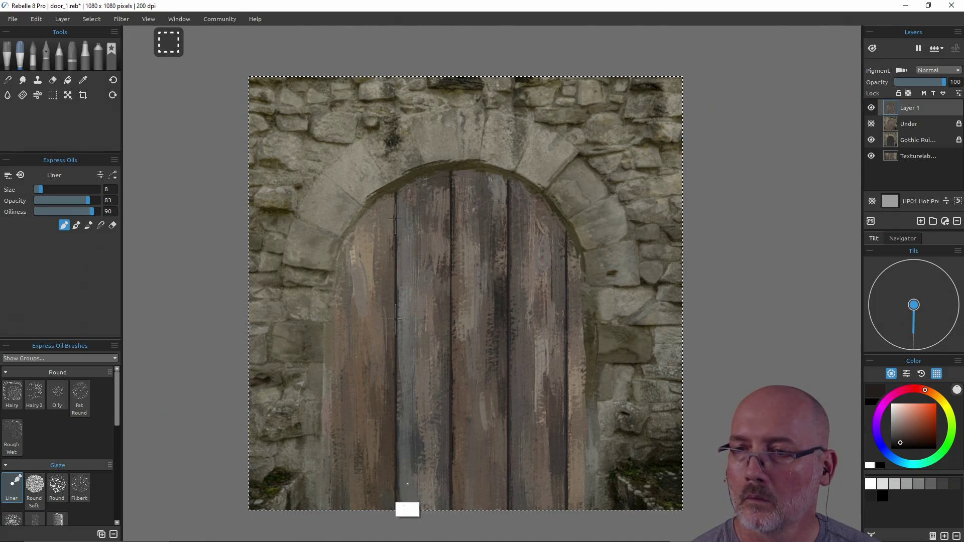
Step: Compare and then hide the Under layer, and lower Layer 1's opacity to about 74
click(350, 366)
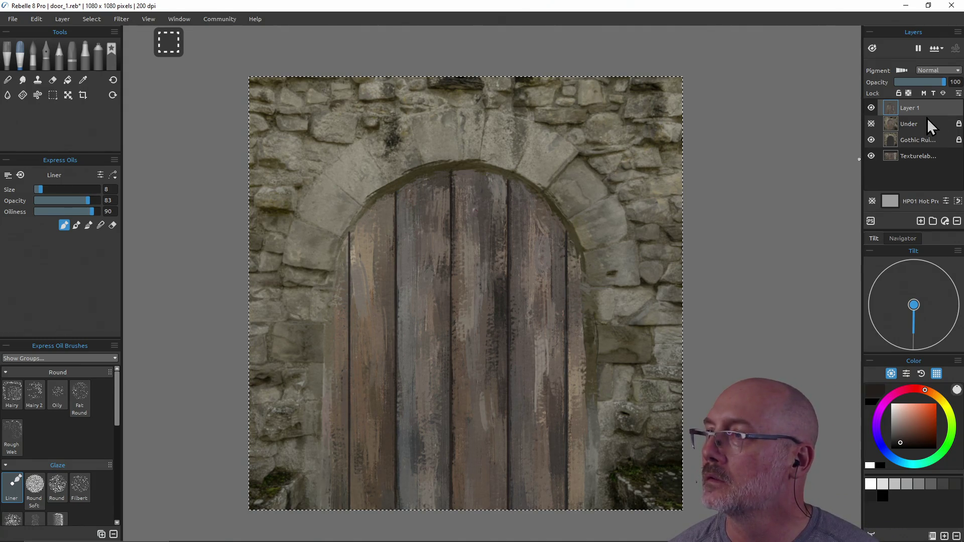
click(873, 123)
click(873, 123)
click(873, 123)
click(871, 123)
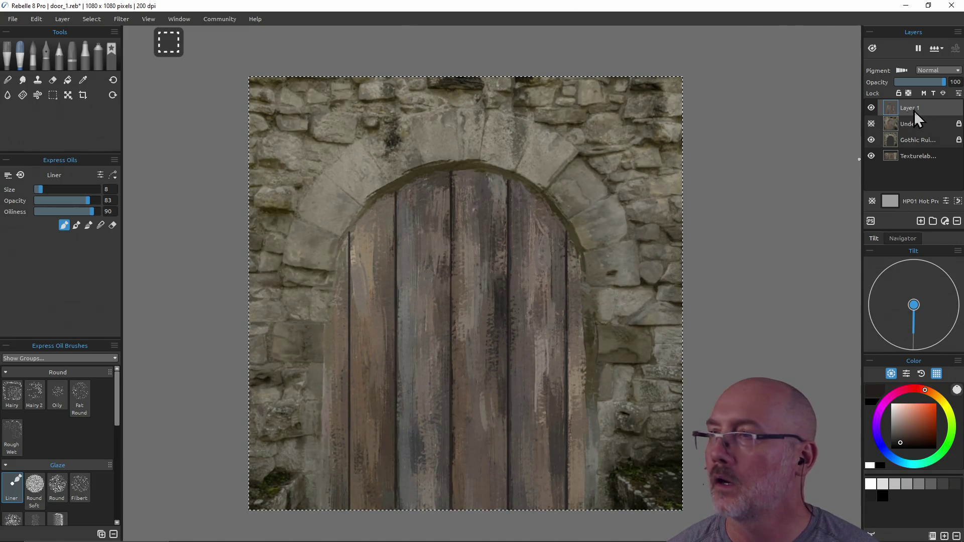
drag(943, 85, 927, 87)
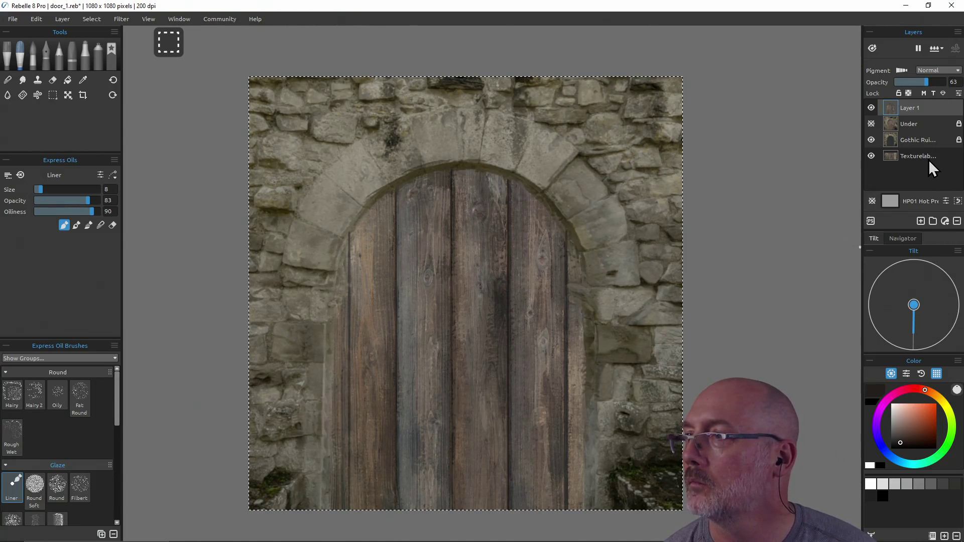
Step: Make the Texturelab photo a tracing layer and return to painting on Layer 1
click(923, 158)
click(933, 94)
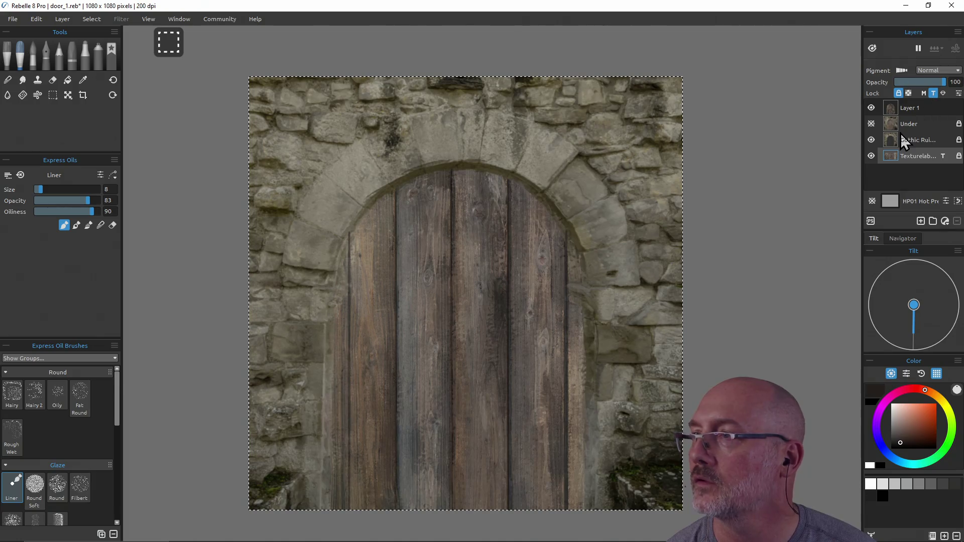
click(928, 108)
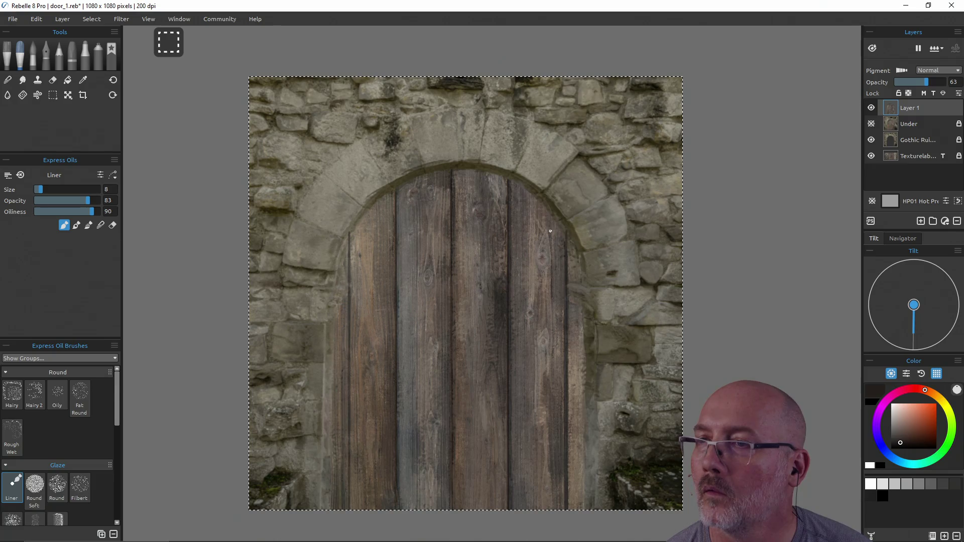
Step: Compare with the Texturelab photo toggled, fade Layer 1 over it, and sample a brownish grey
click(872, 157)
click(871, 157)
click(872, 157)
click(872, 157)
click(873, 158)
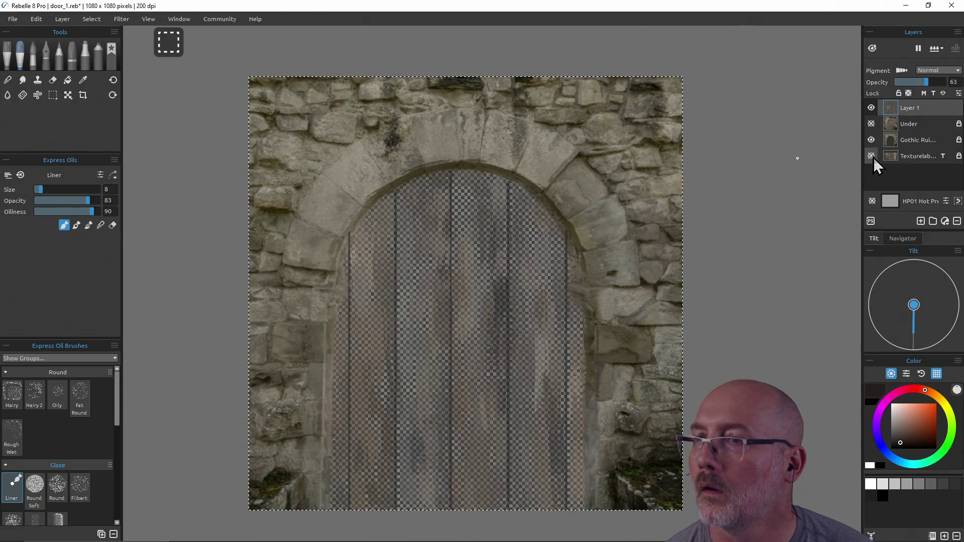
click(872, 158)
drag(926, 82, 959, 82)
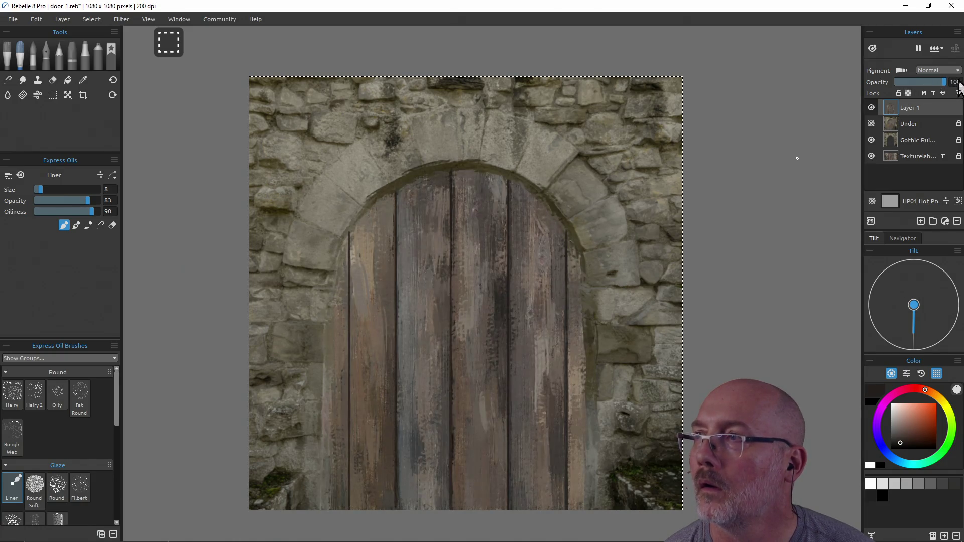
click(871, 157)
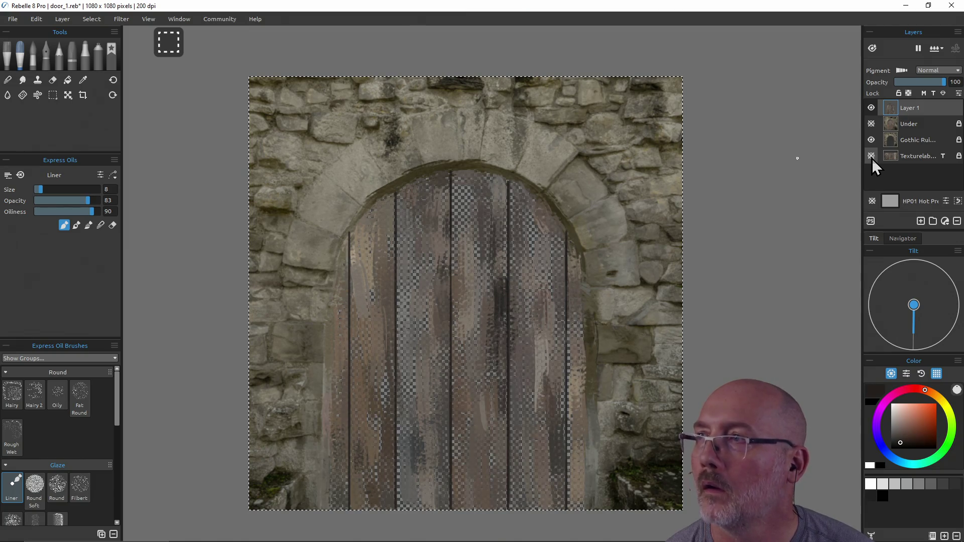
click(871, 157)
mouse_move(948, 82)
mouse_down()
mouse_move(914, 83)
mouse_move(924, 85)
mouse_up()
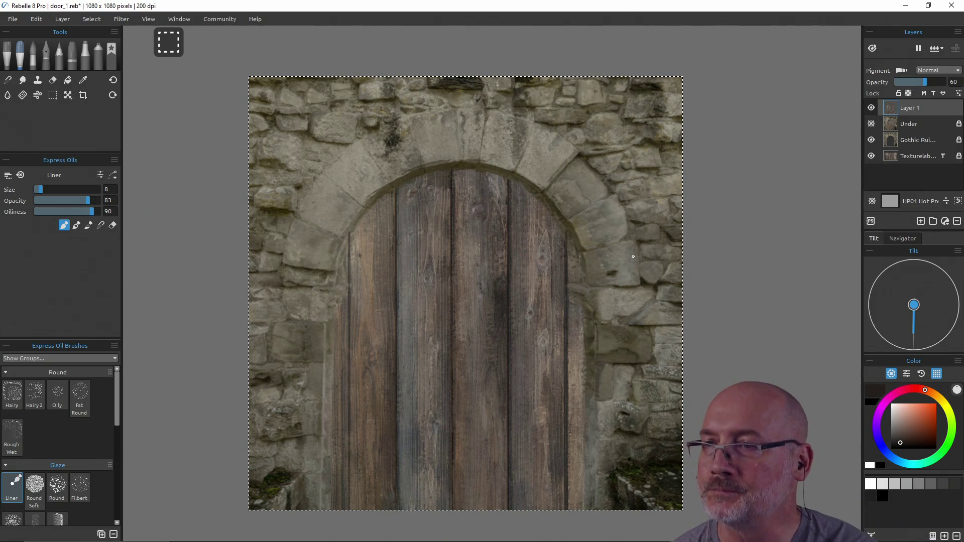
alt+click(545, 246)
Step: Raise Layer 1 to about 96 opacity, sample wood tones, and paint a light plank streak
alt+click(543, 260)
mouse_move(927, 83)
mouse_down()
mouse_move(947, 84)
mouse_move(936, 91)
mouse_up()
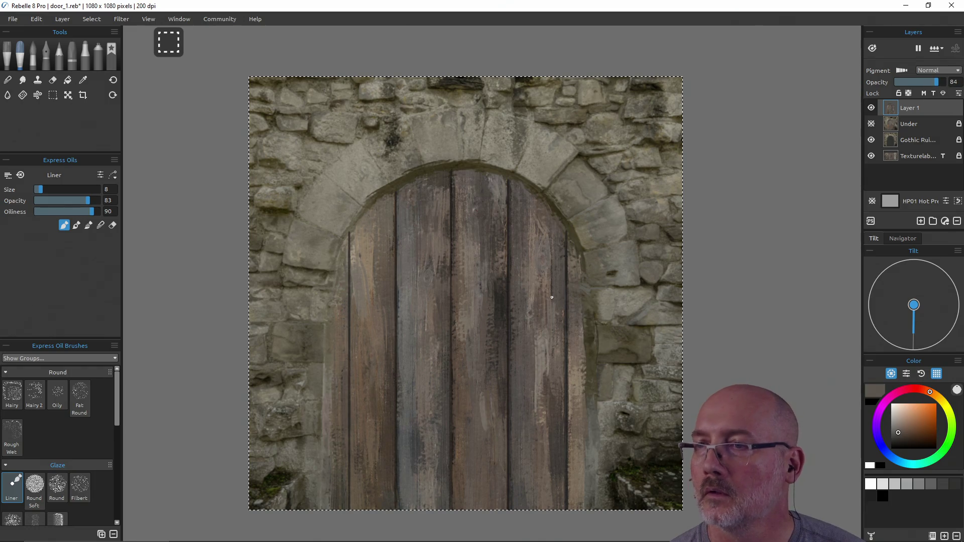
alt+click(551, 257)
alt+click(530, 313)
alt+click(530, 315)
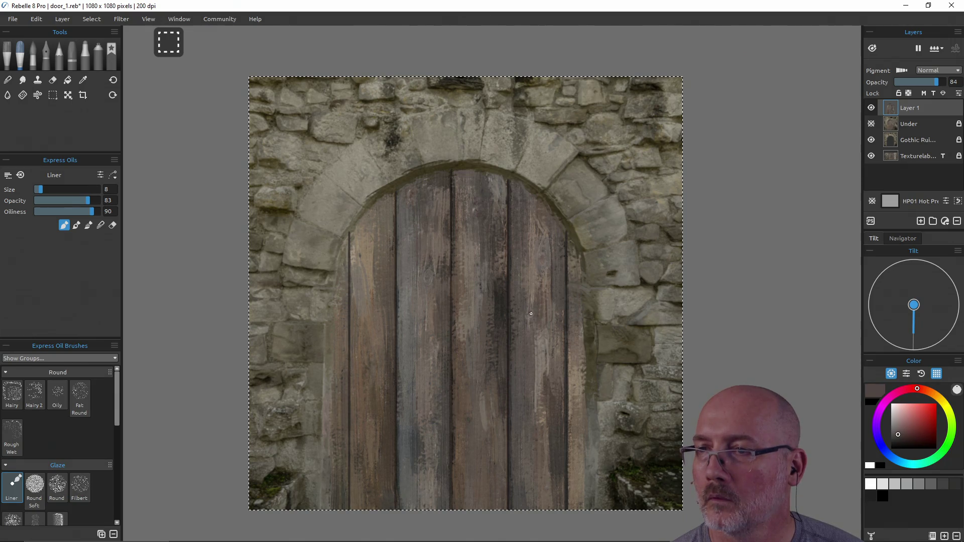
alt+click(530, 319)
alt+click(537, 244)
alt+click(540, 229)
alt+click(545, 257)
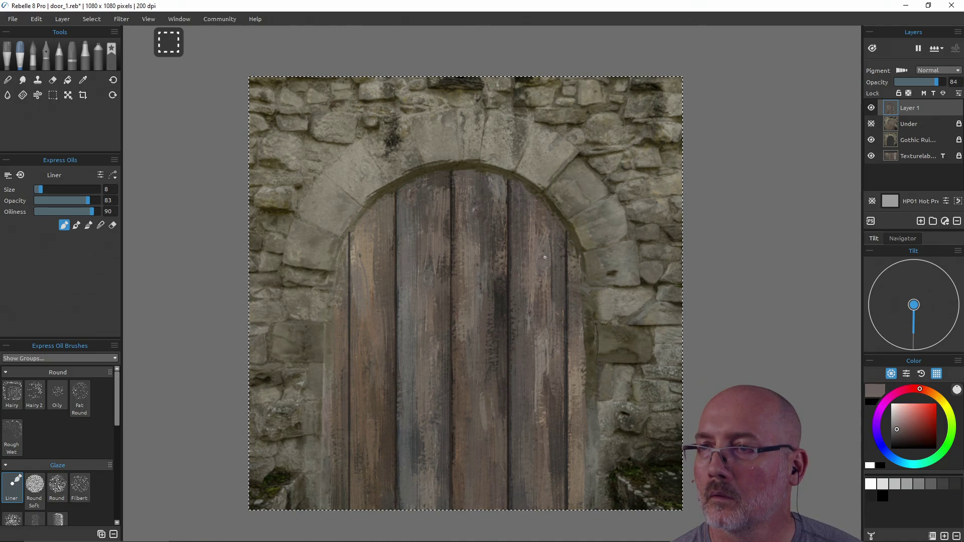
alt+click(541, 258)
alt+click(541, 401)
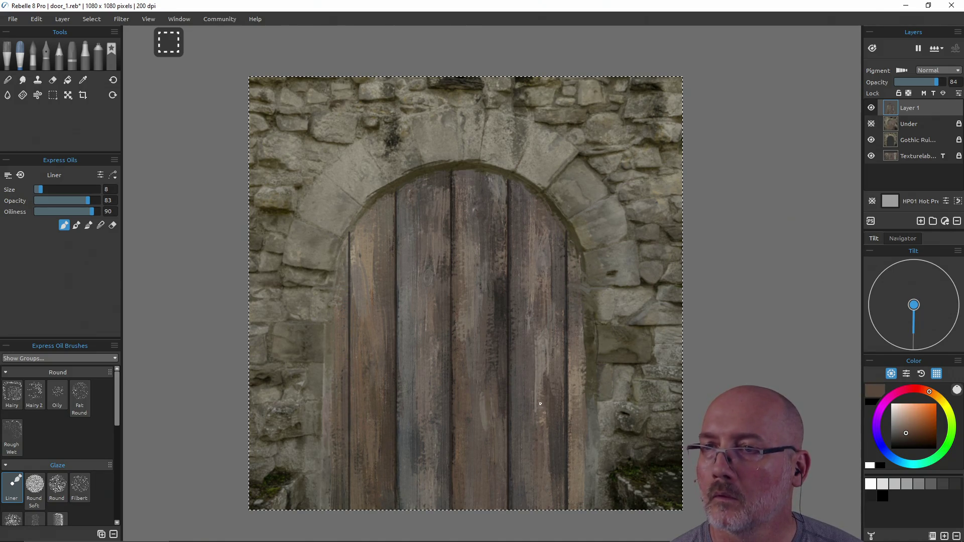
alt+click(430, 284)
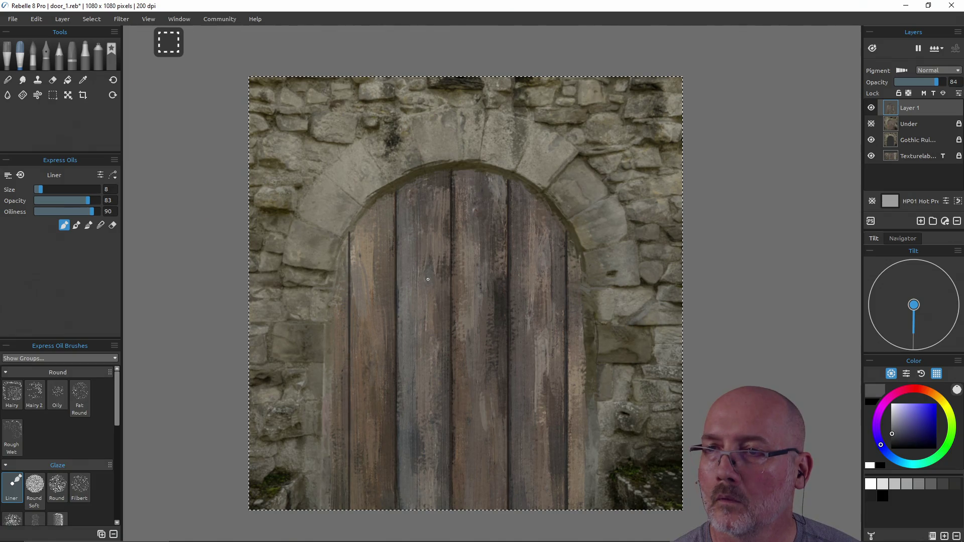
alt+click(426, 285)
drag(425, 283, 428, 306)
Step: Sample reddish, cool grey and warm wood tones, restoring Layer 1 to full opacity
alt+click(427, 269)
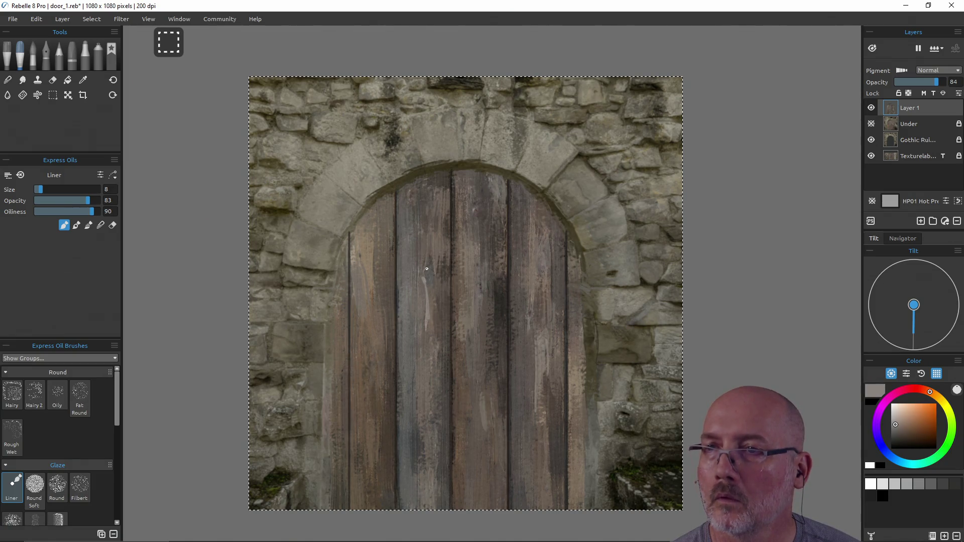
alt+click(473, 210)
alt+click(482, 208)
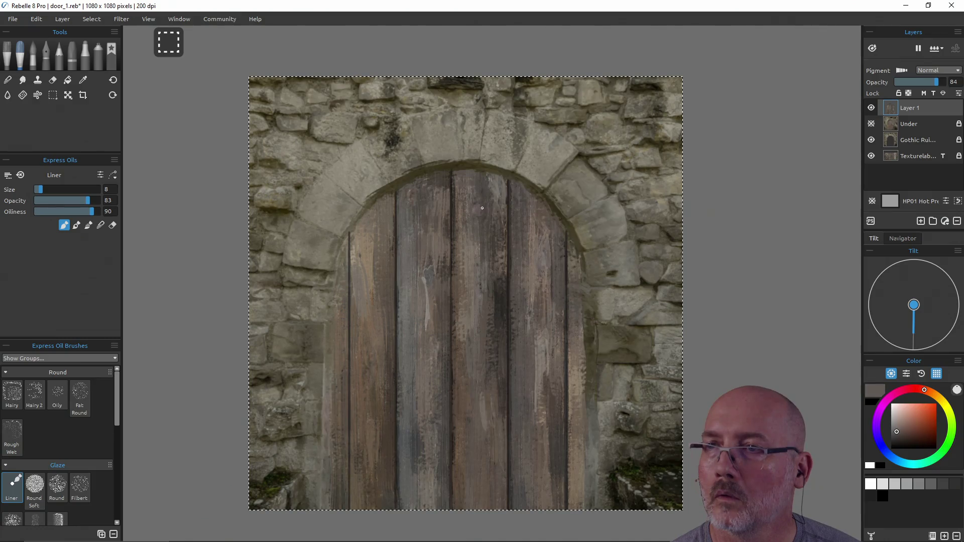
alt+click(413, 197)
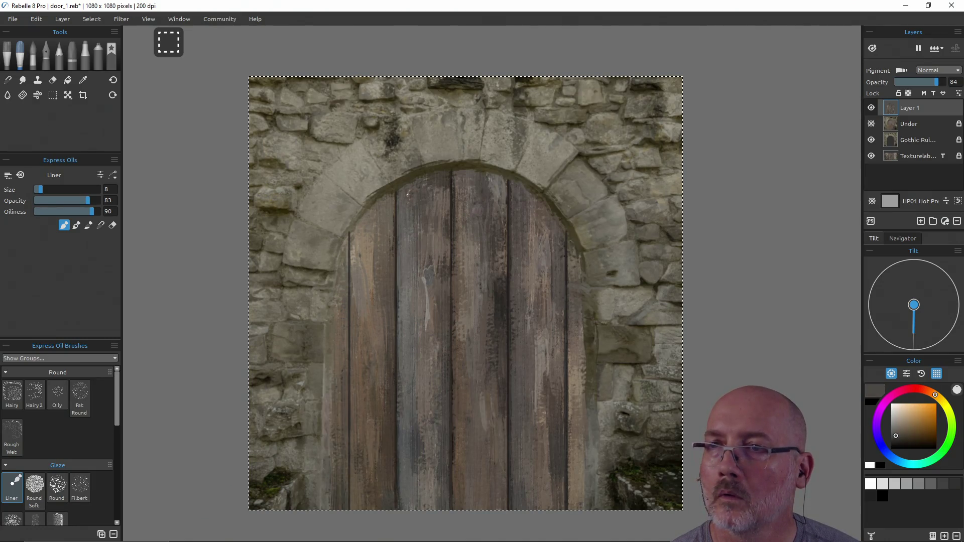
alt+click(407, 200)
alt+click(415, 267)
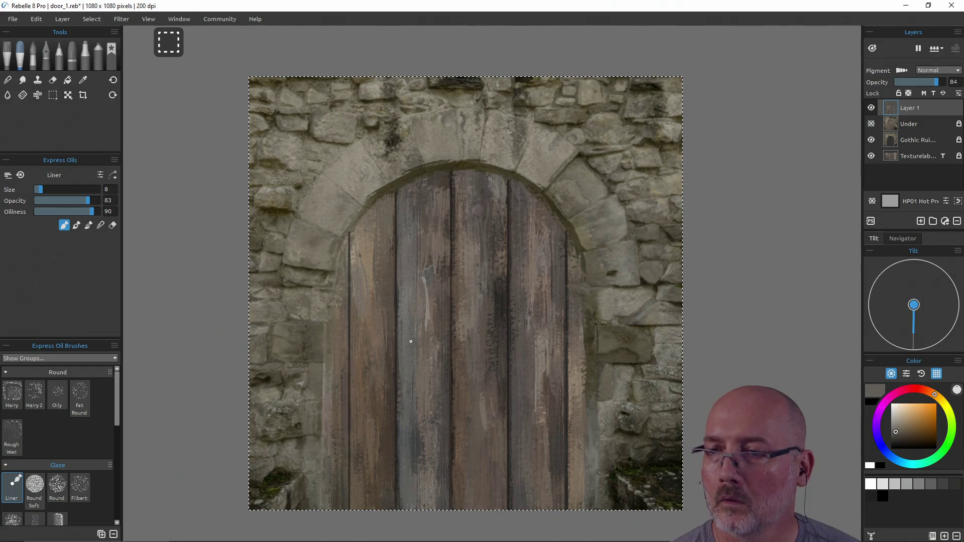
drag(941, 84, 949, 85)
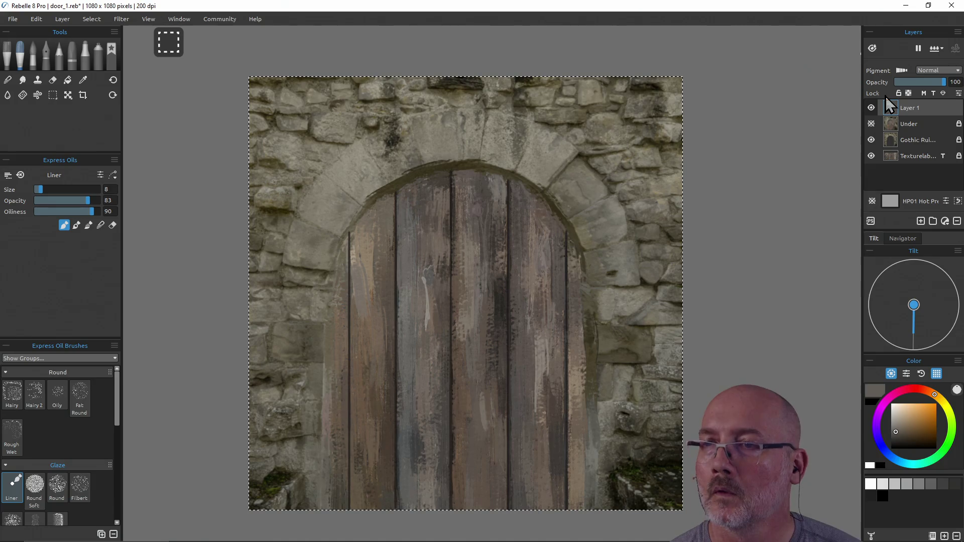
alt+click(432, 279)
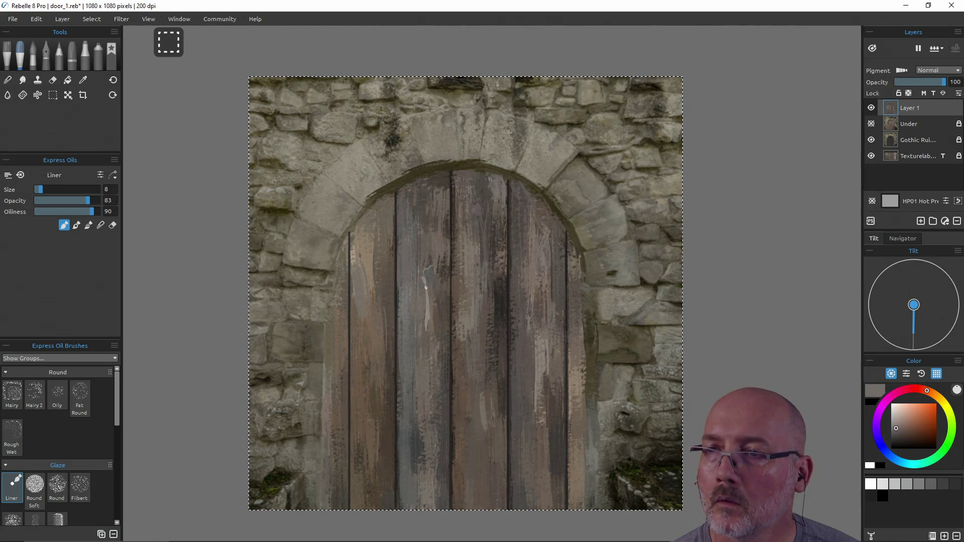
alt+click(426, 288)
alt+click(434, 362)
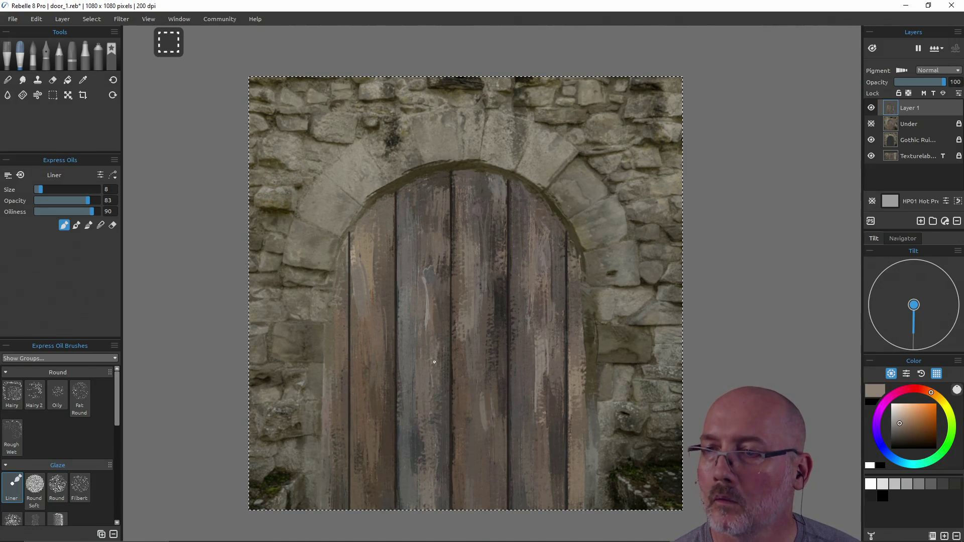
Step: Fade Layer 1 to 48 opacity and sample reddish, greyish-brown and dark grey door tones
drag(944, 82, 919, 82)
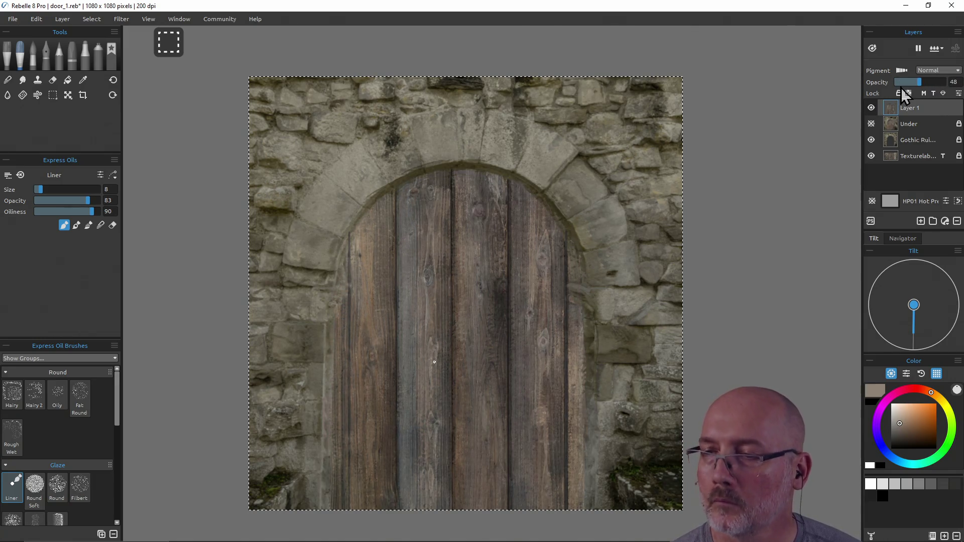
alt+click(543, 338)
alt+click(544, 346)
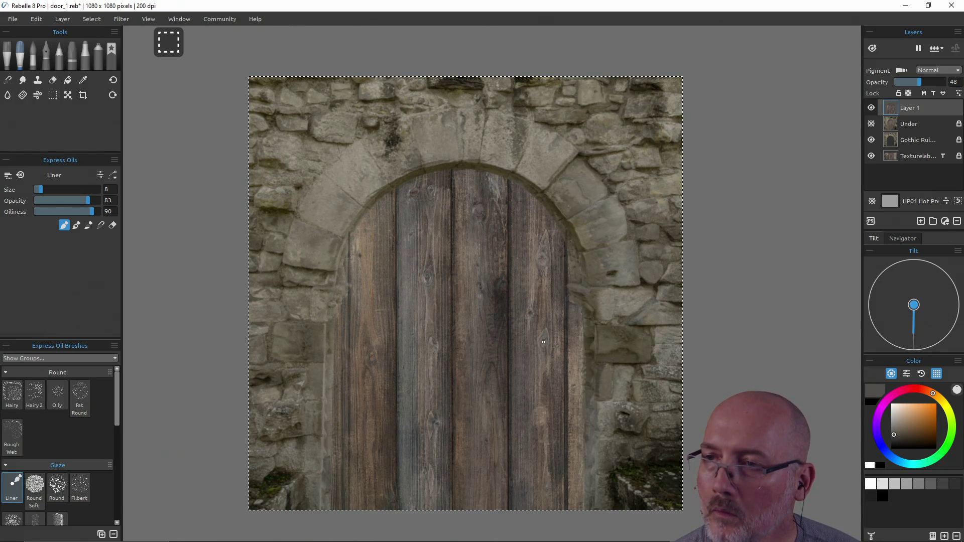
alt+click(528, 314)
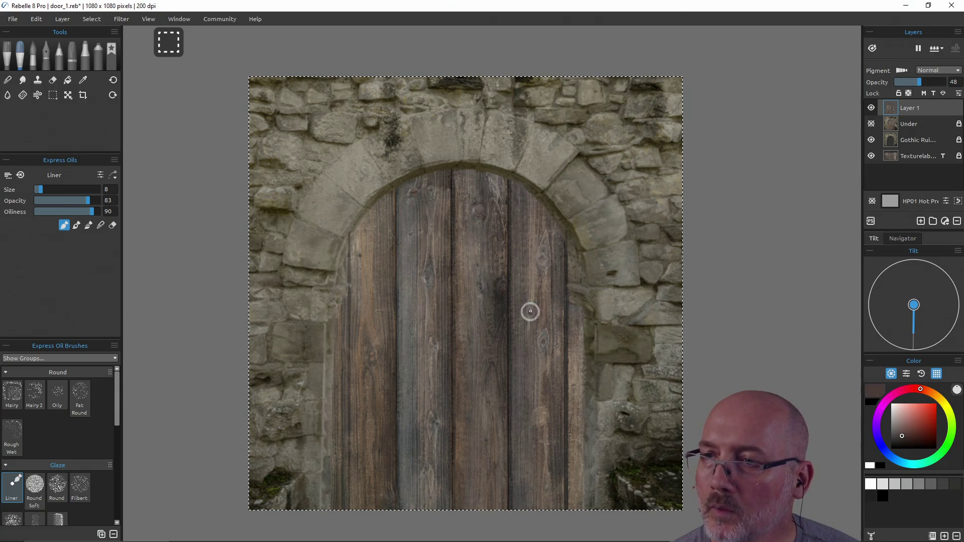
alt+click(529, 312)
alt+click(531, 299)
alt+click(530, 208)
alt+click(542, 228)
alt+click(547, 240)
alt+click(549, 257)
alt+click(552, 305)
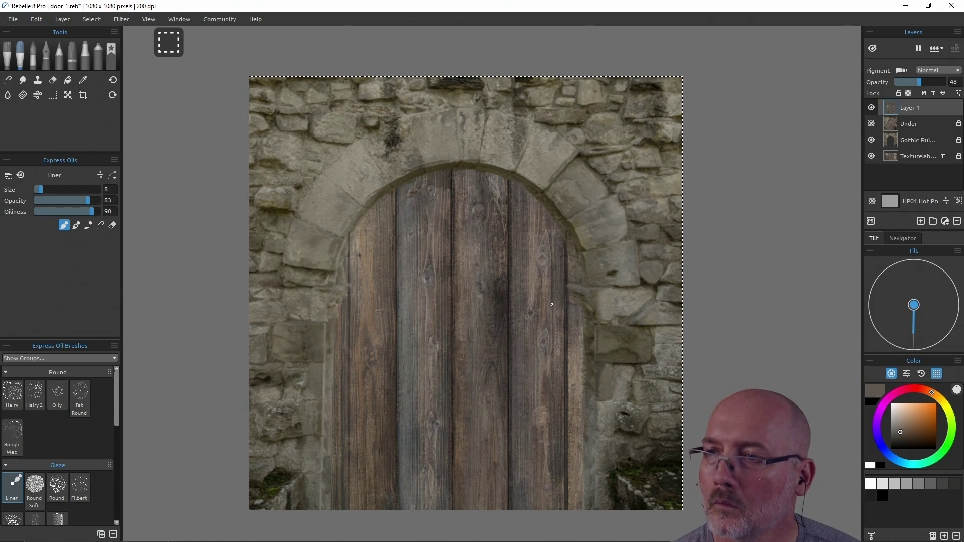
alt+click(540, 412)
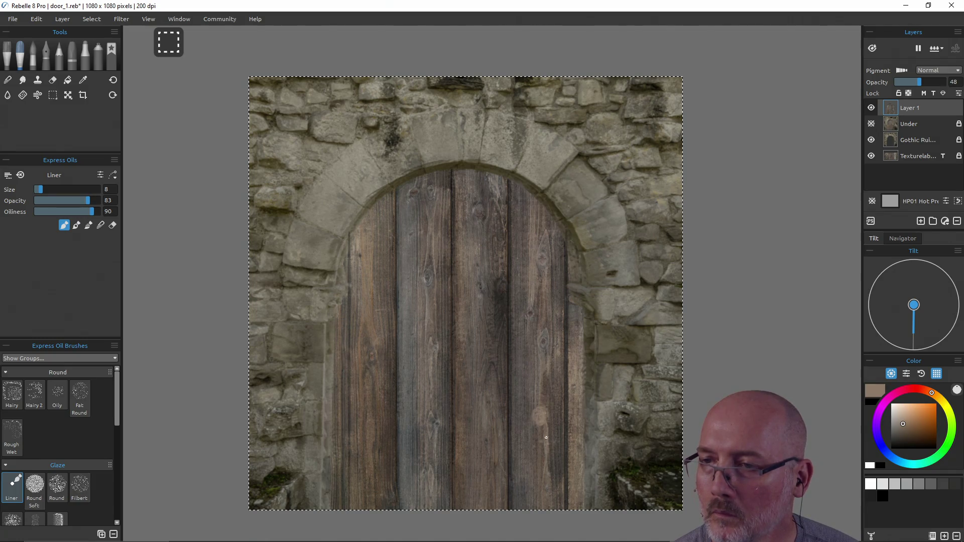
alt+click(436, 424)
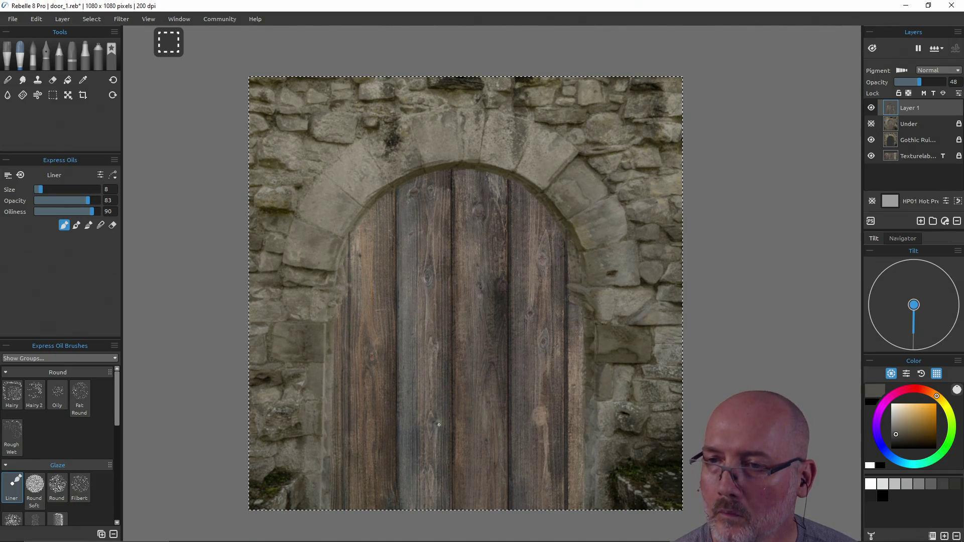
alt+click(440, 465)
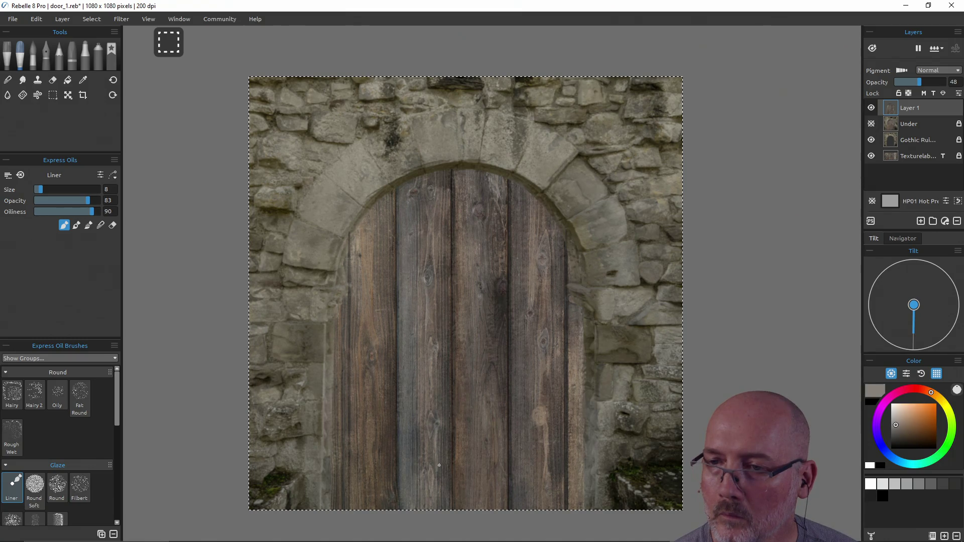
alt+click(427, 466)
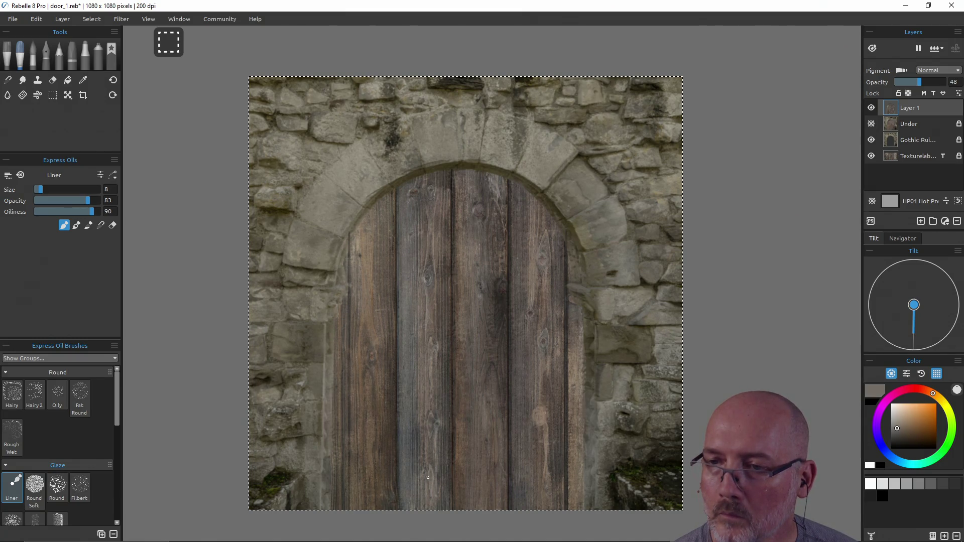
alt+click(430, 412)
alt+click(437, 347)
Step: Sample more plank tones, including greenish-browns, ending on a dark grey from the door edge
alt+click(427, 272)
alt+click(433, 282)
alt+click(431, 257)
alt+click(436, 317)
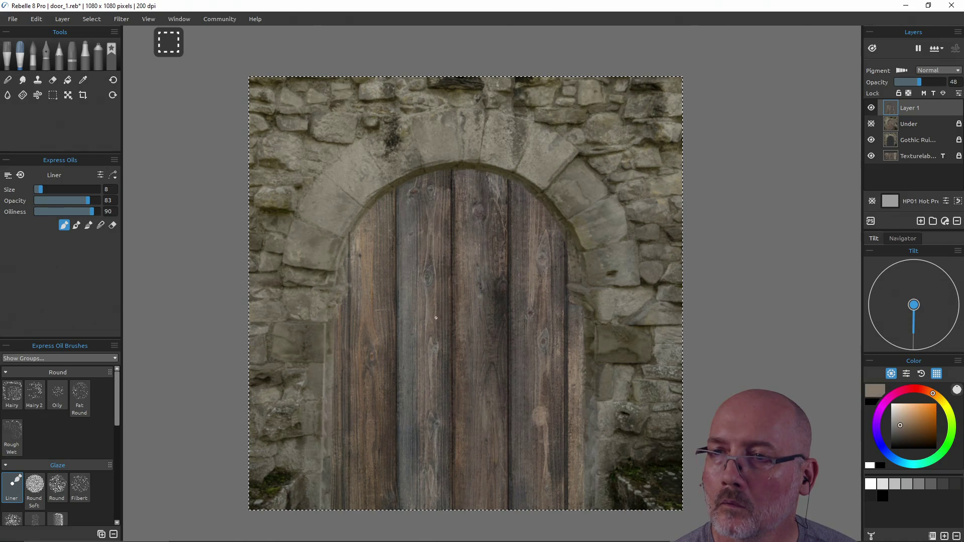
alt+click(428, 249)
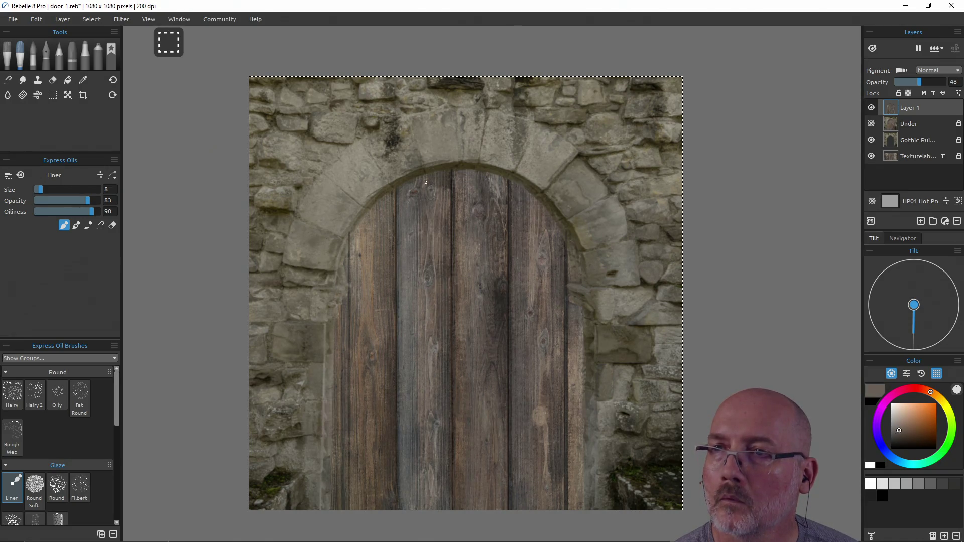
alt+click(443, 229)
alt+click(443, 309)
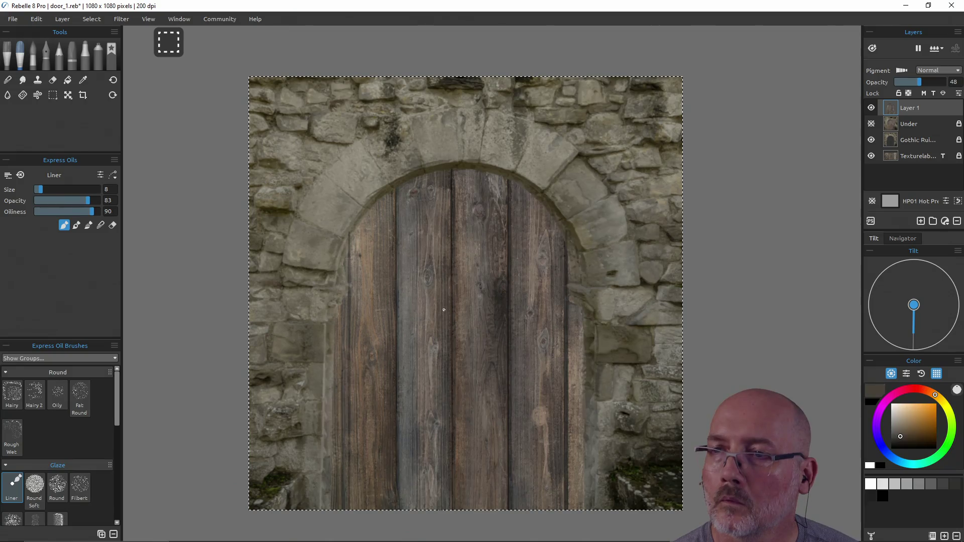
alt+click(369, 362)
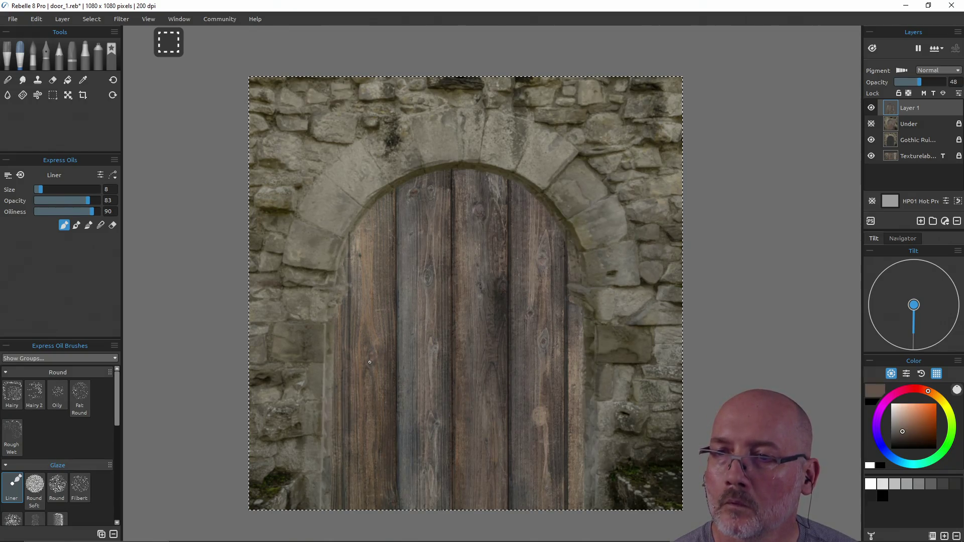
alt+click(374, 268)
alt+click(360, 328)
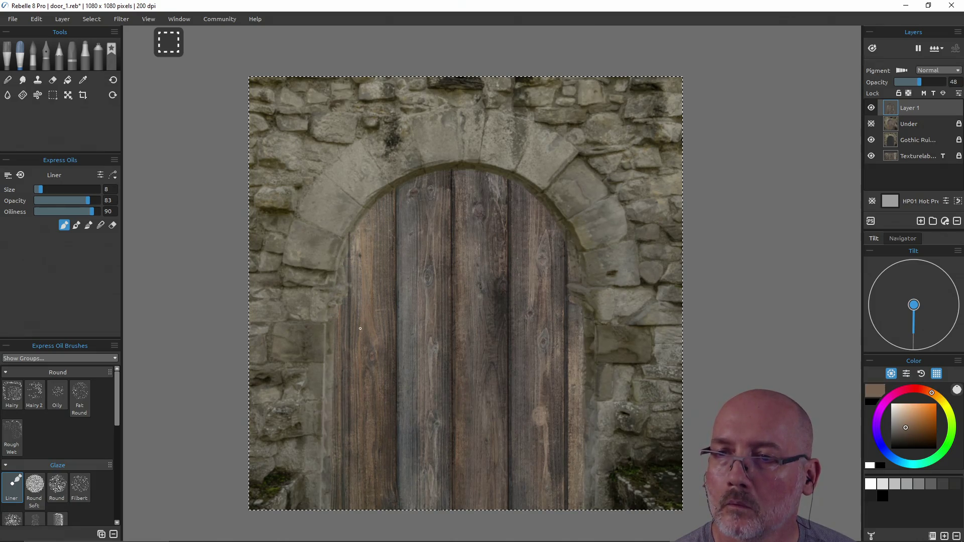
alt+click(359, 418)
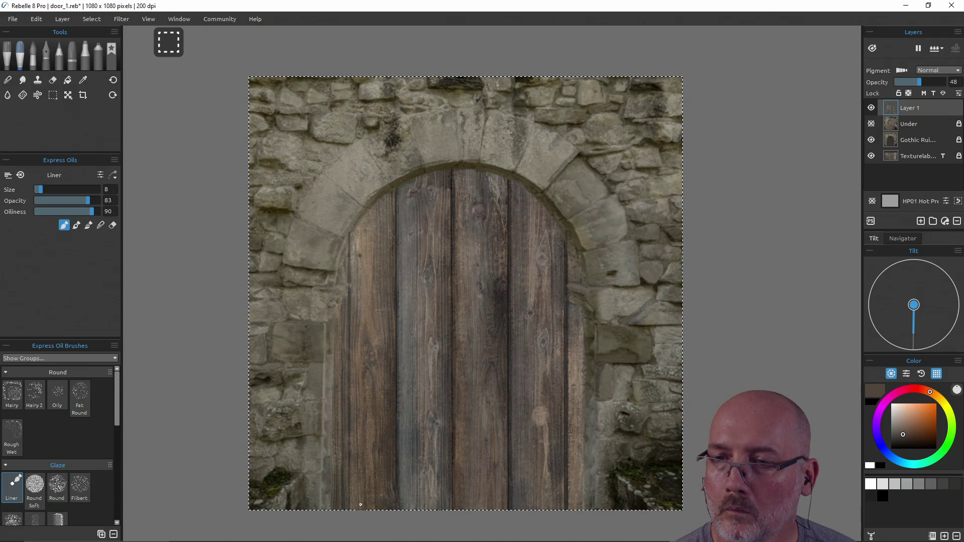
alt+click(354, 507)
alt+click(390, 500)
alt+click(391, 462)
alt+click(389, 372)
alt+click(388, 249)
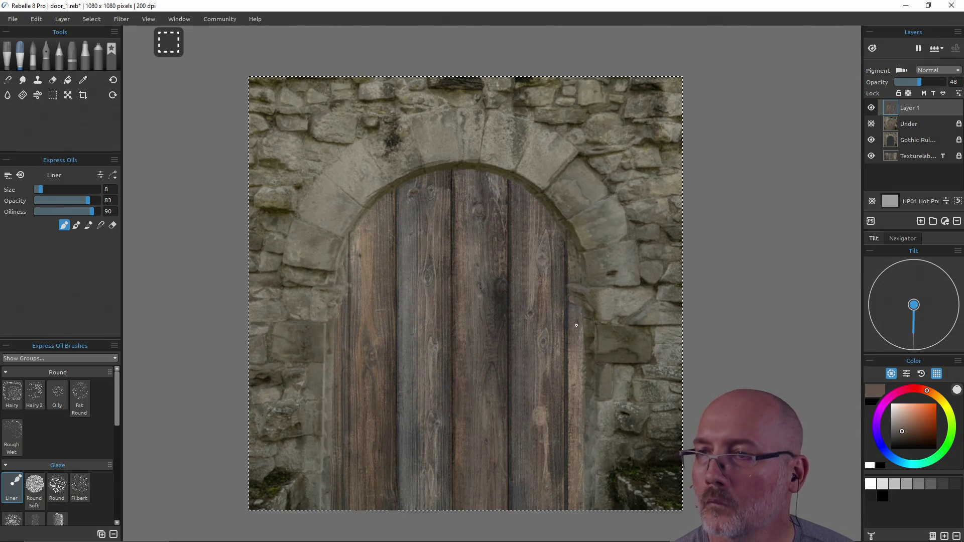
alt+click(573, 344)
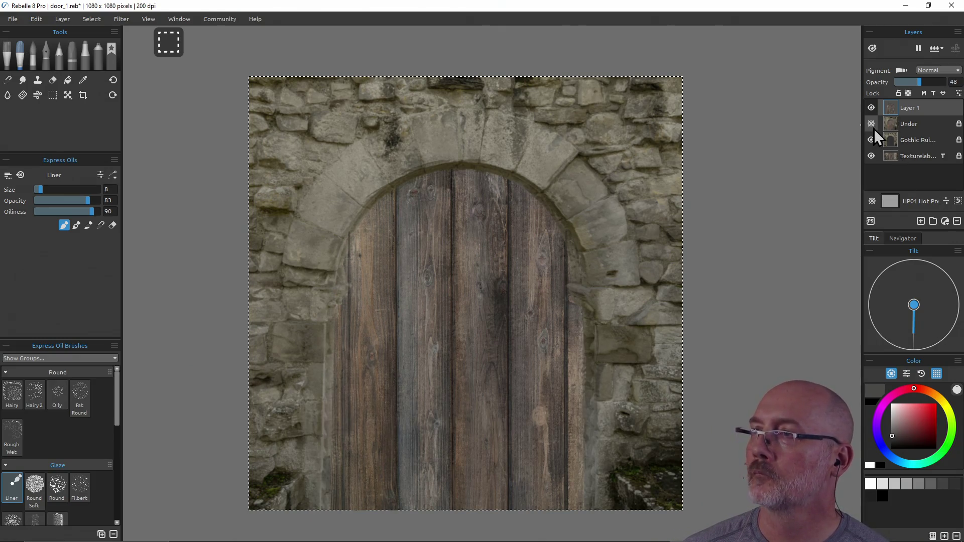
Step: Set Layer 1 to full opacity and compare it against the Under and Gothic Ruins layers
drag(918, 82, 945, 82)
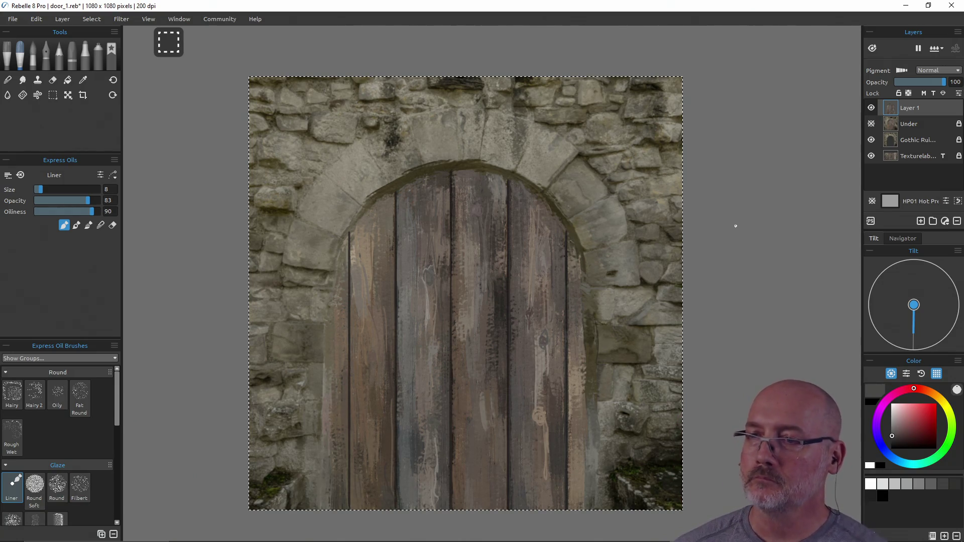
click(872, 124)
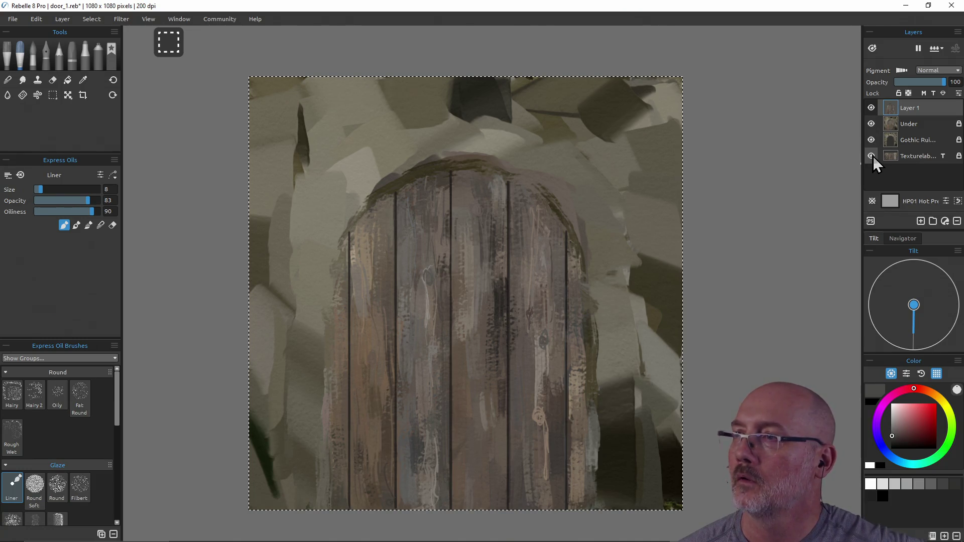
click(872, 140)
click(871, 140)
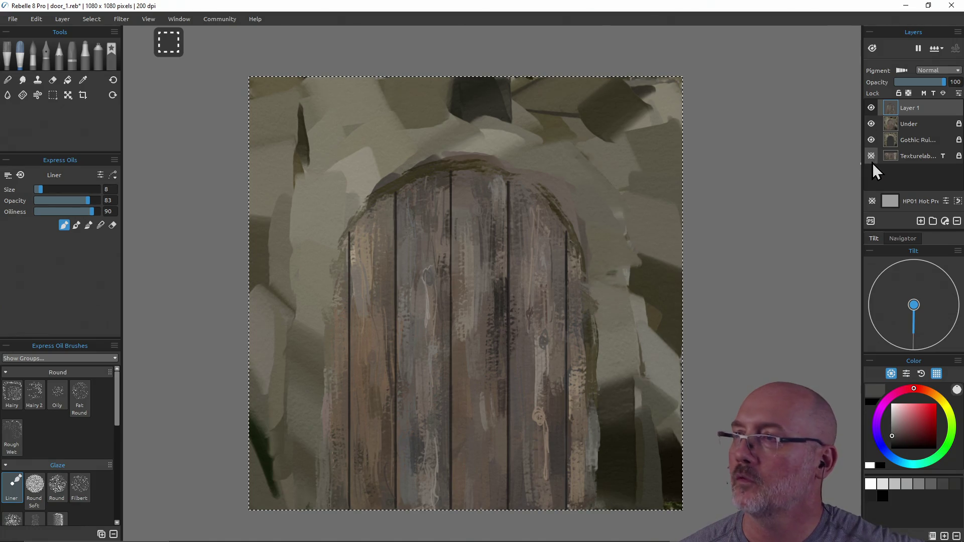
click(870, 124)
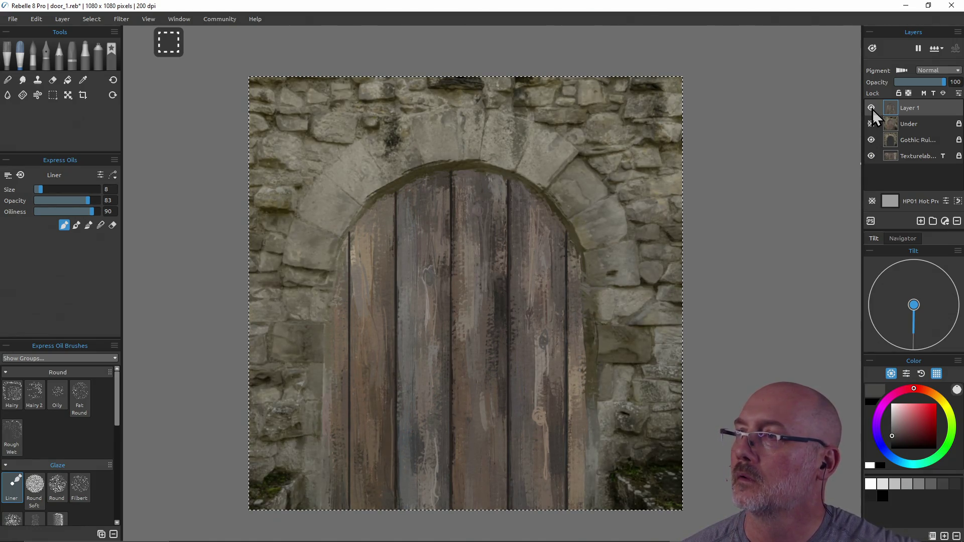
click(871, 108)
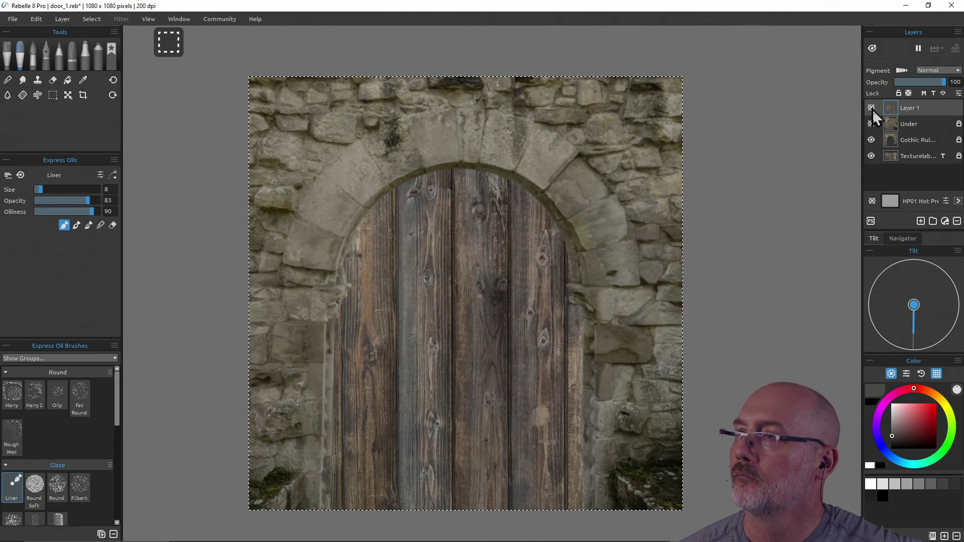
Step: Rename Layer 1 to 'Door' and show it with Gothic Ruins and Texturelab hidden
double_click(909, 108)
text(D)
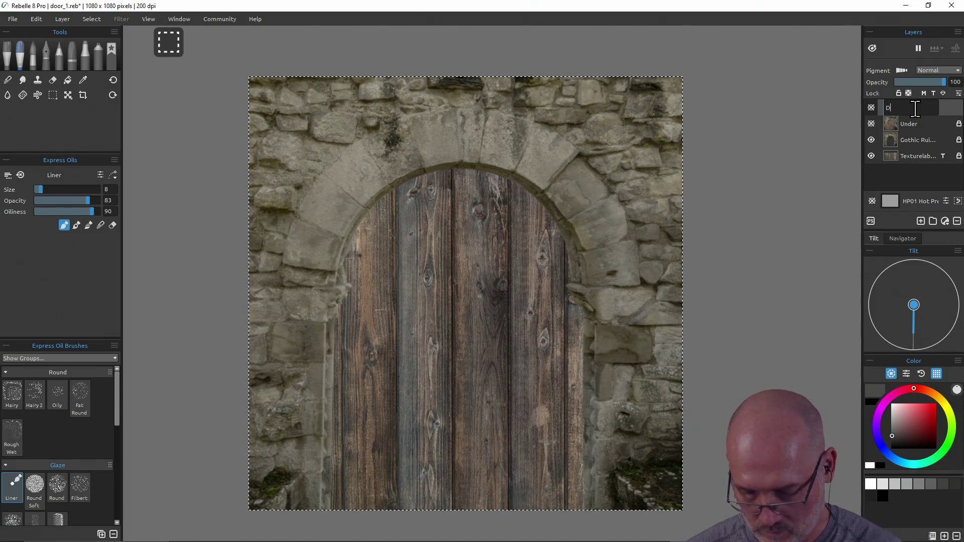
text(oor)
key(Return)
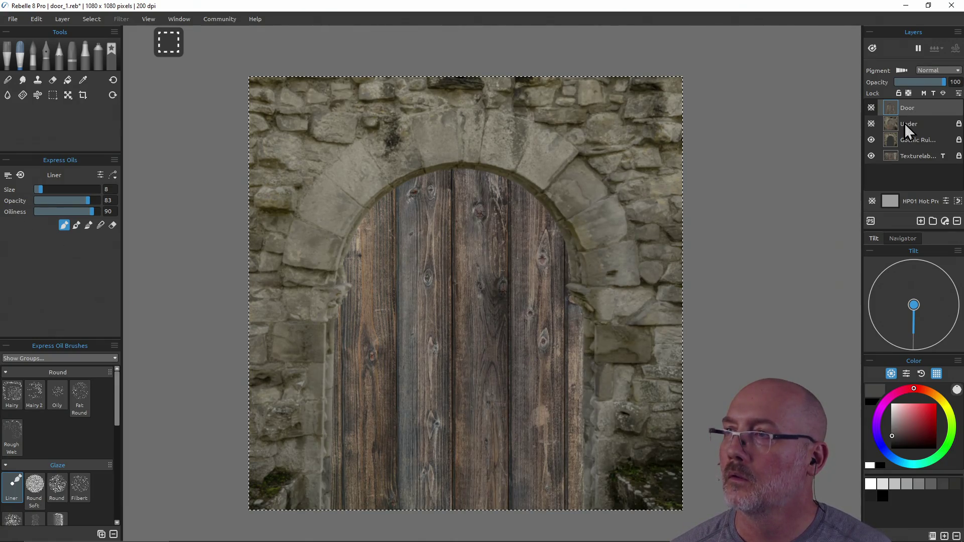
click(871, 140)
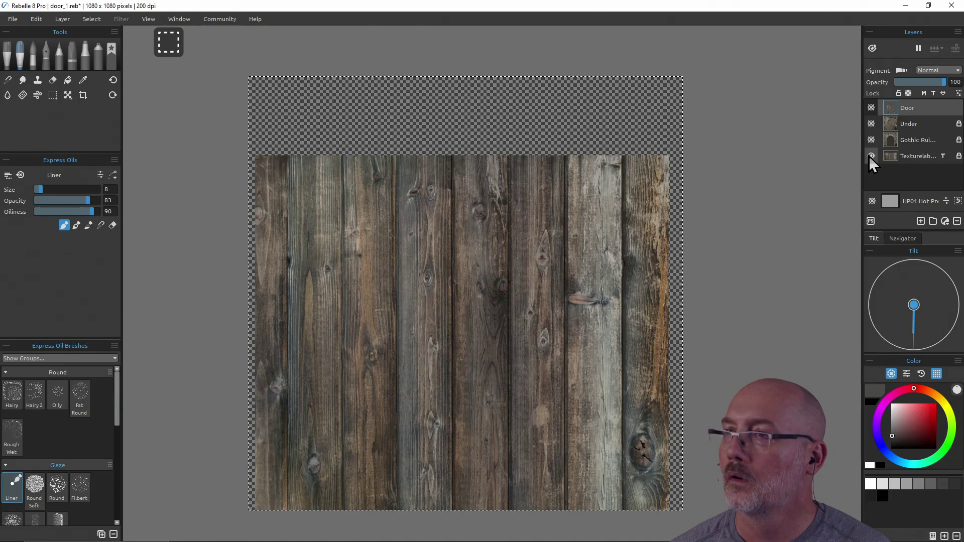
click(869, 155)
click(870, 108)
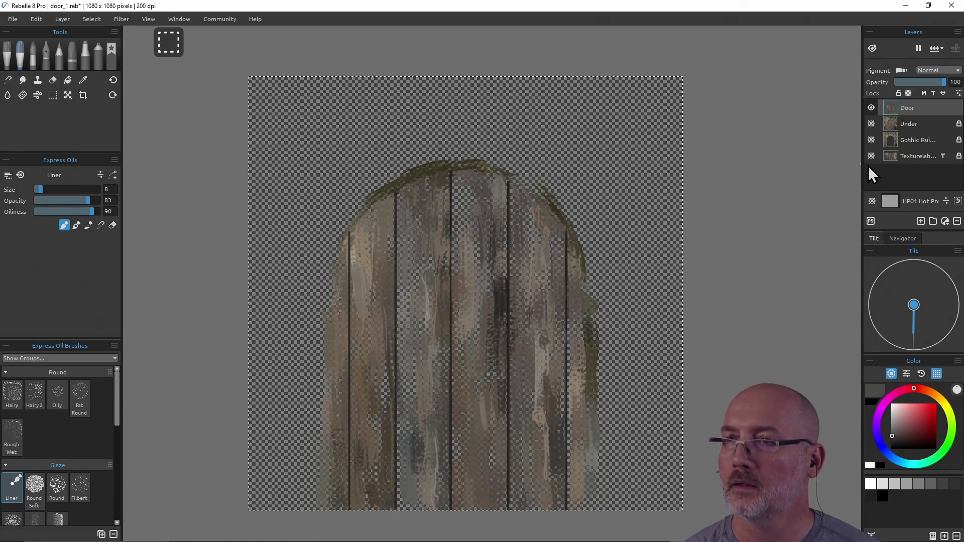
Step: Erase stray paint along the Door layer's right edge and arch top, then return to the liner brush
key(e)
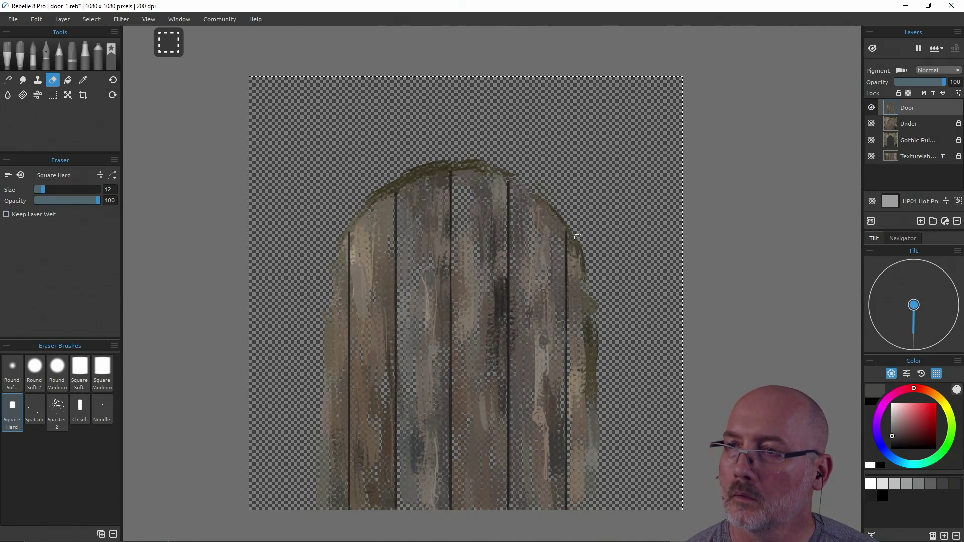
drag(587, 273, 589, 379)
mouse_move(586, 340)
mouse_down()
mouse_move(587, 303)
mouse_move(590, 371)
mouse_move(599, 311)
mouse_move(592, 467)
mouse_up()
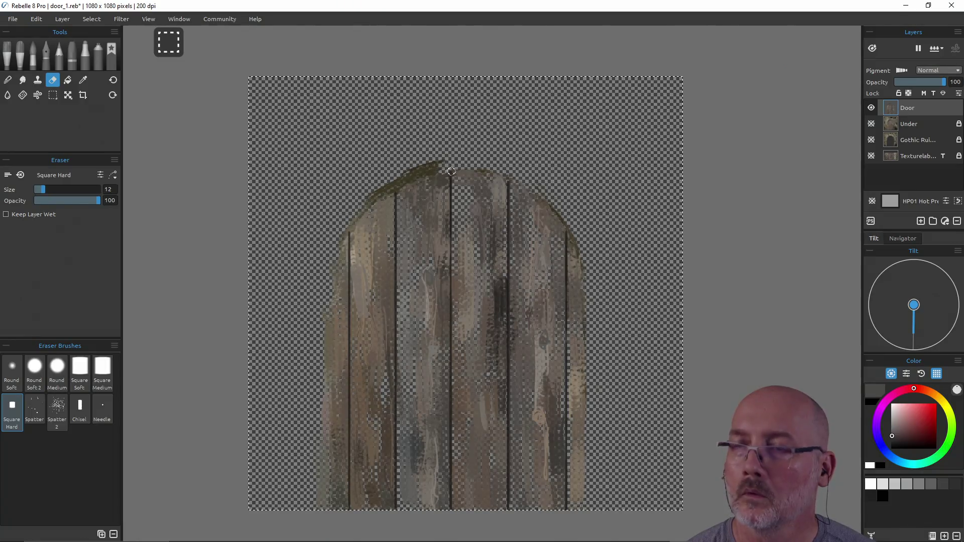
mouse_move(512, 173)
mouse_down()
mouse_move(472, 160)
mouse_move(429, 164)
mouse_move(404, 171)
mouse_move(441, 166)
mouse_move(377, 192)
mouse_move(439, 168)
mouse_move(480, 167)
mouse_up()
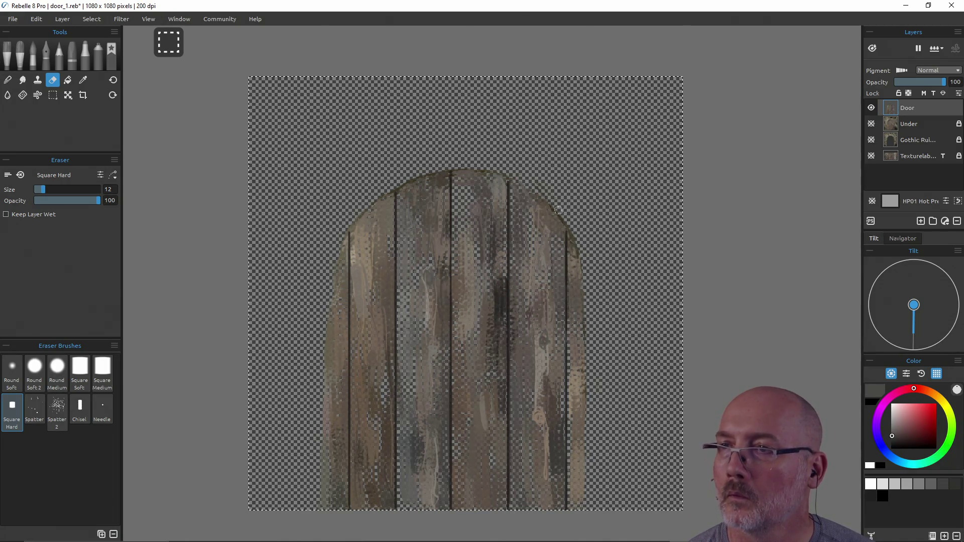
key(e)
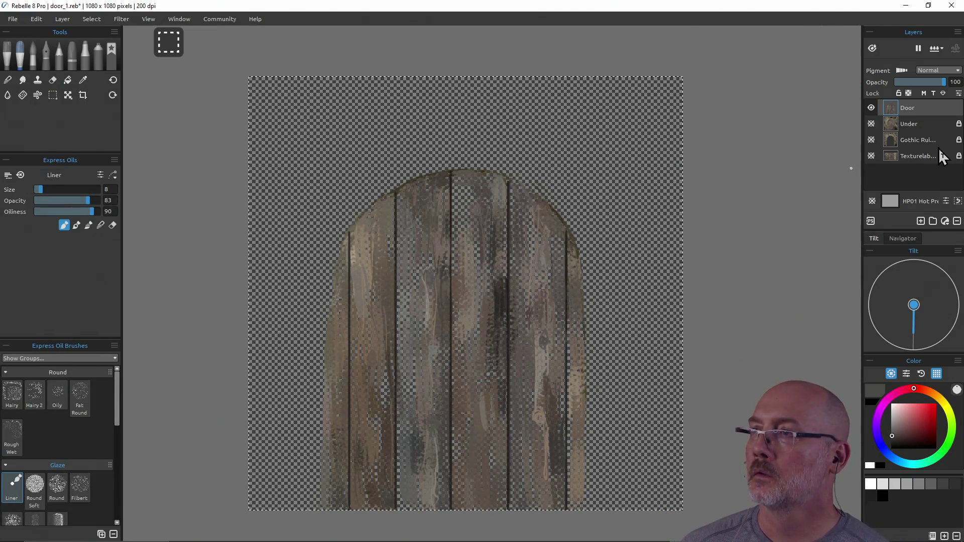
click(925, 126)
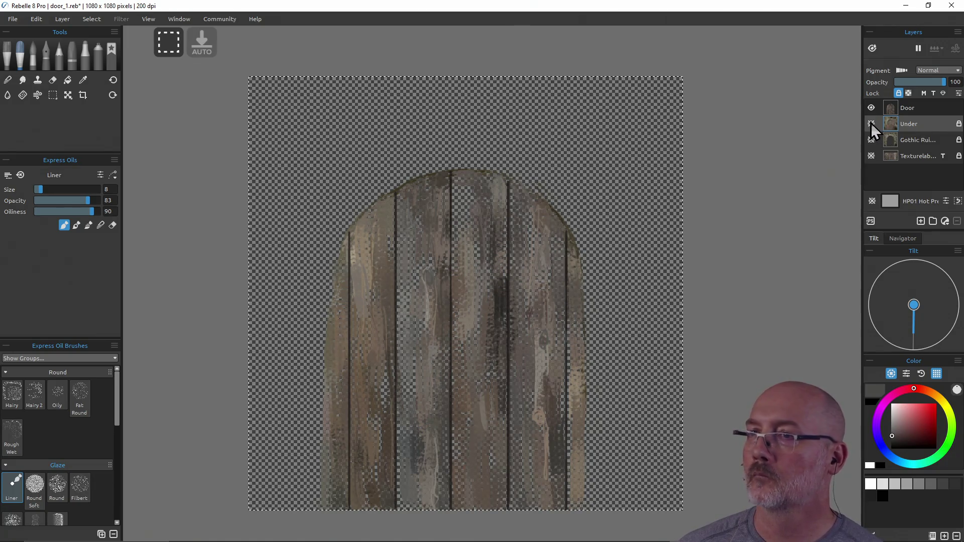
Step: Duplicate the Under layer, rename the copy 'Door Under', and make it visible
click(871, 124)
click(871, 124)
click(871, 124)
click(871, 124)
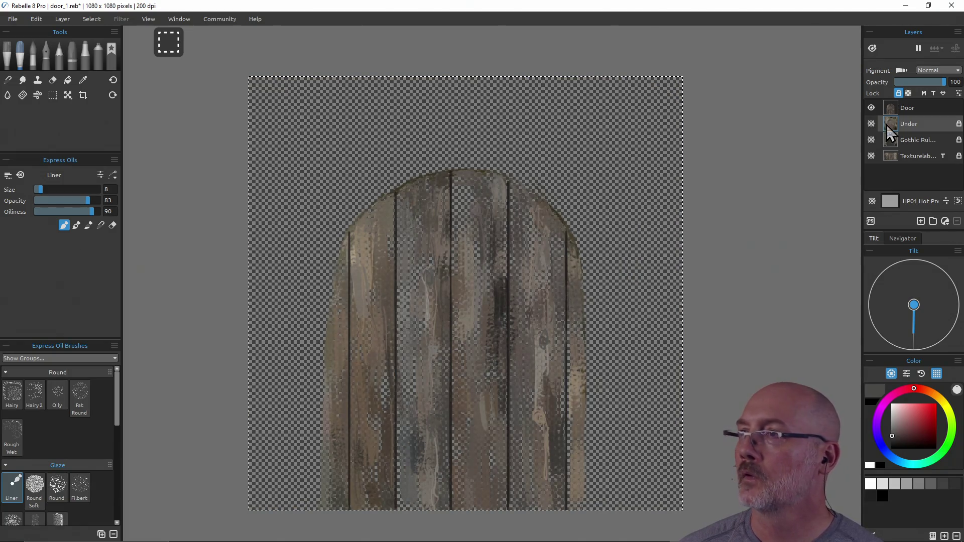
right_click(914, 126)
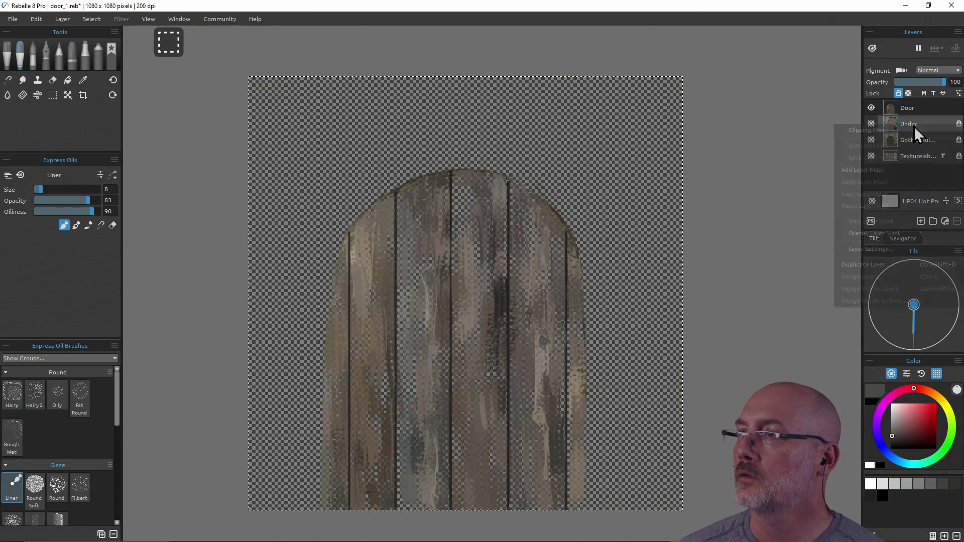
click(887, 265)
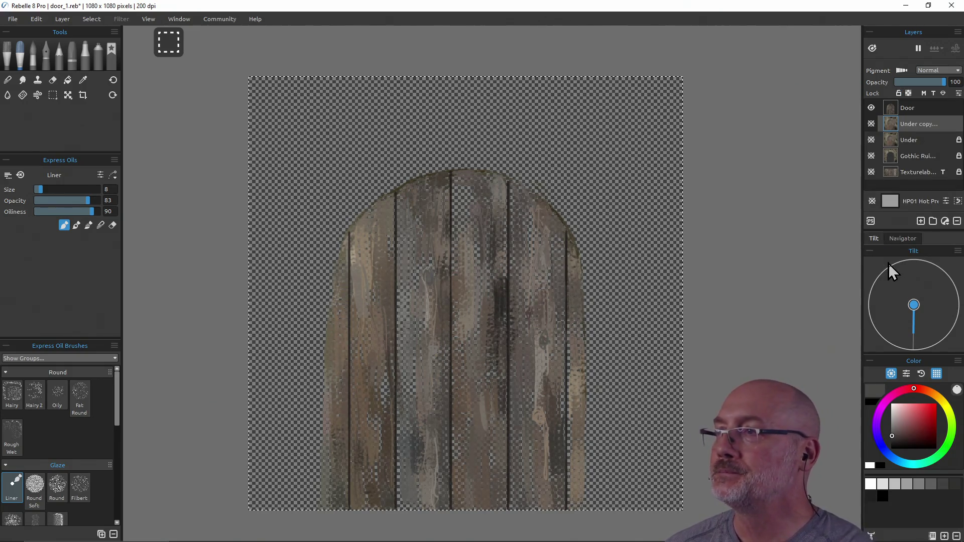
double_click(917, 124)
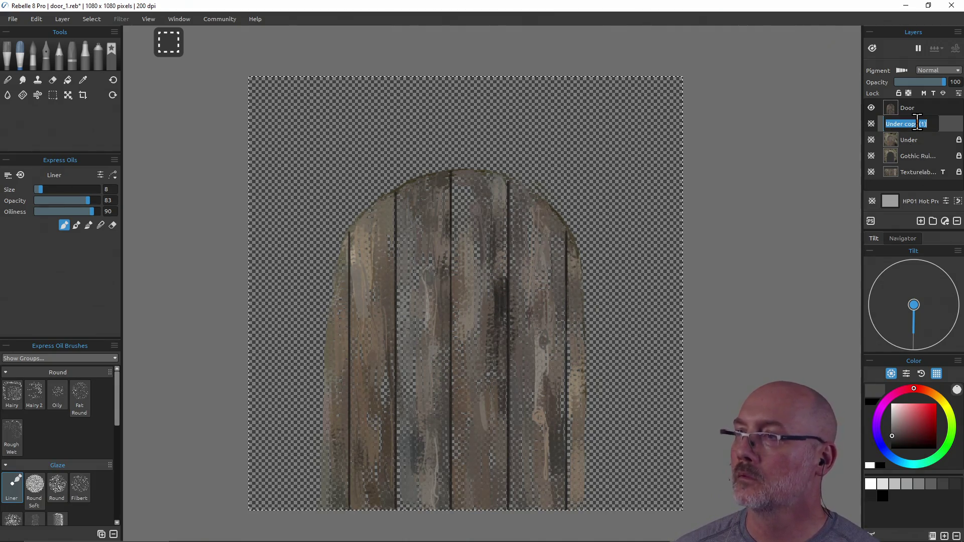
text(Door Und)
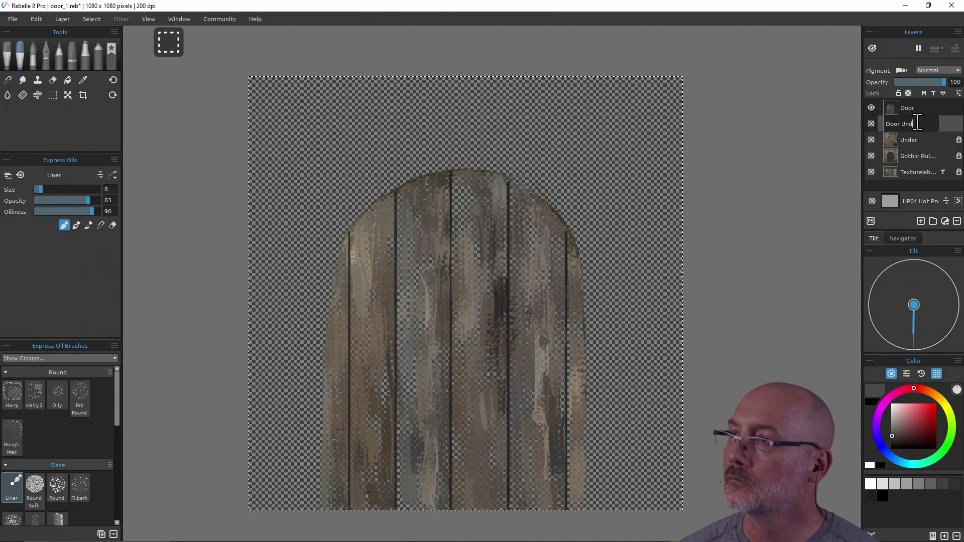
click(871, 124)
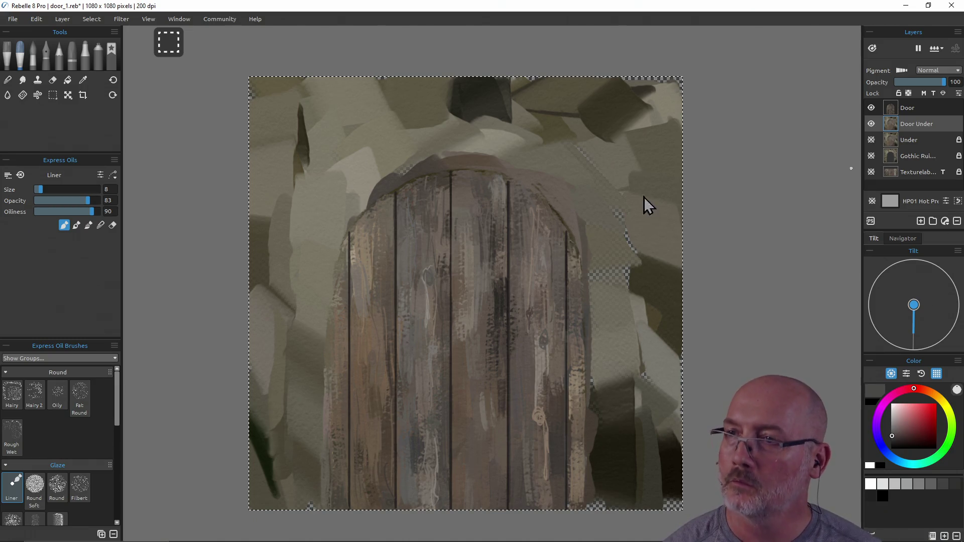
Step: Erase the Door Under background right of the door, undo the arch erase, and resize the eraser to 25
key(e)
mouse_move(634, 148)
mouse_down()
mouse_move(652, 100)
mouse_move(651, 290)
mouse_move(610, 126)
mouse_move(625, 208)
mouse_move(592, 171)
mouse_move(577, 118)
mouse_move(492, 100)
mouse_move(566, 121)
mouse_move(567, 165)
mouse_move(547, 181)
mouse_move(577, 157)
mouse_move(614, 213)
mouse_up()
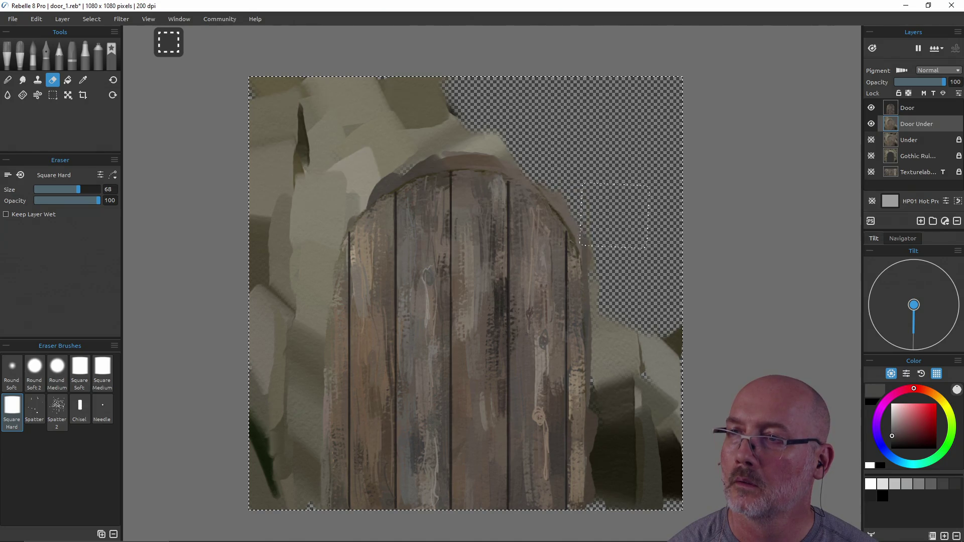
mouse_move(627, 258)
mouse_down()
mouse_move(632, 437)
mouse_move(673, 333)
mouse_up()
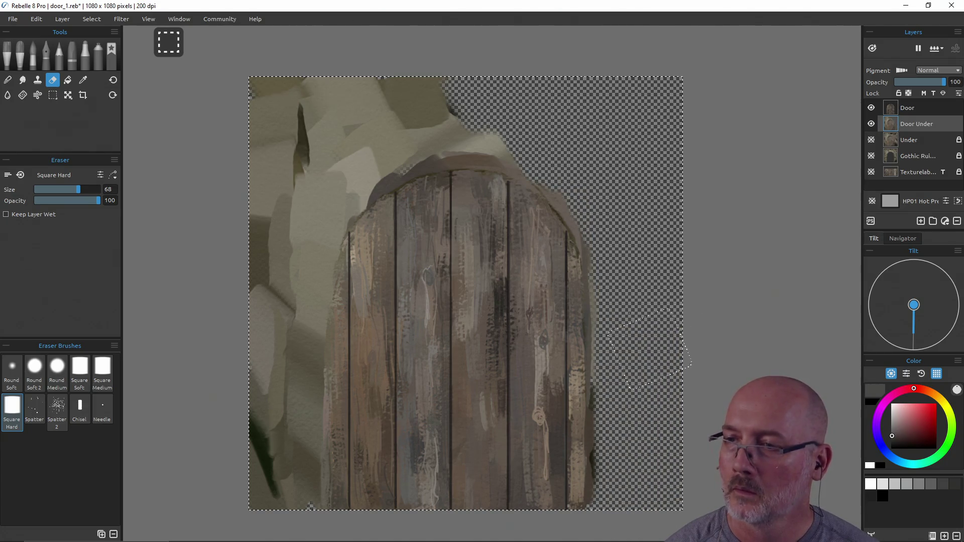
drag(620, 505, 634, 437)
mouse_move(502, 135)
mouse_down()
mouse_move(507, 165)
mouse_move(477, 145)
mouse_move(479, 112)
mouse_move(266, 96)
mouse_move(281, 166)
mouse_move(369, 127)
mouse_move(342, 211)
mouse_move(396, 165)
mouse_move(502, 148)
mouse_move(329, 101)
mouse_move(301, 120)
mouse_move(236, 98)
mouse_move(281, 151)
mouse_move(276, 196)
mouse_move(359, 165)
mouse_move(365, 181)
mouse_move(345, 201)
mouse_move(315, 199)
mouse_move(266, 306)
mouse_move(284, 479)
mouse_move(287, 330)
mouse_up()
key(ctrl+z)
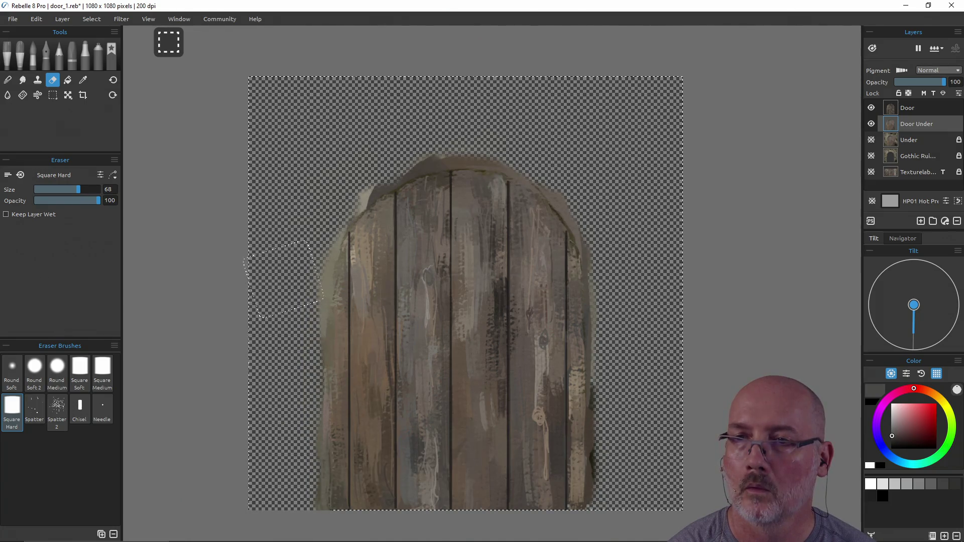
mouse_move(544, 201)
mouse_down()
mouse_move(537, 219)
mouse_move(471, 167)
mouse_up()
drag(583, 192, 599, 194)
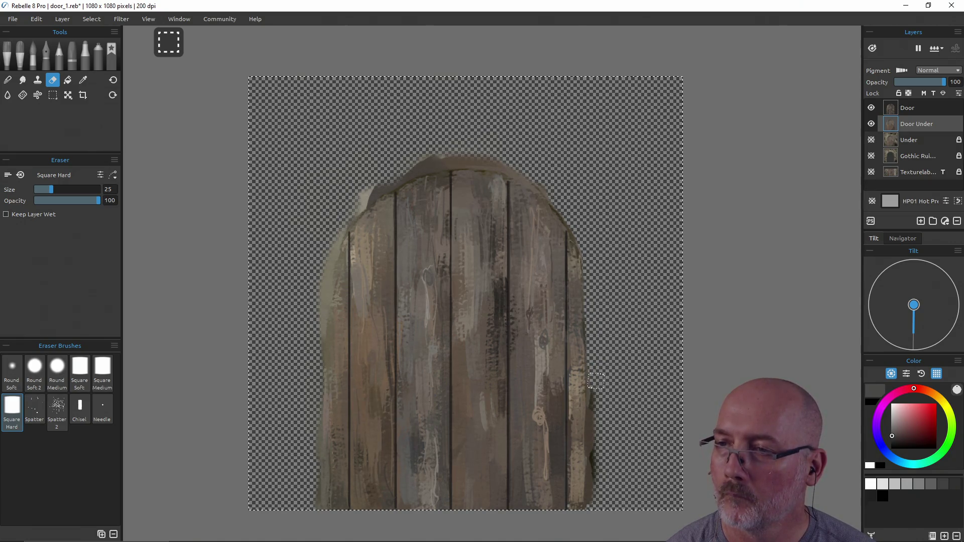
Step: Erase leftover paint on the right edge and smooth the arch top, undoing the final erase
mouse_move(594, 384)
mouse_down()
mouse_move(592, 432)
mouse_move(602, 424)
mouse_up()
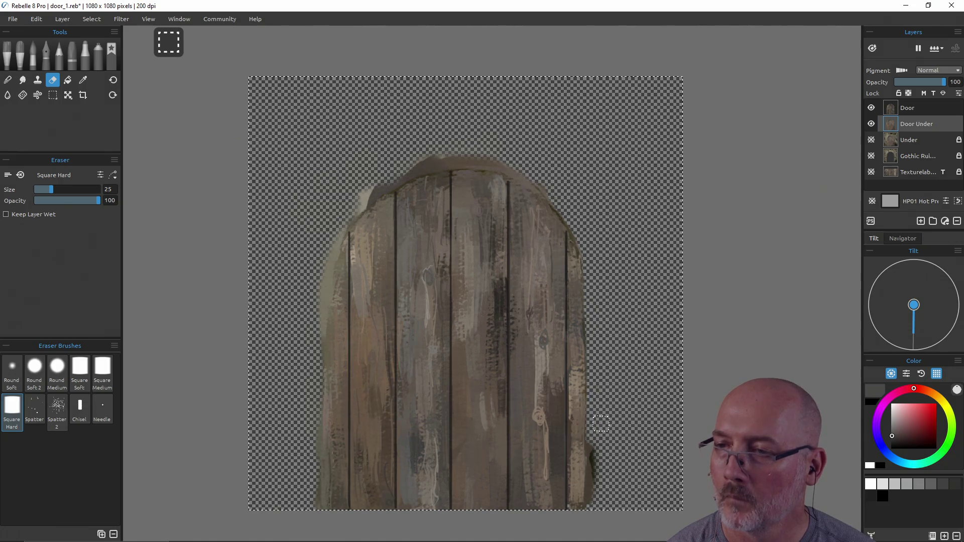
drag(595, 480, 595, 490)
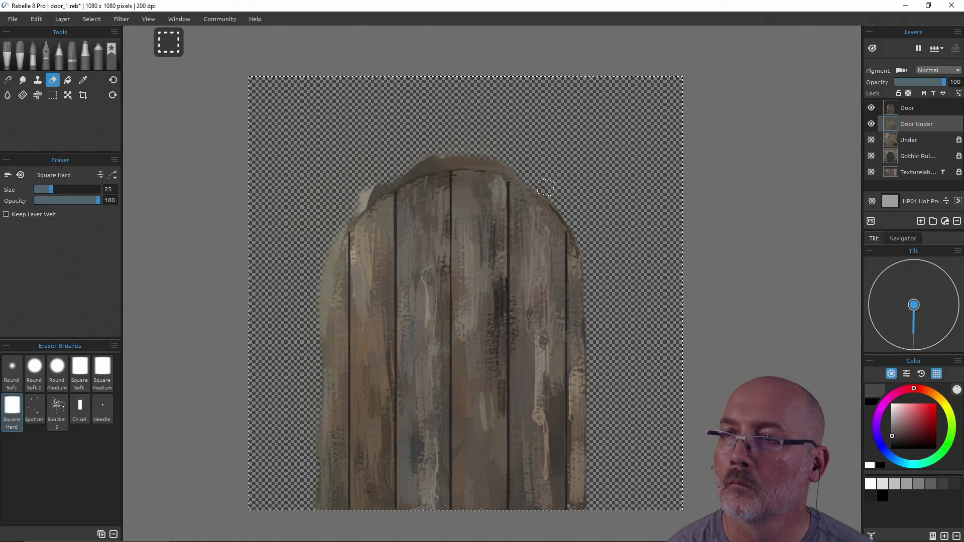
mouse_move(507, 168)
mouse_down()
mouse_move(482, 160)
mouse_move(522, 173)
mouse_up()
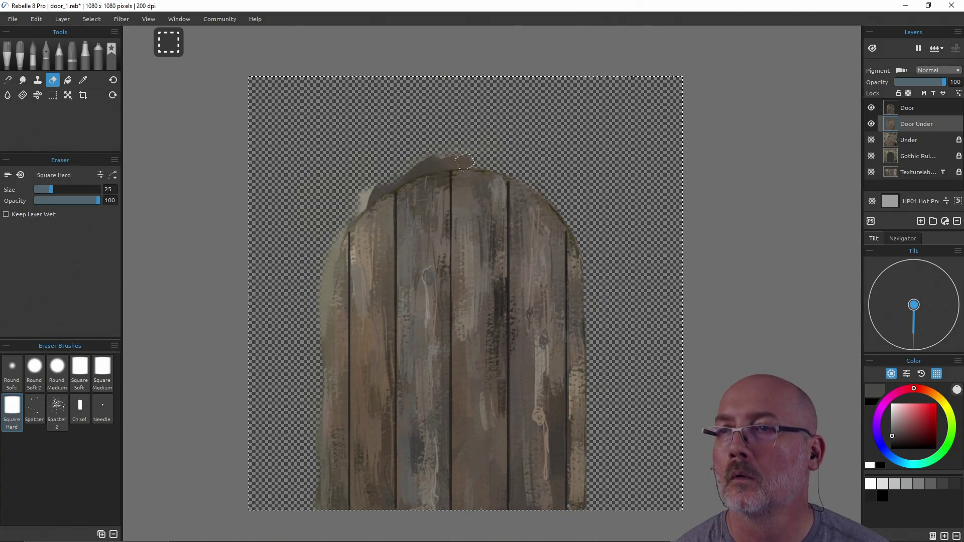
mouse_move(462, 157)
mouse_down()
mouse_move(474, 155)
mouse_move(408, 169)
mouse_move(370, 195)
mouse_up()
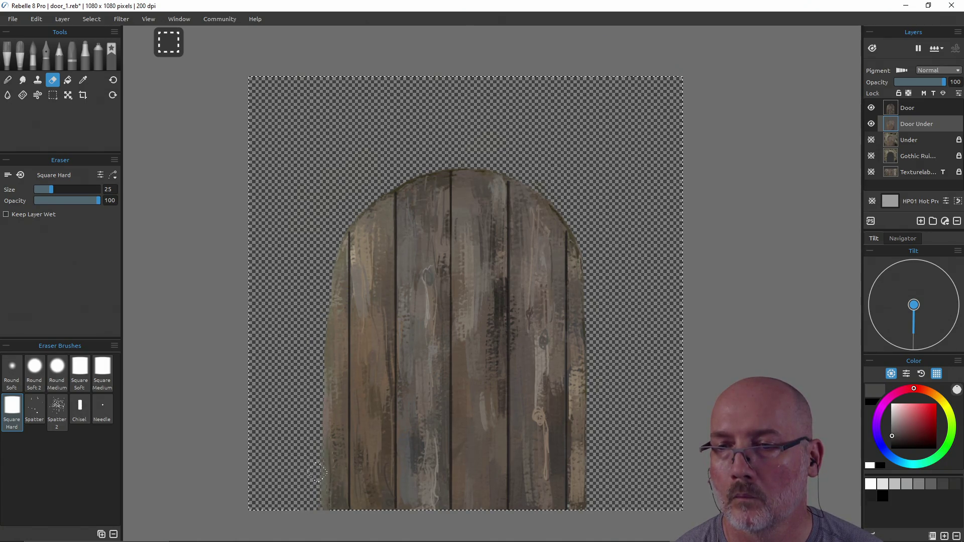
key(ctrl+z)
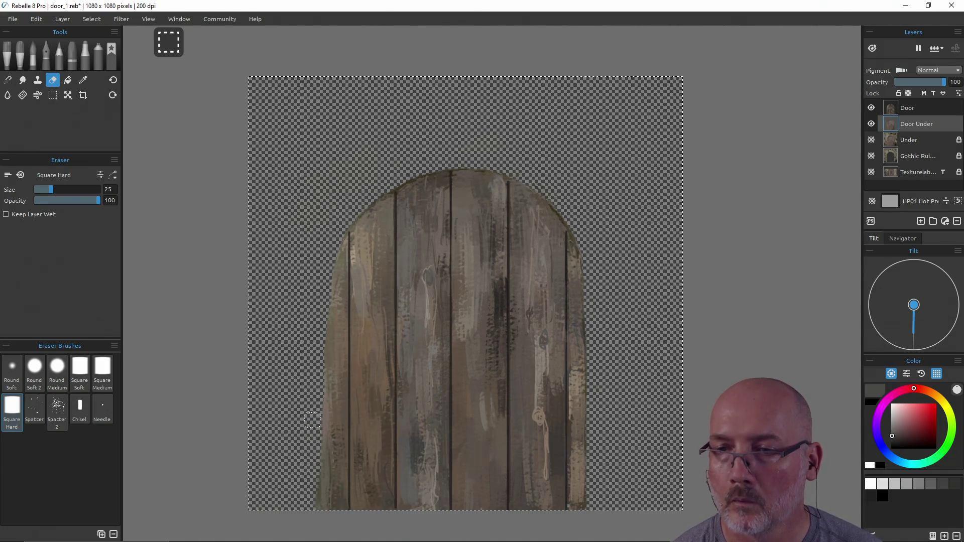
key(e)
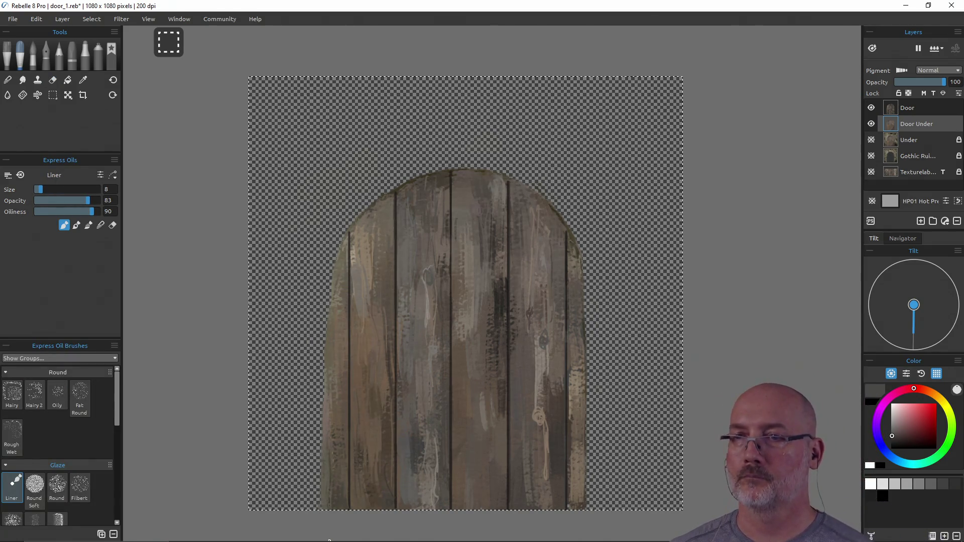
Step: Save the painting and merge the Door layer into Door Under
key(ctrl+s)
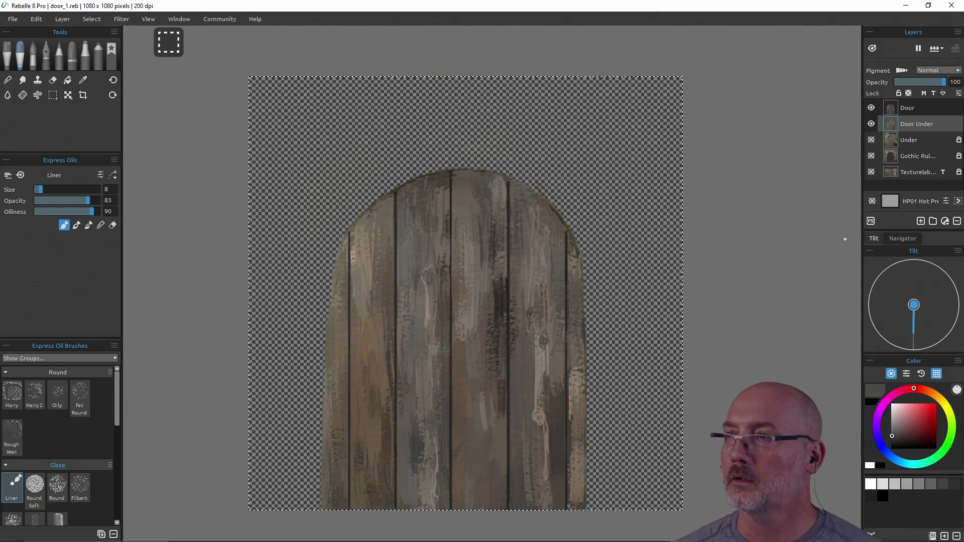
ctrl+click(909, 111)
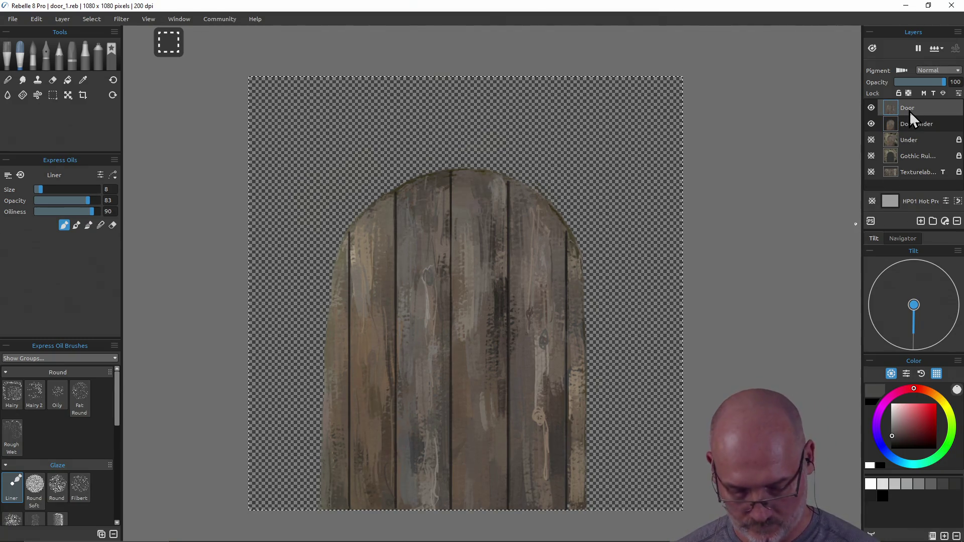
right_click(913, 128)
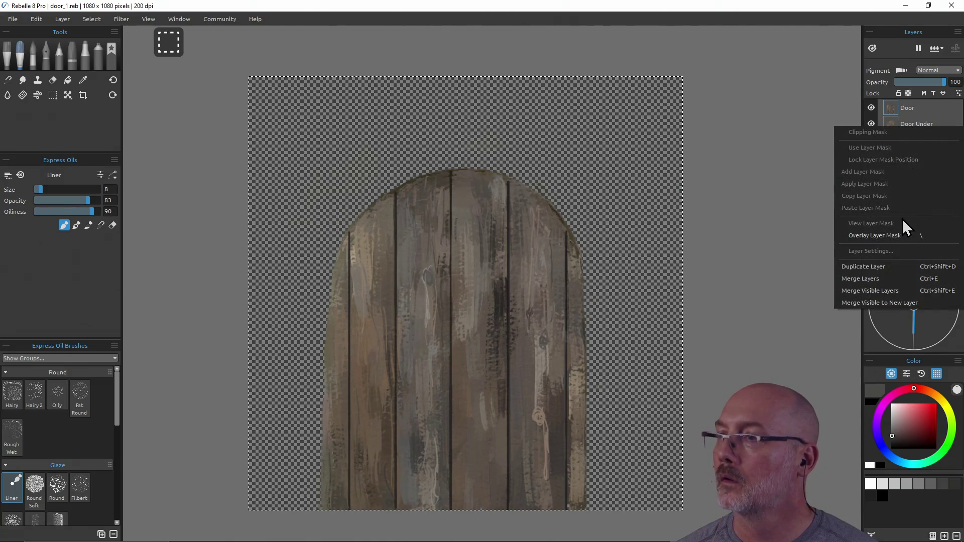
click(887, 279)
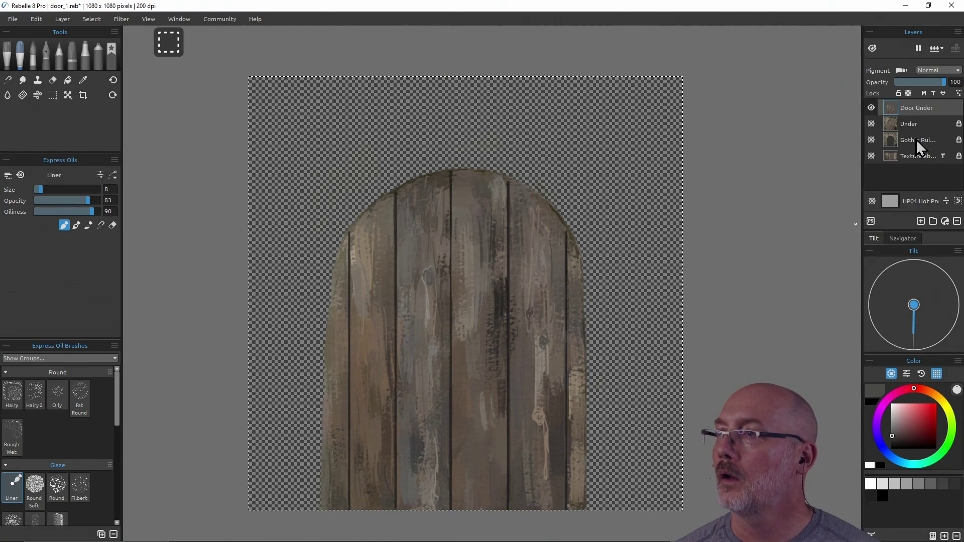
Step: Show Gothic Ruins with transparency locked, hide Under, and add a new empty layer
click(870, 124)
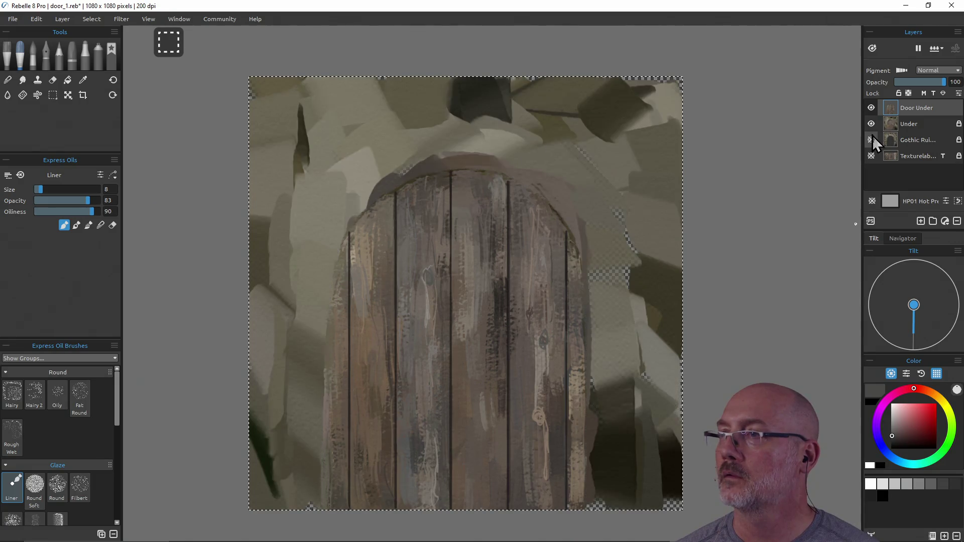
click(871, 142)
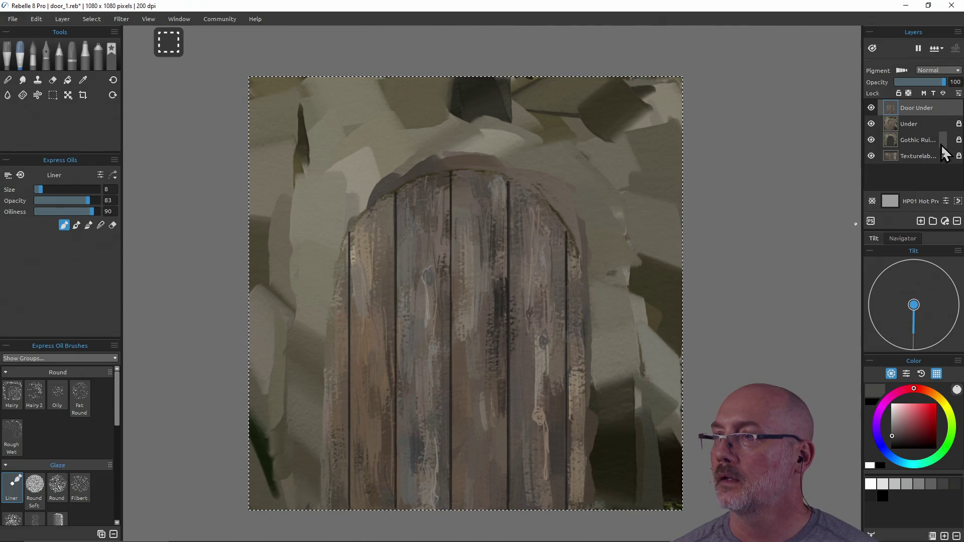
click(921, 140)
click(932, 92)
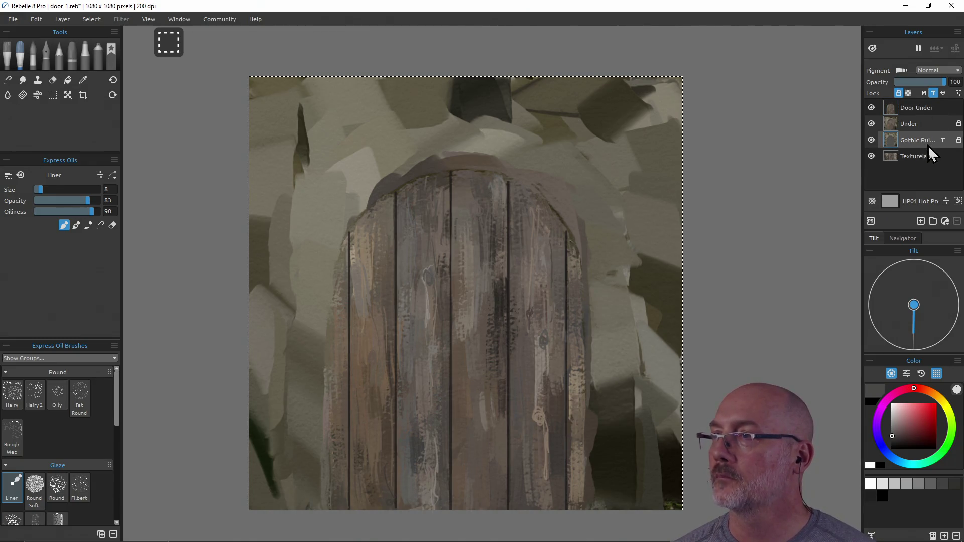
click(921, 125)
click(871, 124)
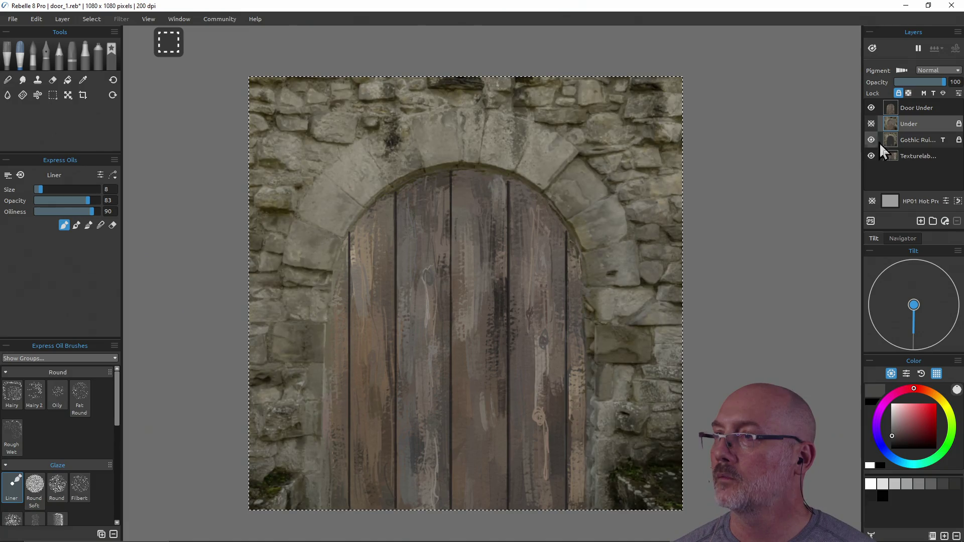
click(923, 107)
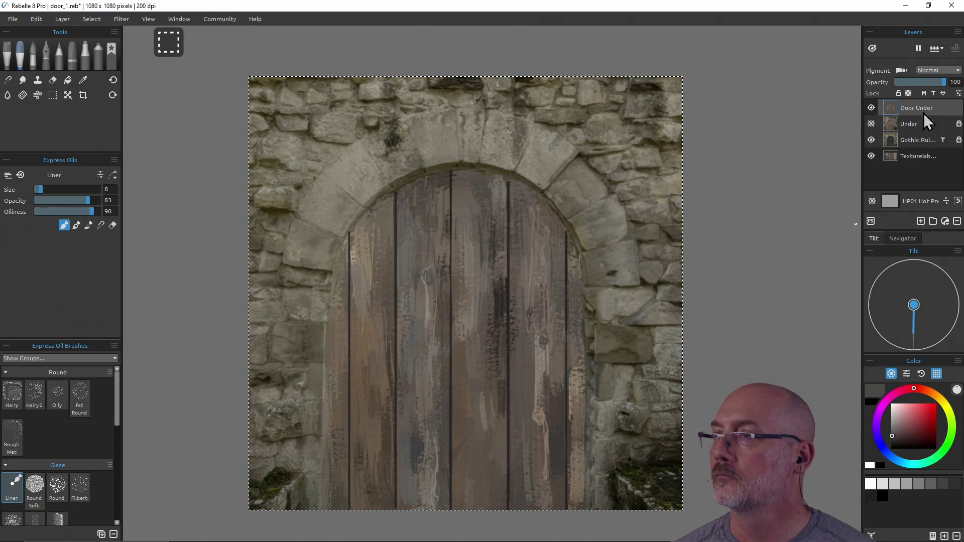
click(919, 221)
click(924, 125)
Step: Fully lock Door Under and Texturelab, then load the Hairy oil brush with stone grey on Layer 1
click(898, 93)
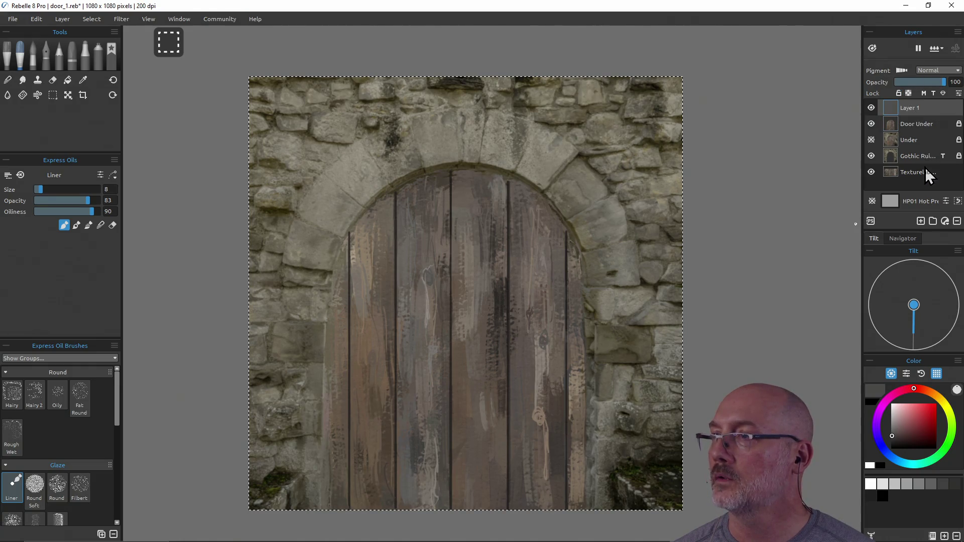
click(926, 172)
click(901, 95)
click(914, 110)
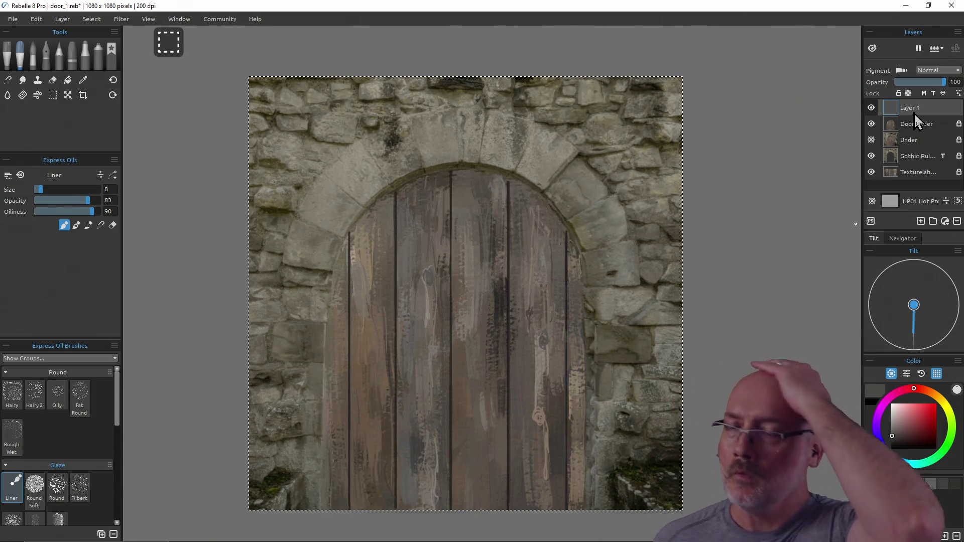
click(24, 393)
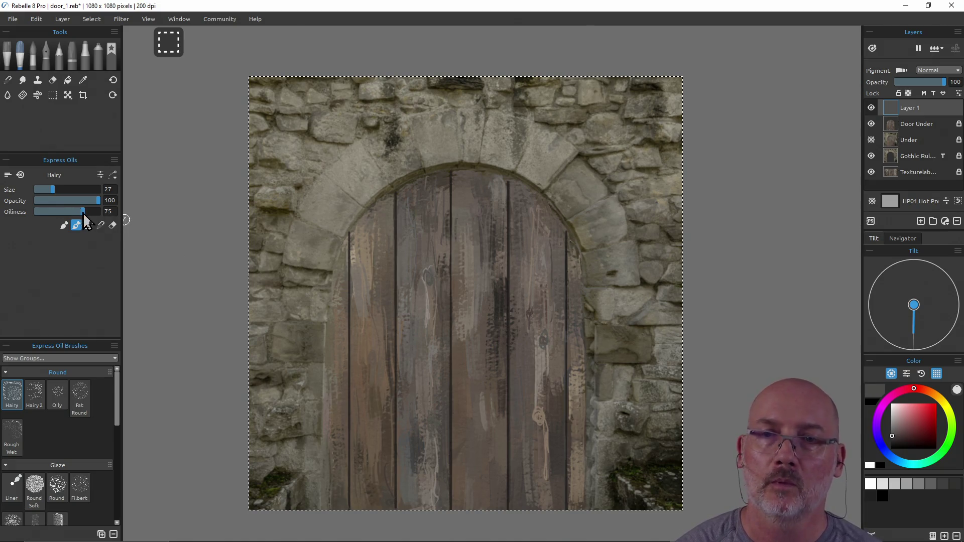
alt+click(581, 185)
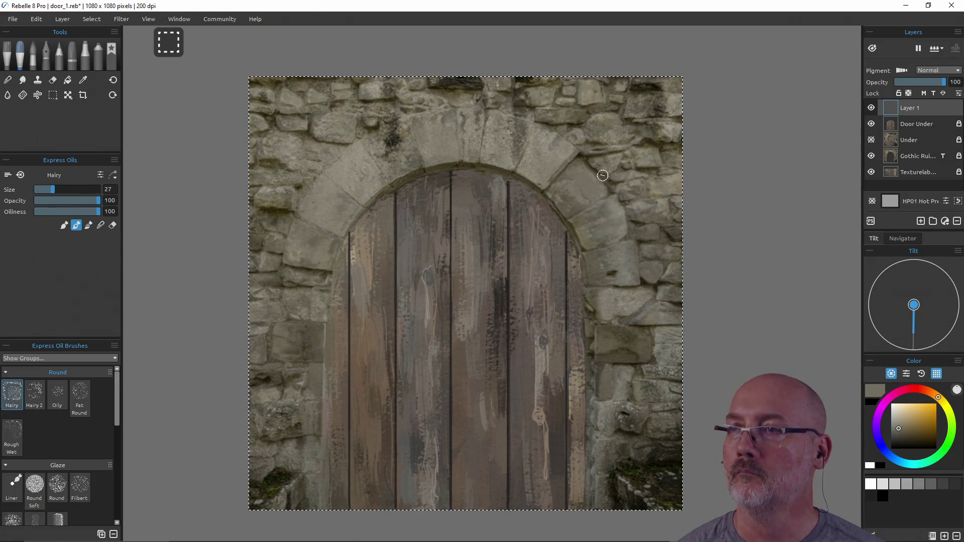
Step: Paint flat grey over the upper-right arch stones, then shrink the brush from 24 to 17
alt+click(563, 184)
alt+click(568, 212)
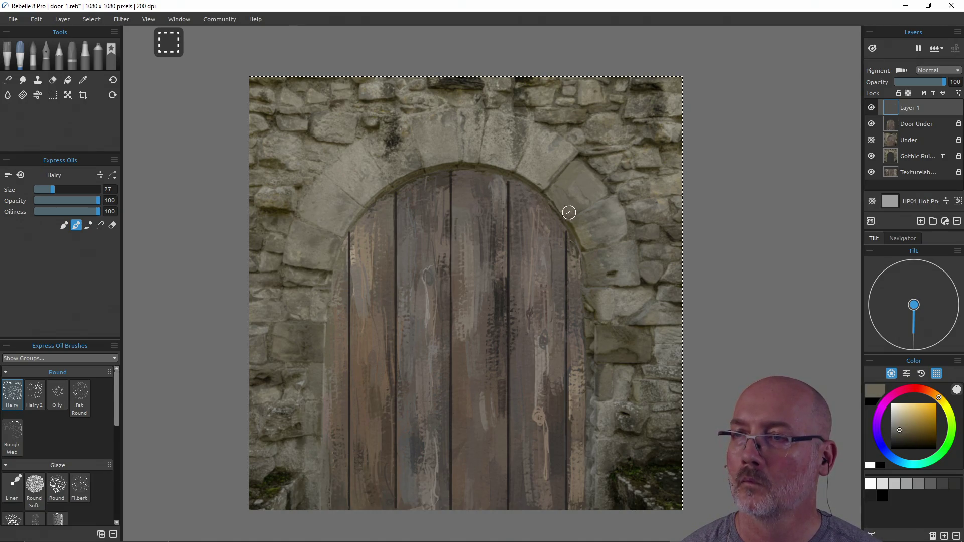
mouse_move(574, 209)
mouse_down()
mouse_move(585, 189)
mouse_move(576, 181)
mouse_move(619, 230)
mouse_move(589, 240)
mouse_move(597, 230)
mouse_move(570, 225)
mouse_up()
alt+click(578, 219)
alt+click(601, 231)
alt+click(570, 227)
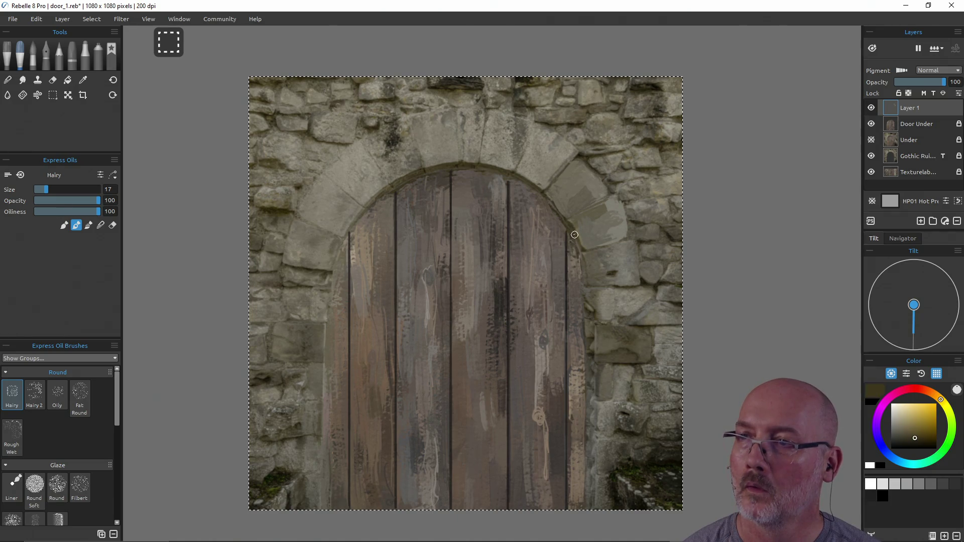
Step: Sample light and dark stone shades down the door's right edge
alt+click(585, 271)
alt+click(584, 278)
alt+click(585, 289)
alt+click(584, 290)
alt+click(585, 296)
alt+click(586, 299)
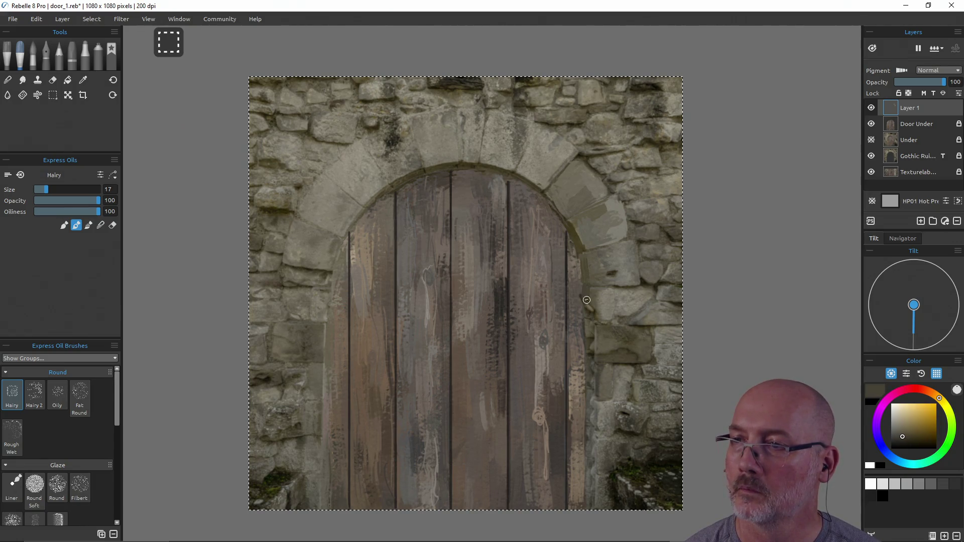
alt+click(586, 309)
alt+click(591, 314)
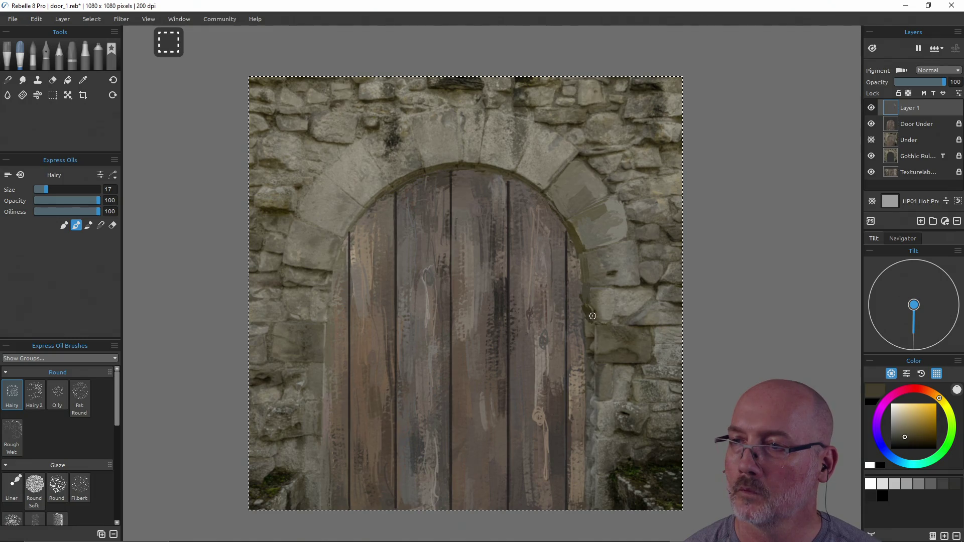
alt+click(589, 323)
alt+click(588, 331)
alt+click(589, 336)
alt+click(590, 338)
alt+click(591, 354)
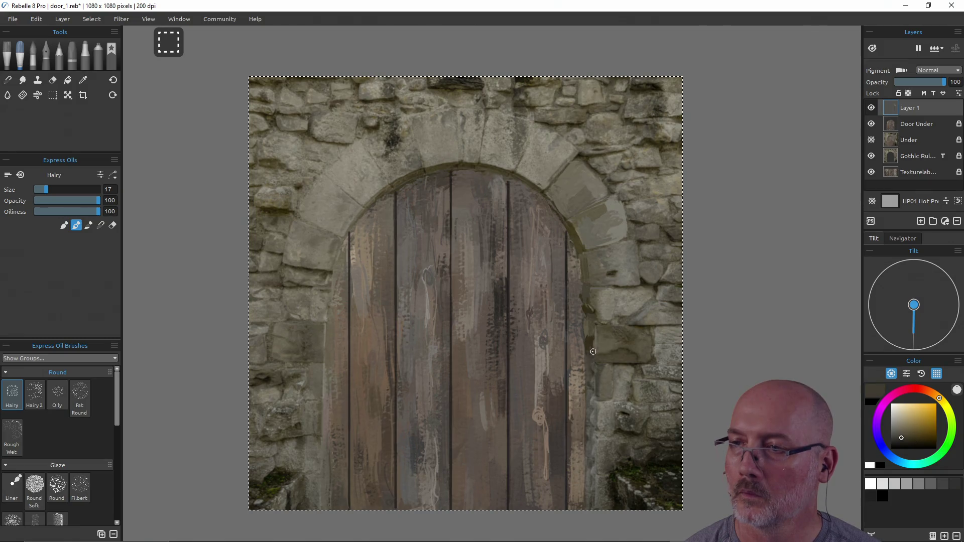
alt+click(590, 360)
alt+click(589, 371)
alt+click(589, 382)
alt+click(590, 387)
alt+click(590, 392)
Step: Paint light grey along the lower-right door edge, widening the brush to 26
alt+click(591, 412)
alt+click(589, 419)
alt+click(589, 434)
alt+click(589, 452)
alt+click(589, 476)
alt+click(590, 487)
alt+click(594, 497)
alt+click(605, 500)
mouse_move(600, 501)
mouse_down()
mouse_move(602, 451)
mouse_move(598, 458)
mouse_move(610, 454)
mouse_up()
alt+click(602, 490)
alt+click(615, 450)
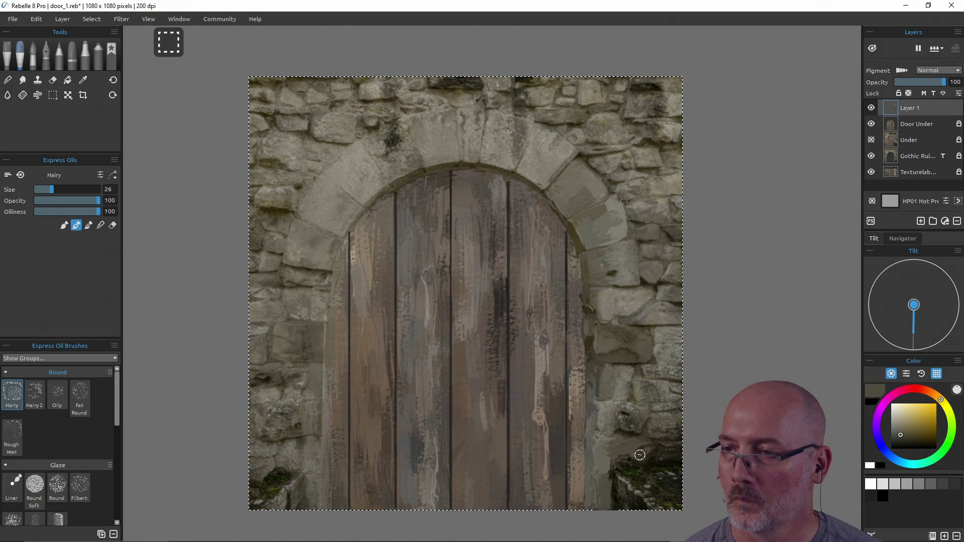
Step: Paint dark grey over the lower-right stones using shades sampled from them
alt+click(627, 455)
alt+click(644, 454)
alt+click(654, 450)
alt+click(655, 447)
alt+click(665, 429)
mouse_move(655, 424)
mouse_down()
mouse_move(665, 425)
mouse_move(627, 422)
mouse_up()
alt+click(645, 419)
alt+click(634, 417)
Step: Sample a range of stone colours from the wall right of the door
alt+click(626, 412)
alt+click(622, 389)
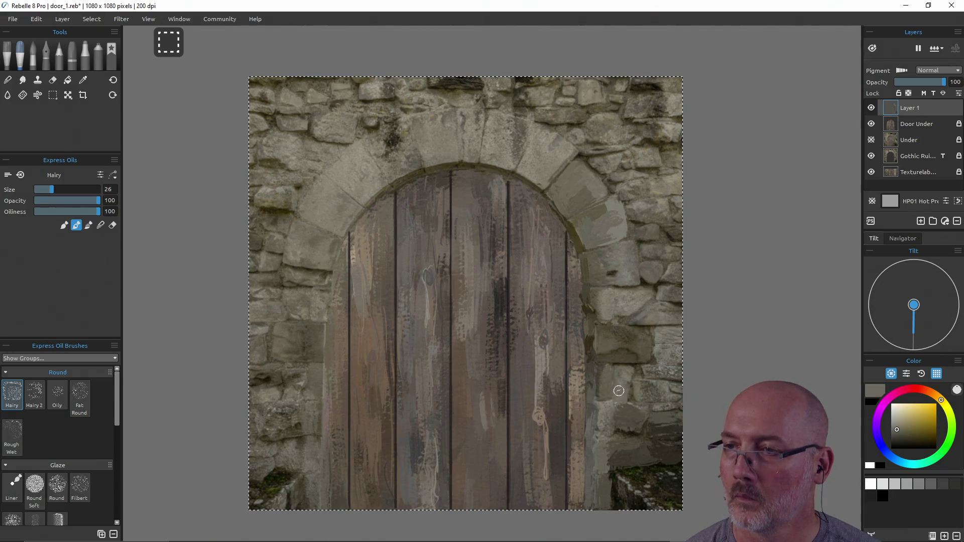
alt+click(620, 373)
alt+click(604, 374)
alt+click(630, 372)
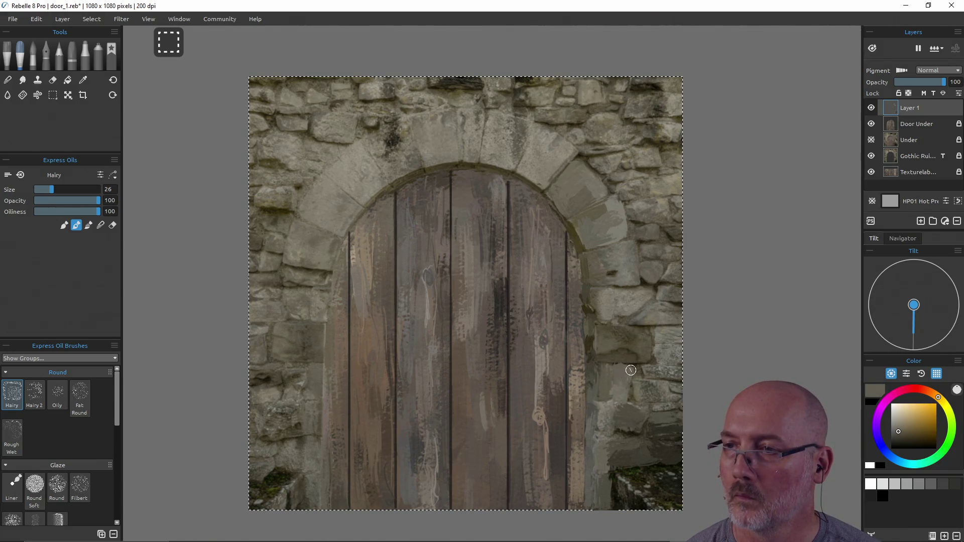
alt+click(676, 372)
alt+click(672, 396)
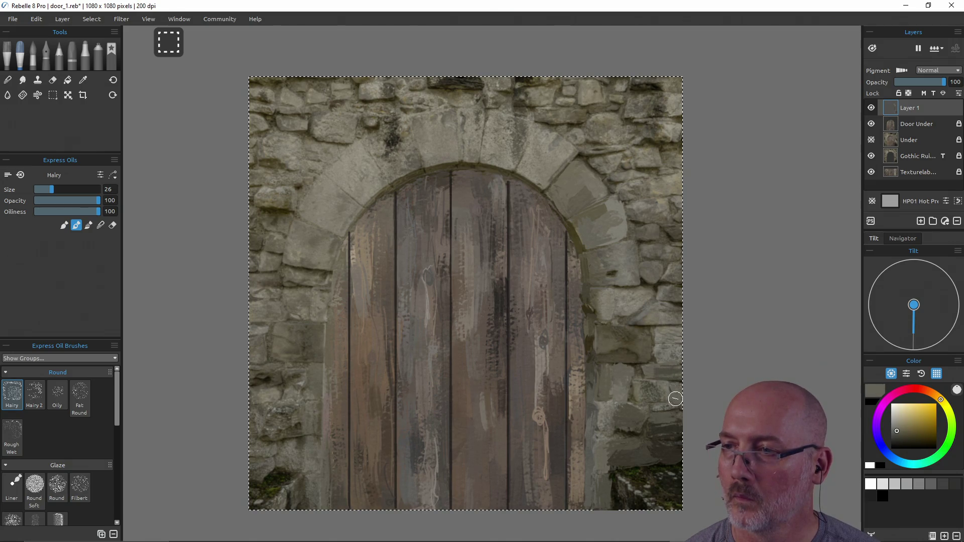
alt+click(648, 389)
alt+click(660, 408)
alt+click(631, 413)
alt+click(602, 424)
alt+click(609, 409)
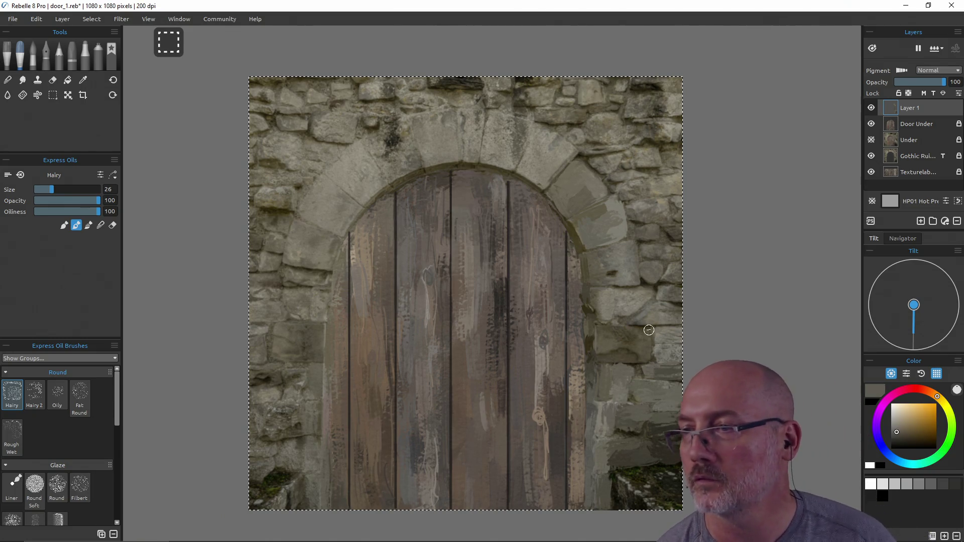
Step: Paint a lighter grey-beige smooth stone block right of the arch
alt+click(604, 334)
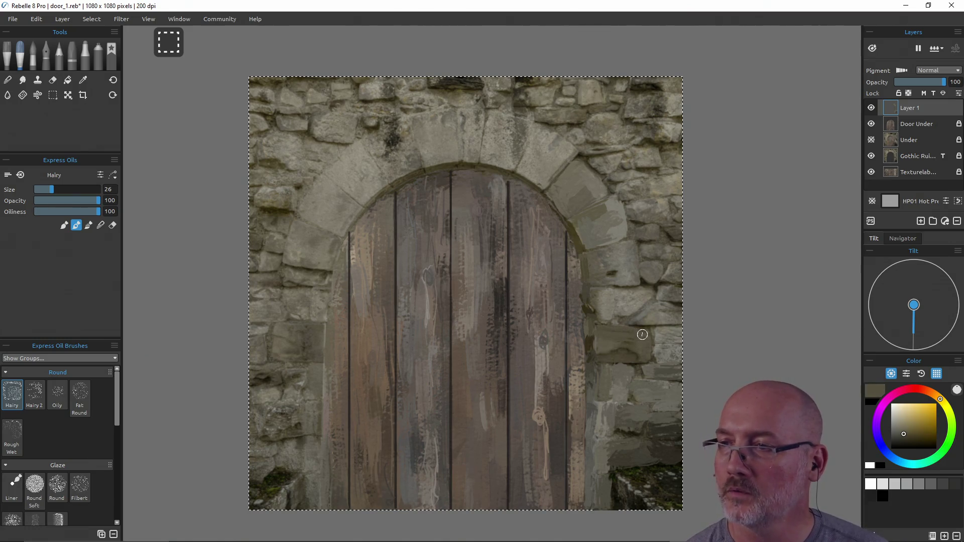
alt+click(607, 347)
alt+click(660, 351)
alt+click(668, 355)
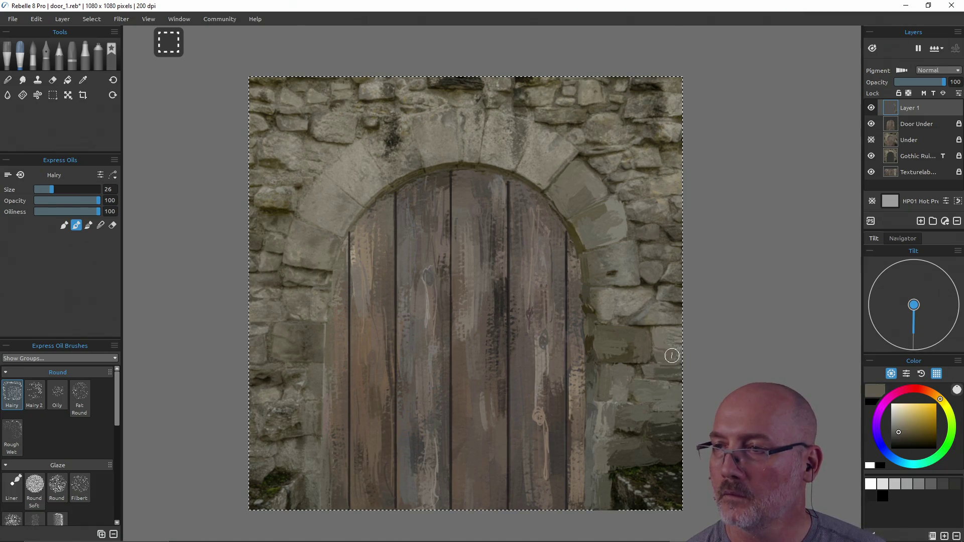
alt+click(673, 333)
alt+click(653, 316)
alt+click(670, 314)
alt+click(662, 317)
alt+click(658, 308)
alt+click(643, 295)
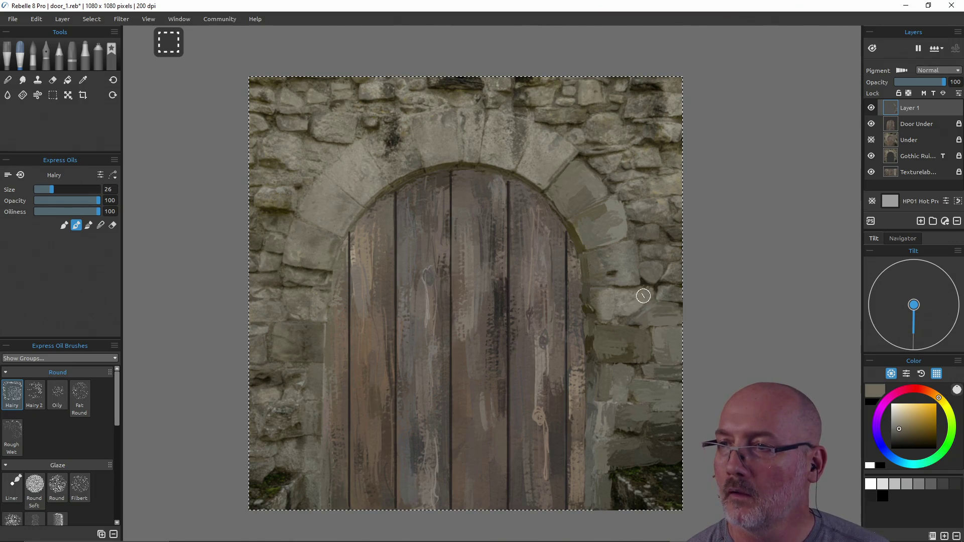
alt+click(608, 296)
drag(596, 299, 634, 301)
Step: Sample near-black, grey-beige, dark and light tones from the mid-wall stonework
alt+click(628, 264)
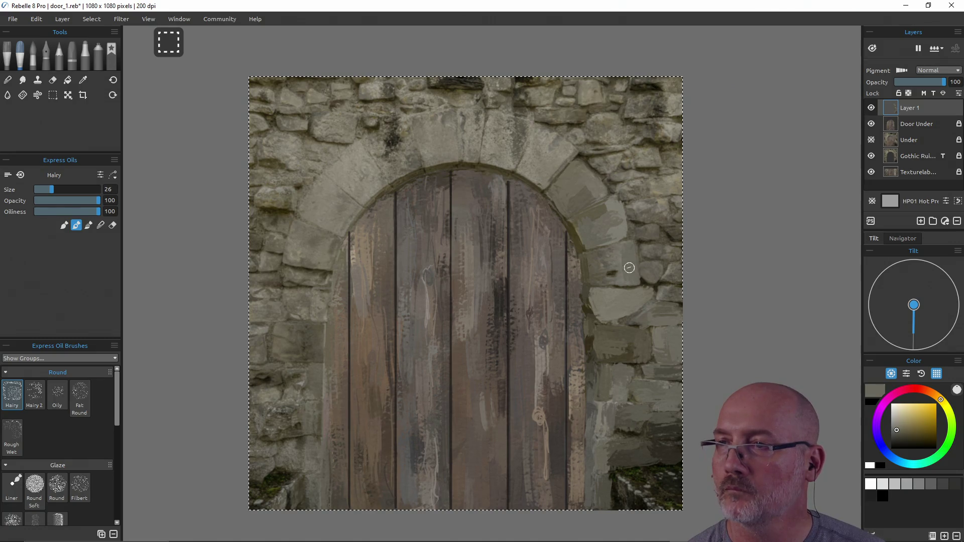
alt+click(622, 276)
alt+click(606, 273)
alt+click(613, 265)
alt+click(597, 276)
alt+click(599, 275)
alt+click(607, 266)
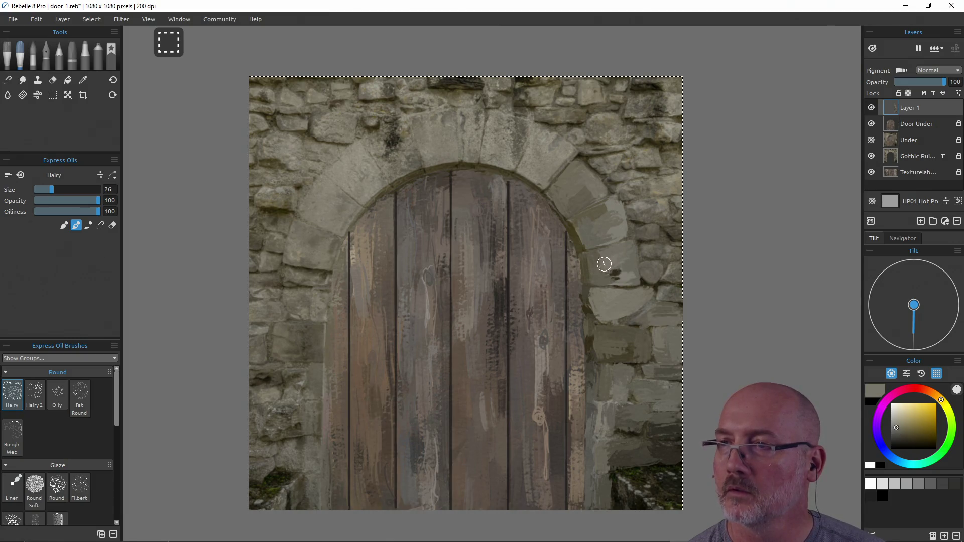
alt+click(645, 268)
alt+click(670, 271)
alt+click(675, 273)
alt+click(662, 295)
Step: Sample darker and lighter stone tones higher up the wall
alt+click(653, 253)
alt+click(669, 253)
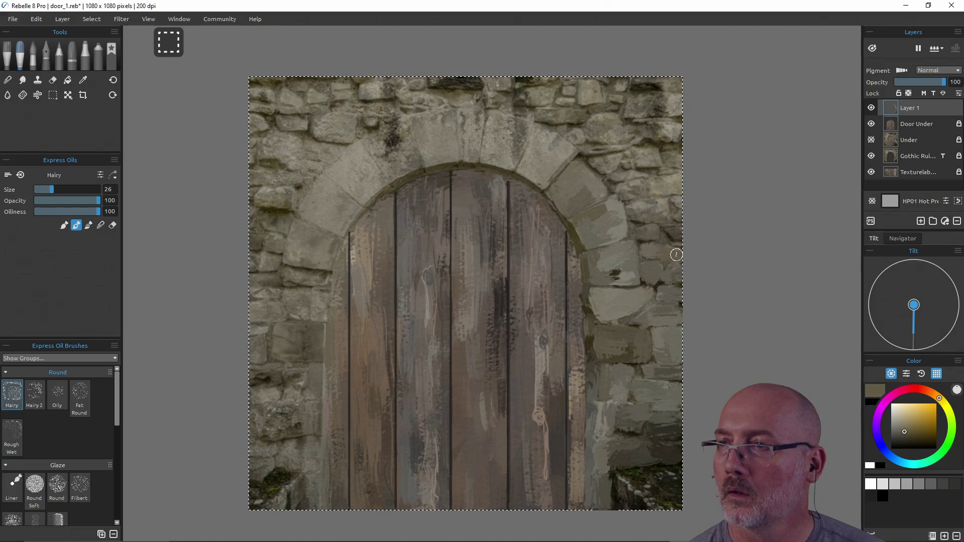
alt+click(670, 235)
alt+click(648, 232)
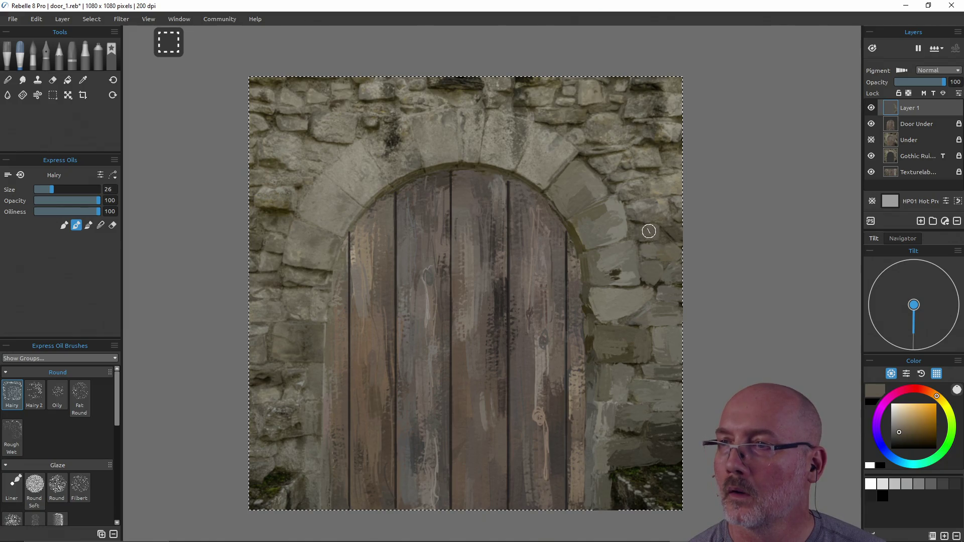
alt+click(628, 213)
alt+click(653, 208)
alt+click(661, 214)
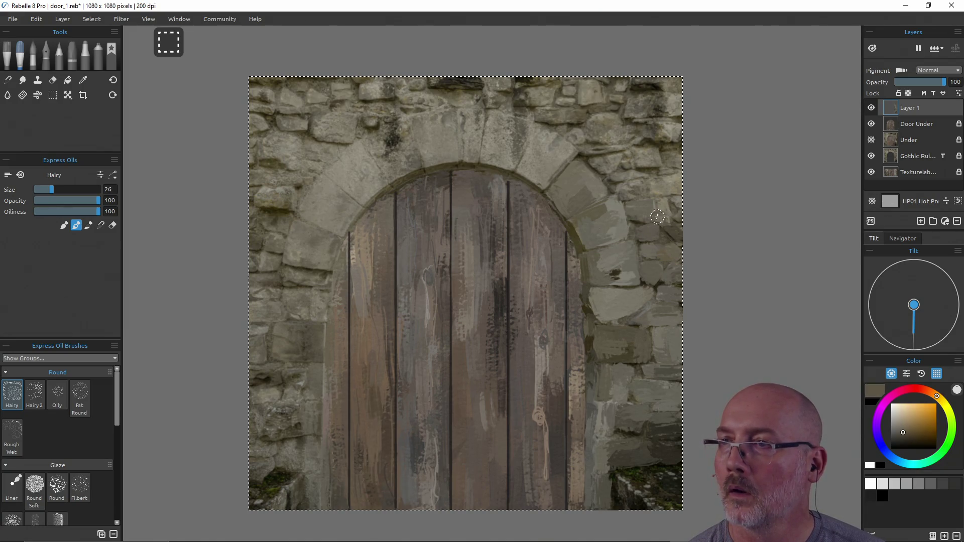
alt+click(660, 208)
alt+click(675, 213)
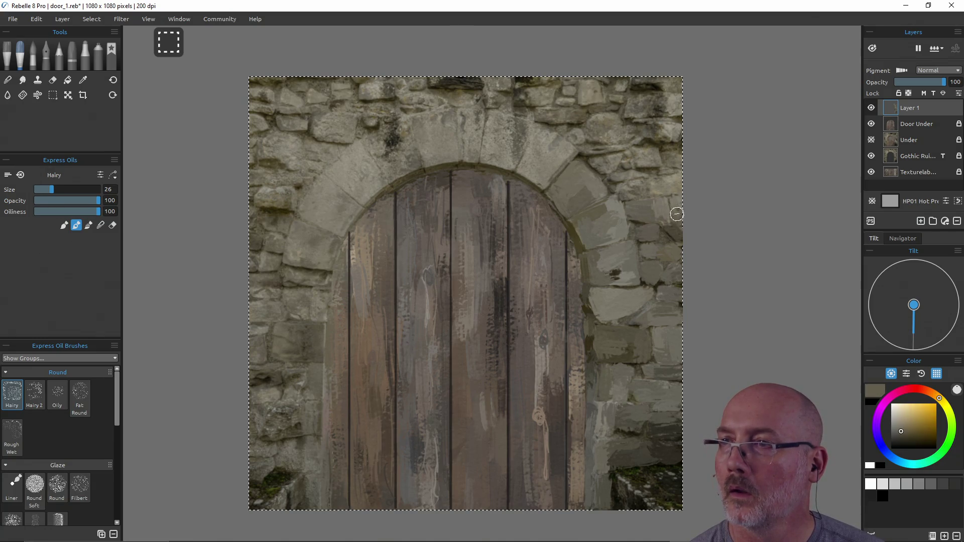
Step: Sample stone tones near the arch top, ending on a dark brown
alt+click(628, 189)
alt+click(648, 190)
alt+click(662, 185)
alt+click(634, 173)
alt+click(614, 160)
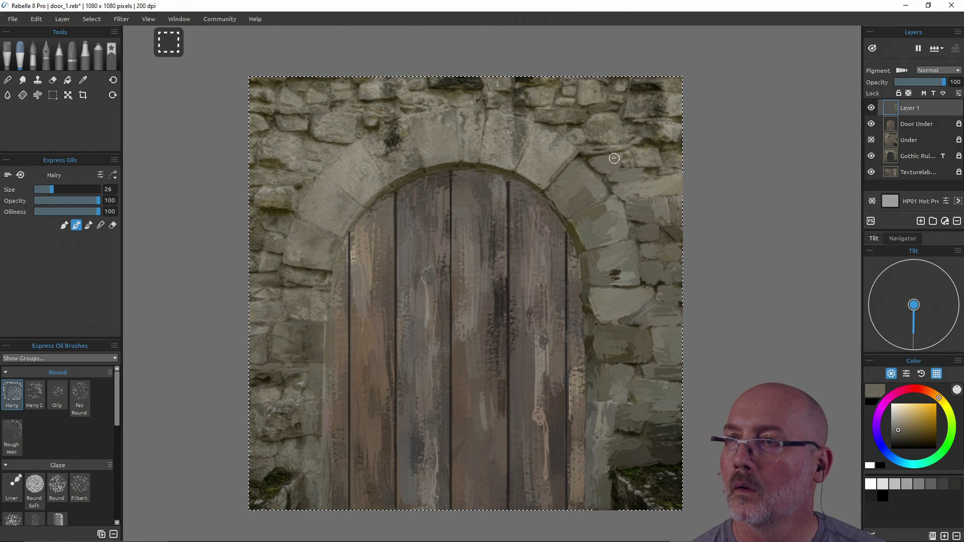
alt+click(639, 161)
alt+click(642, 161)
alt+click(671, 160)
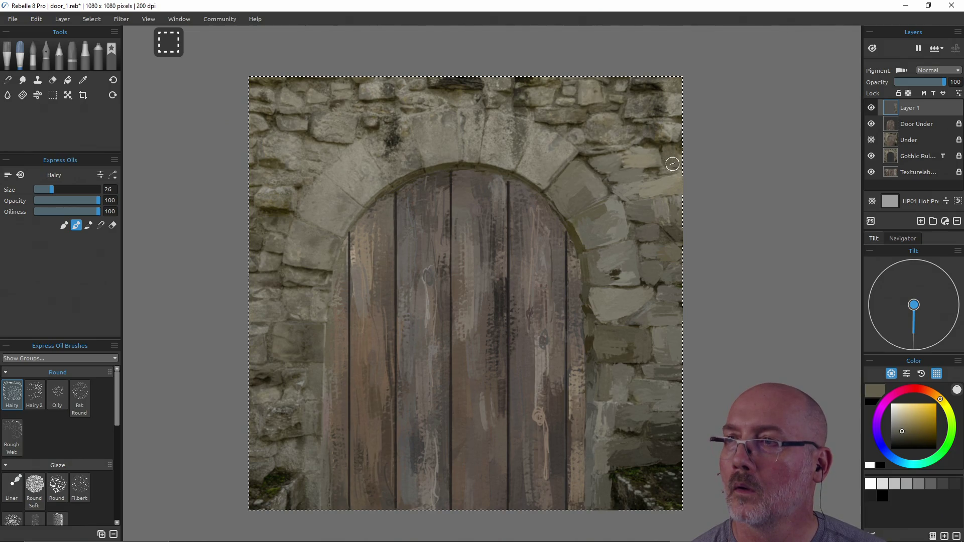
alt+click(647, 144)
Step: Paint dark strokes and light grey dabs on the stones right of the arch top
mouse_move(646, 143)
mouse_down()
mouse_move(670, 147)
mouse_move(675, 171)
mouse_move(627, 122)
mouse_move(636, 133)
mouse_move(588, 144)
mouse_move(605, 148)
mouse_move(577, 136)
mouse_move(595, 140)
mouse_move(614, 123)
mouse_move(599, 123)
mouse_move(615, 126)
mouse_up()
alt+click(660, 172)
alt+click(661, 126)
alt+click(651, 130)
alt+click(586, 146)
alt+click(575, 134)
alt+click(596, 127)
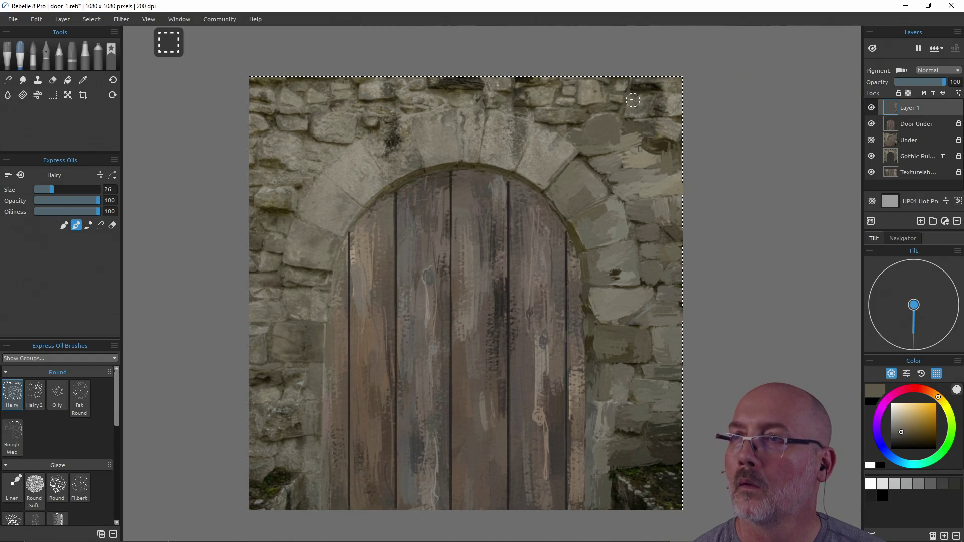
alt+click(652, 102)
alt+click(675, 104)
alt+click(657, 102)
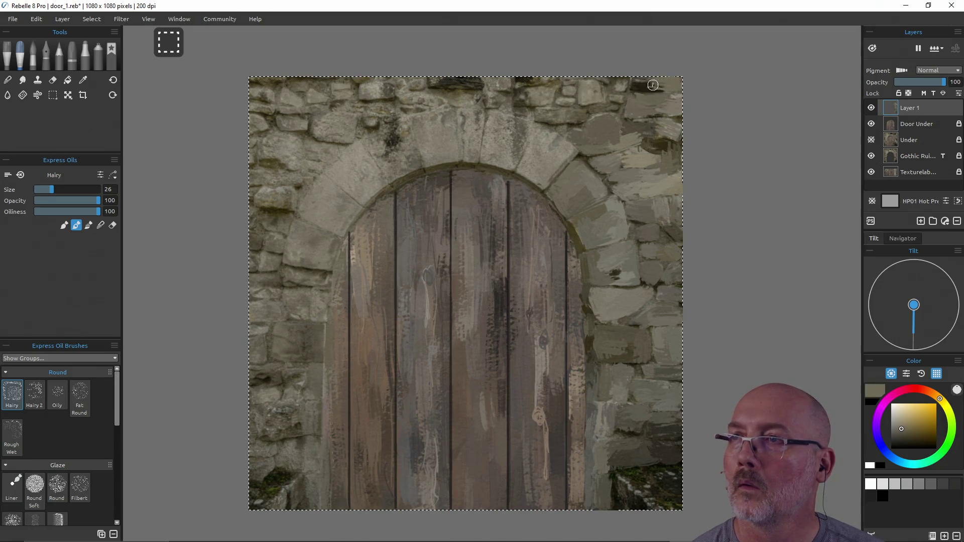
Step: Add a near-black stroke along the top edge and sample dark olive wall tones
alt+click(650, 82)
drag(658, 80, 635, 98)
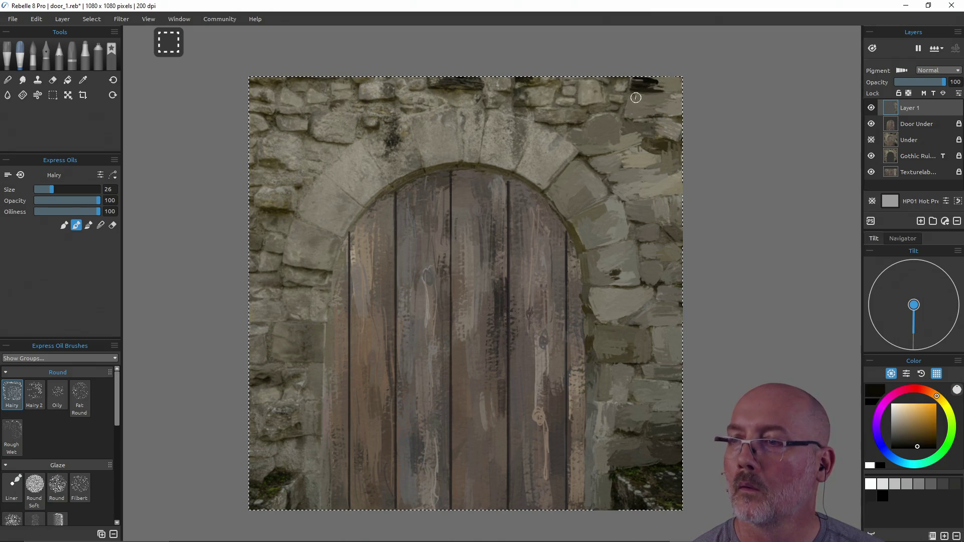
alt+click(631, 480)
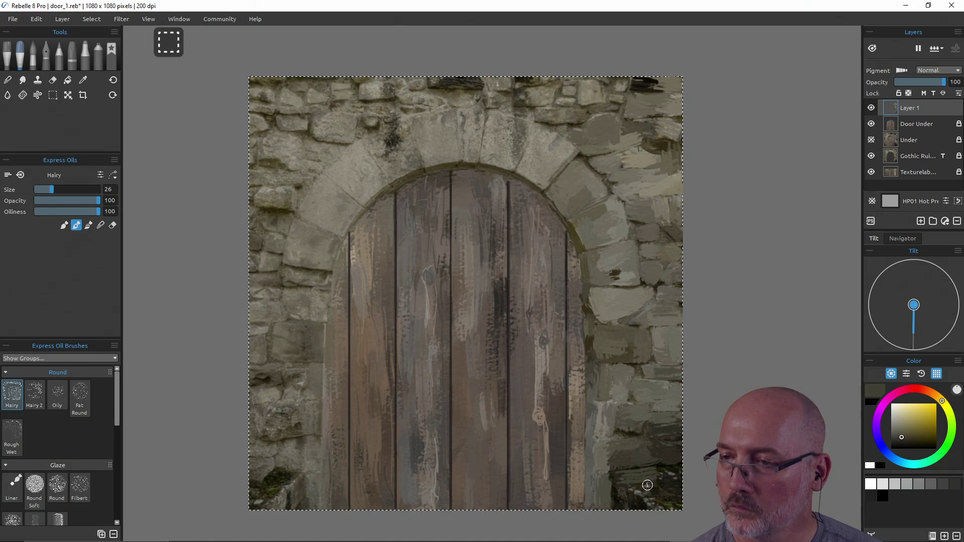
alt+click(659, 478)
alt+click(668, 478)
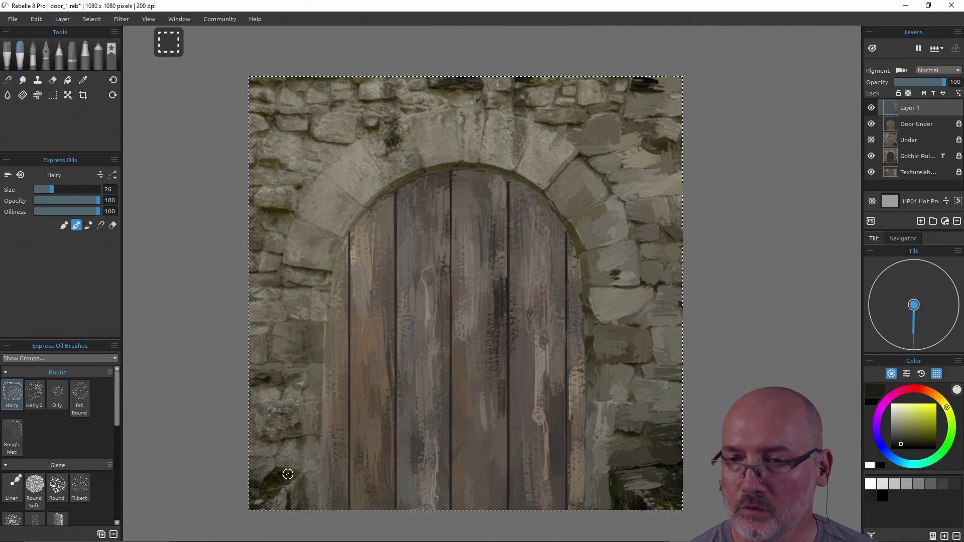
Step: Sample grey-olive colours from the lower-left stones and lay a short stroke
alt+click(313, 486)
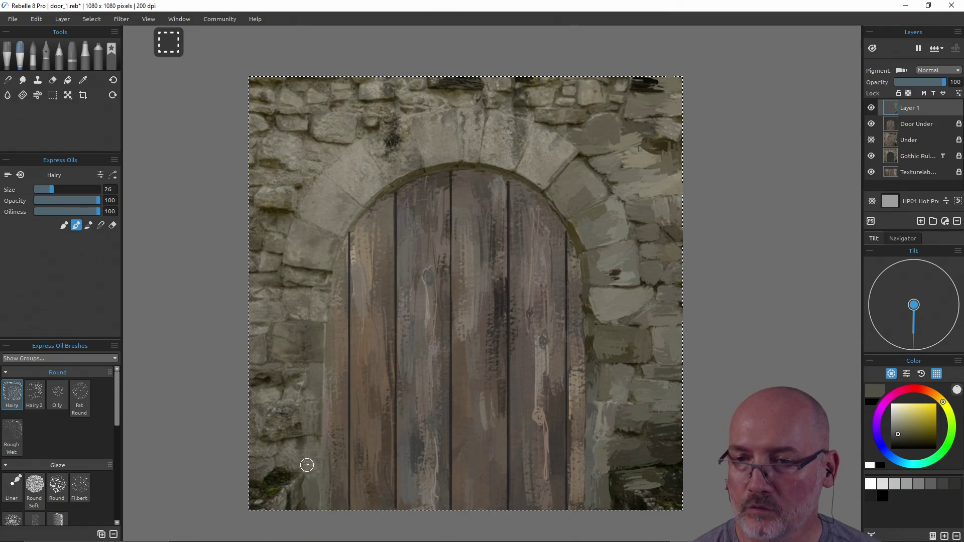
alt+click(298, 452)
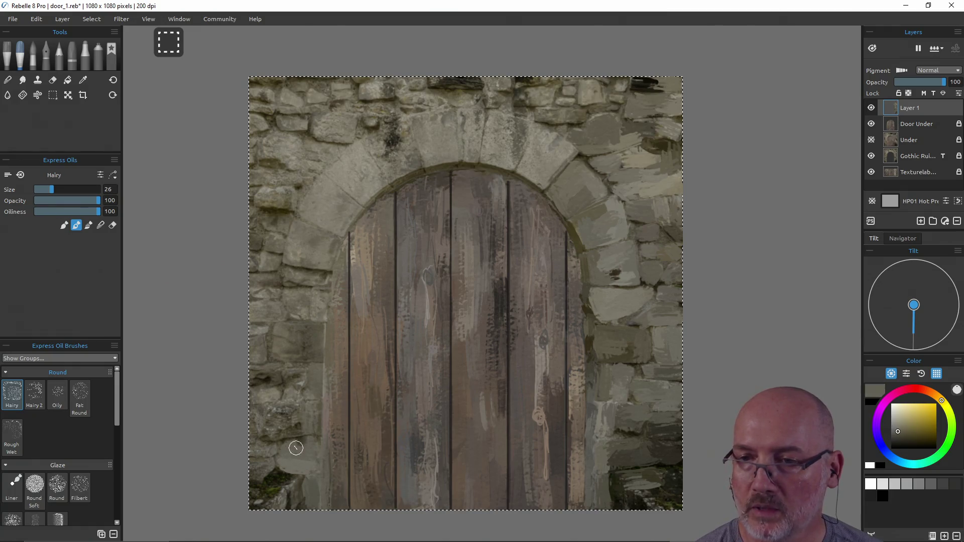
alt+click(261, 447)
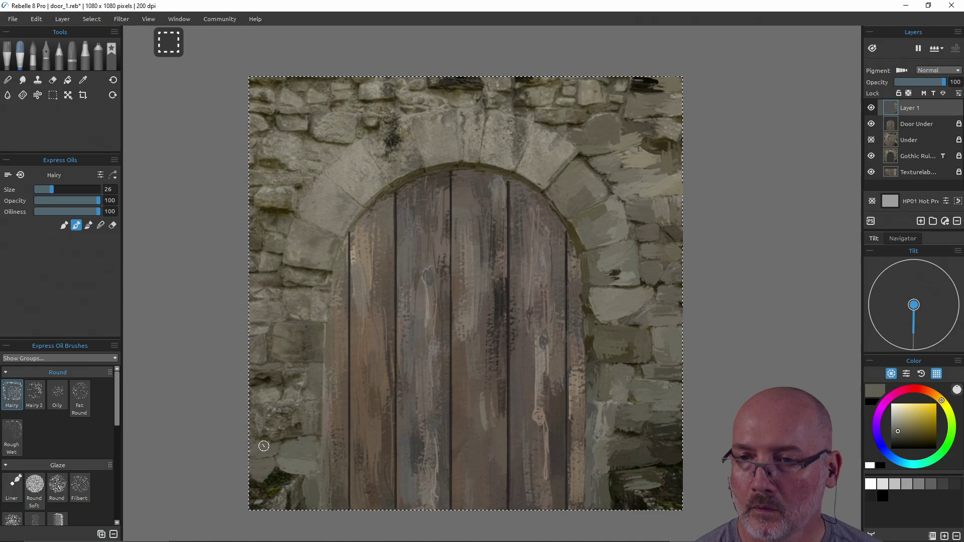
alt+click(267, 416)
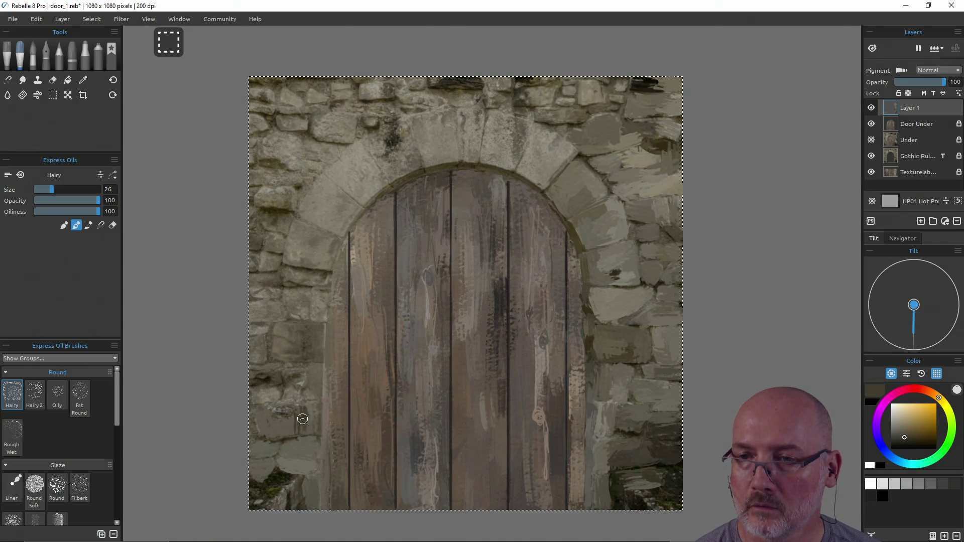
alt+click(296, 404)
drag(297, 405, 294, 411)
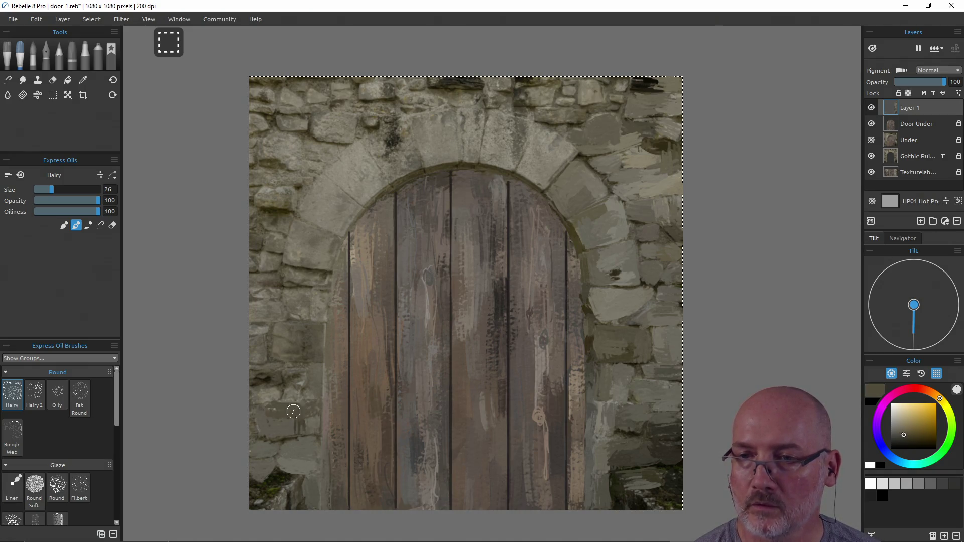
Step: Paint dark strokes and hatching over the stones left of the door
mouse_move(256, 380)
mouse_down()
mouse_move(261, 397)
mouse_move(274, 382)
mouse_move(273, 391)
mouse_move(265, 381)
mouse_move(300, 392)
mouse_up()
alt+click(273, 381)
alt+click(300, 381)
alt+click(315, 375)
alt+click(309, 398)
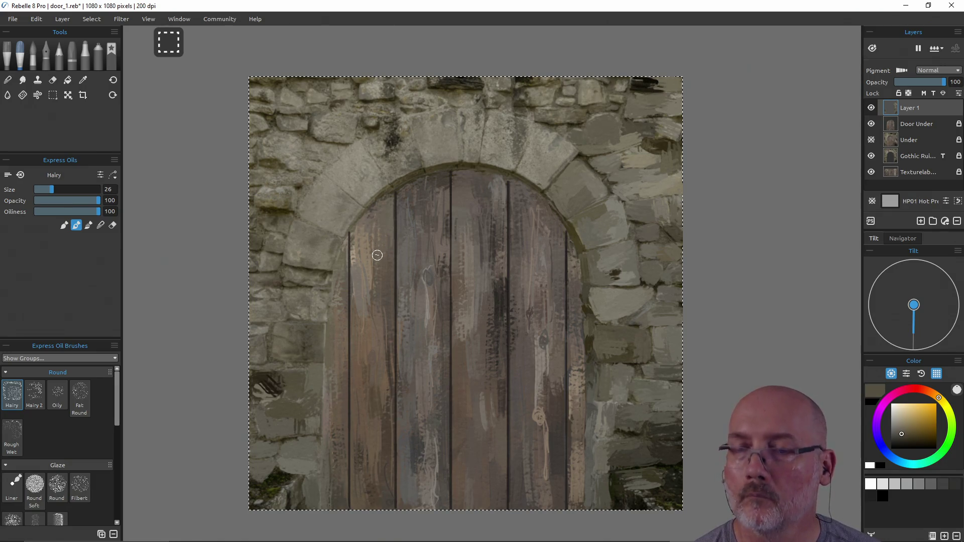
Step: Shrink the brush to 18 and sample tones near the door's top and left edge
drag(370, 268, 370, 237)
alt+click(383, 195)
alt+click(371, 203)
alt+click(357, 217)
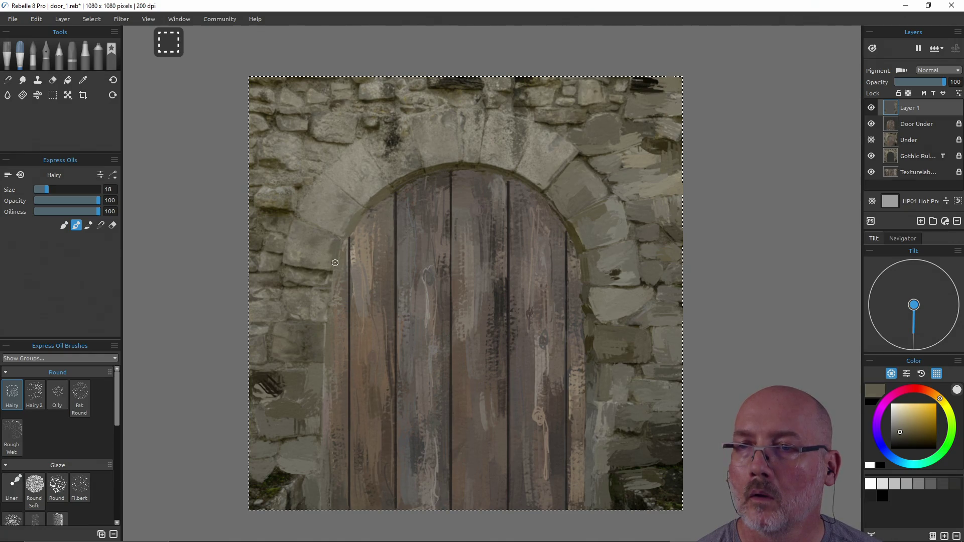
alt+click(330, 277)
alt+click(328, 319)
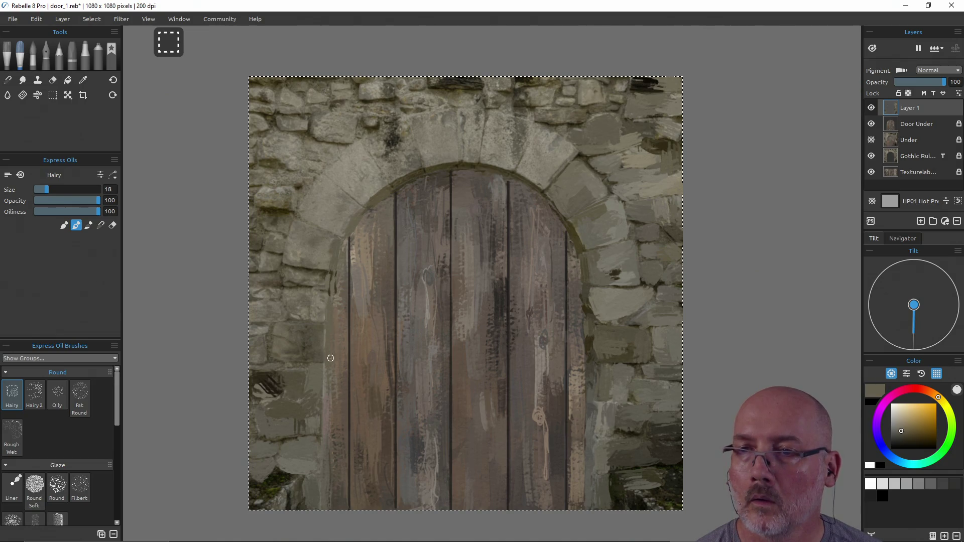
Step: Move the Door Under layer below Gothic Ruins, just above Texturelab
alt+click(327, 354)
alt+click(327, 365)
alt+click(326, 391)
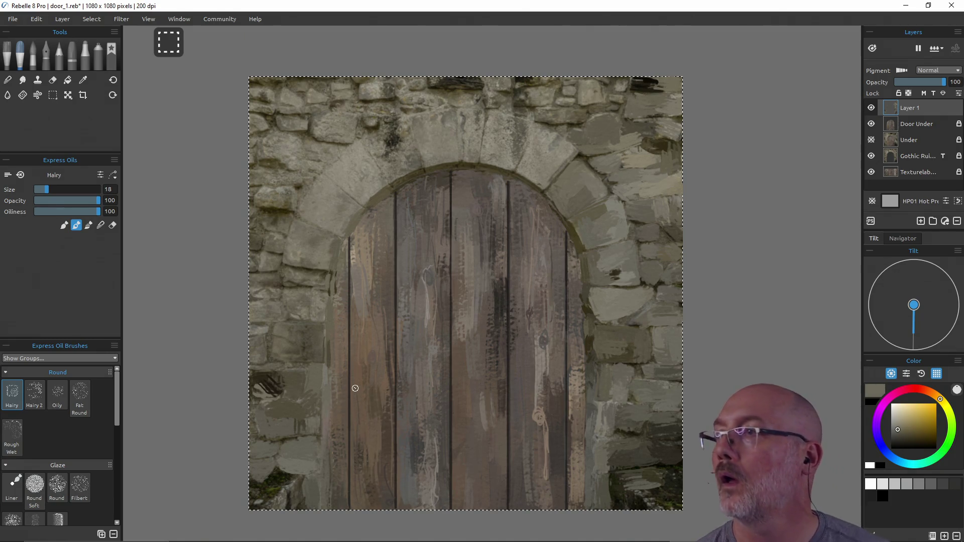
click(910, 124)
drag(914, 125, 907, 166)
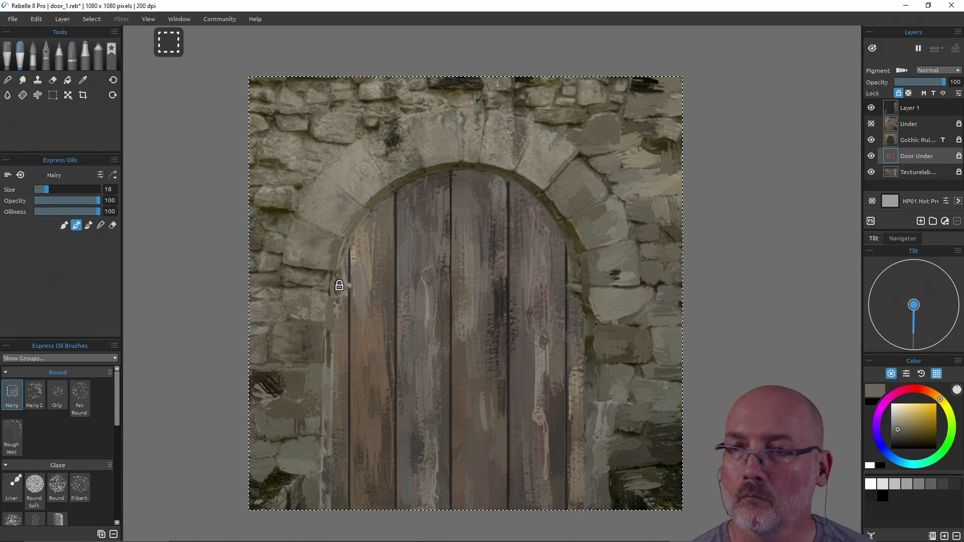
Step: Return to Layer 1 and paint light, then darker, strokes along the door's left edge
click(892, 107)
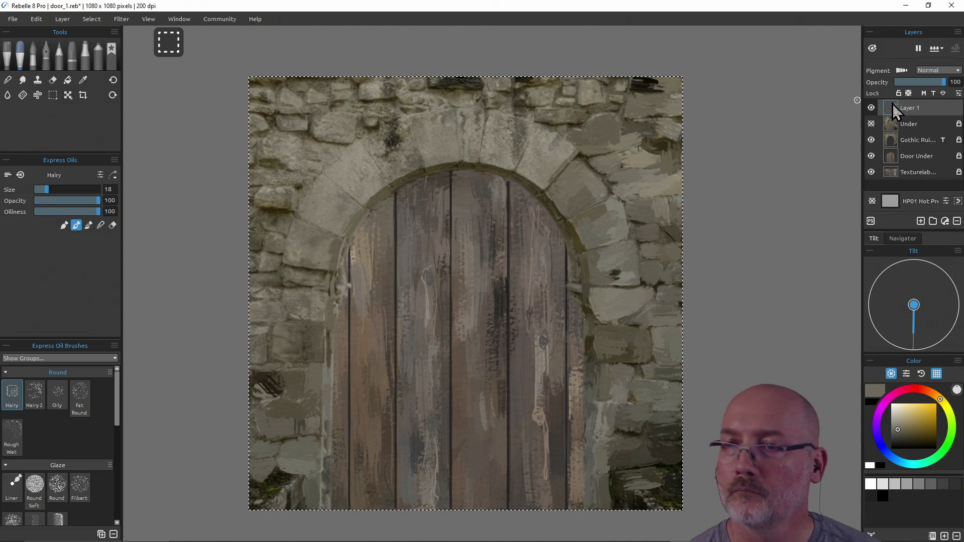
alt+click(336, 287)
drag(341, 289, 342, 264)
alt+click(343, 281)
alt+click(329, 342)
drag(328, 326, 328, 356)
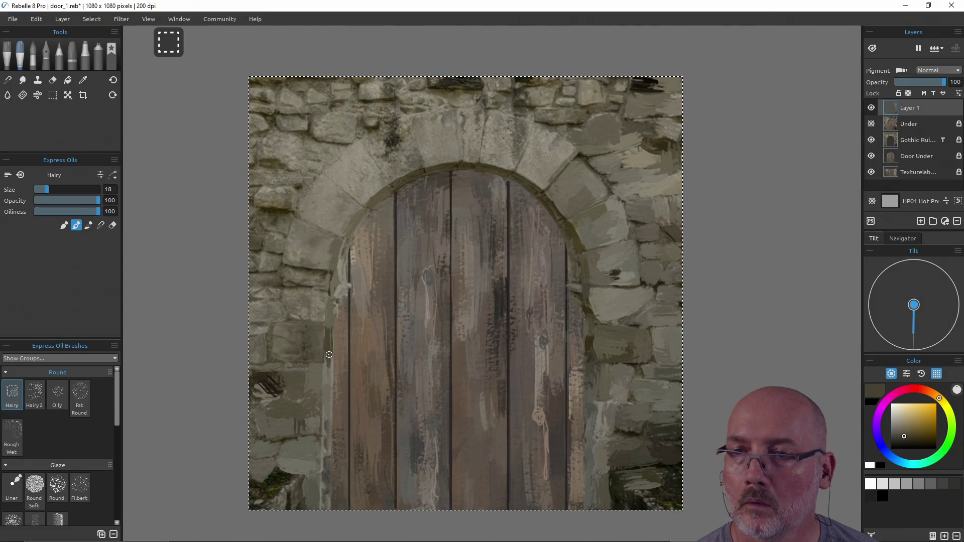
alt+click(329, 382)
Step: Sample stone tones along the door edge and arch, ending on a dark olive
alt+click(326, 402)
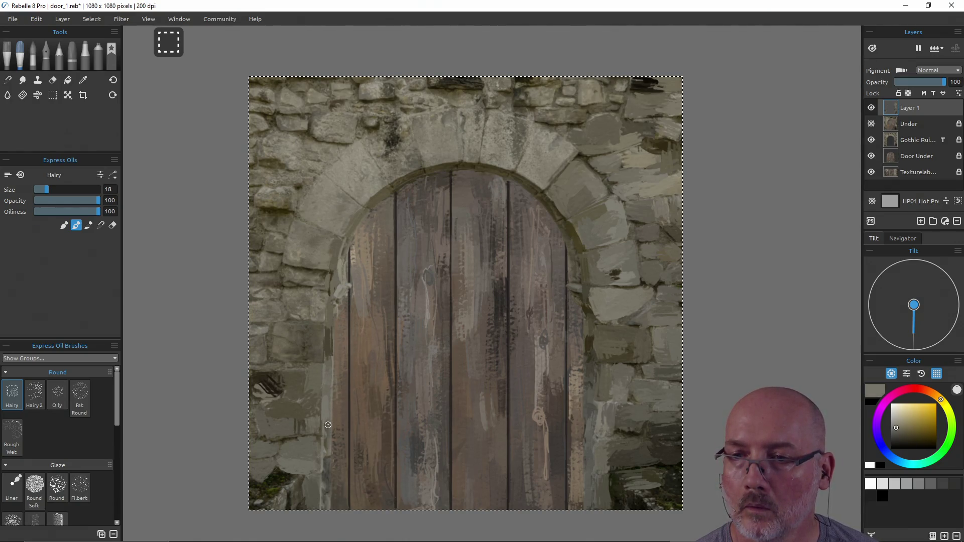
alt+click(325, 453)
alt+click(327, 473)
alt+click(325, 497)
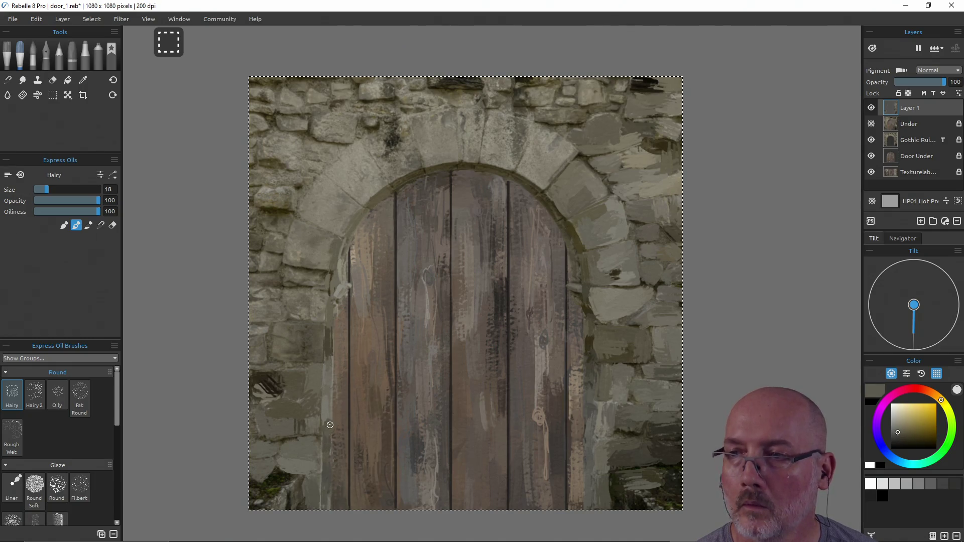
alt+click(600, 382)
alt+click(579, 284)
alt+click(590, 335)
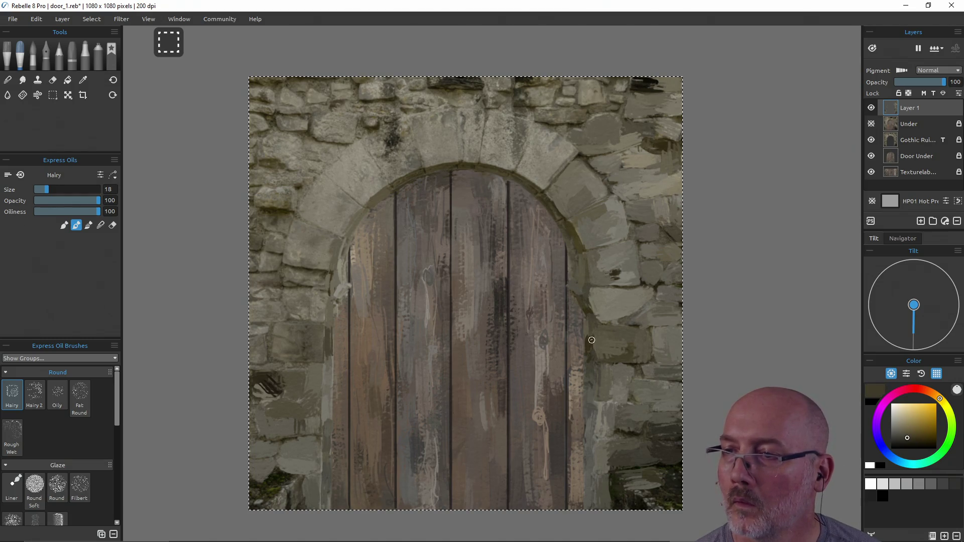
alt+click(588, 451)
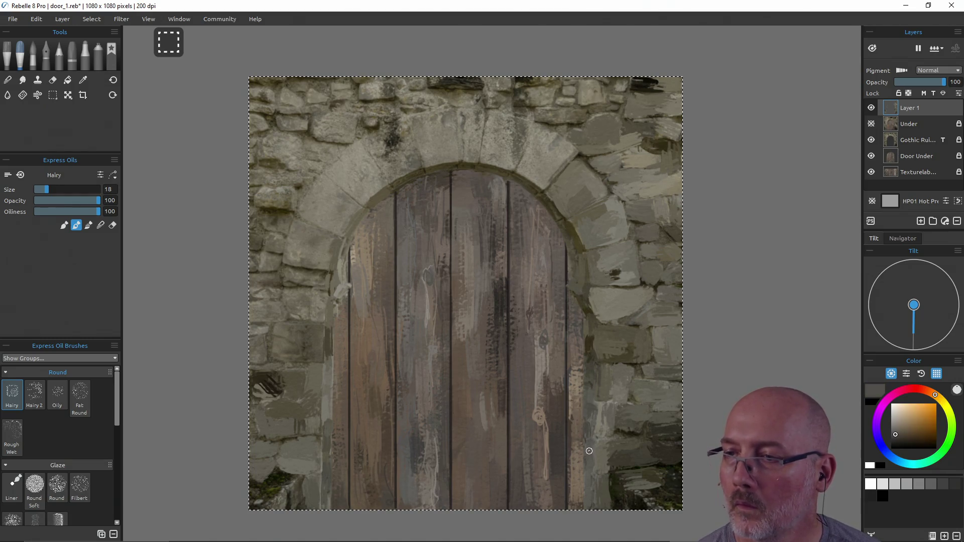
alt+click(591, 506)
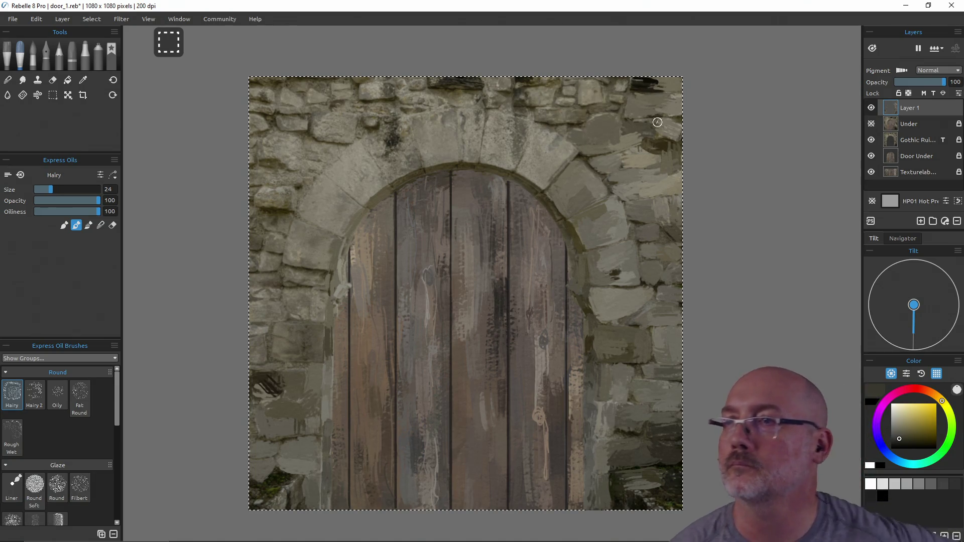
Step: Sample several grey-olive tones from the keystone and left arch stones
alt+click(586, 95)
alt+click(604, 86)
alt+click(622, 83)
alt+click(618, 99)
alt+click(562, 117)
alt+click(544, 116)
alt+click(559, 165)
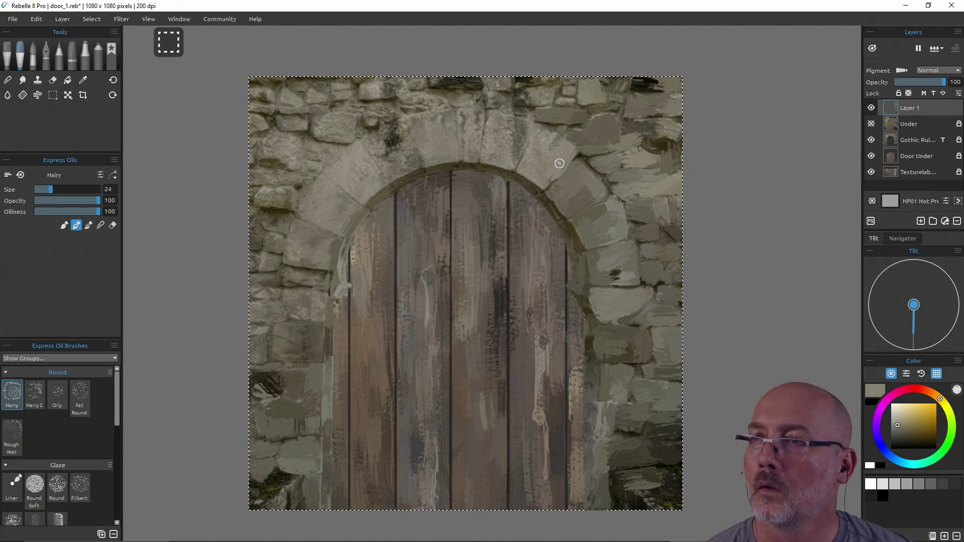
alt+click(523, 179)
alt+click(522, 180)
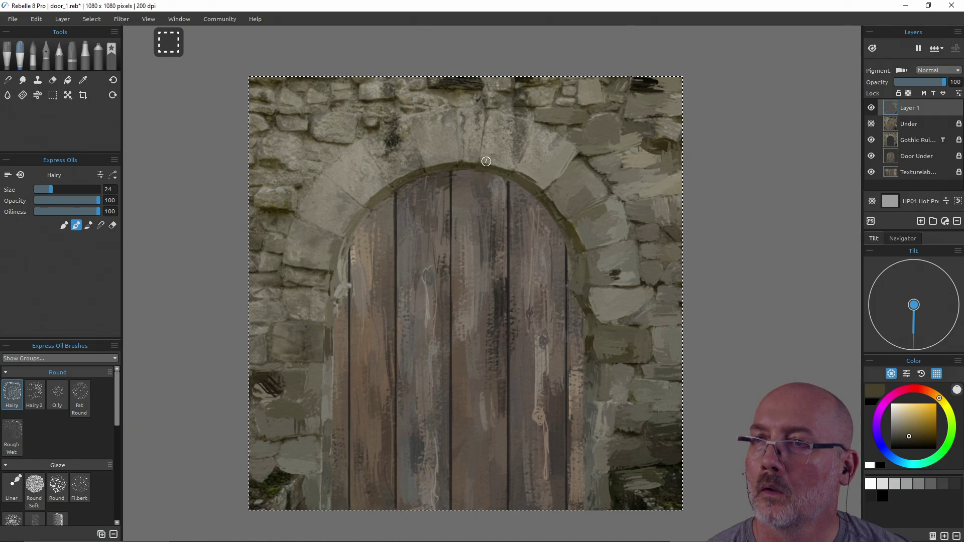
Step: Paint grey-beige over the keystone and darker strokes on the upper-left arch stones
alt+click(543, 133)
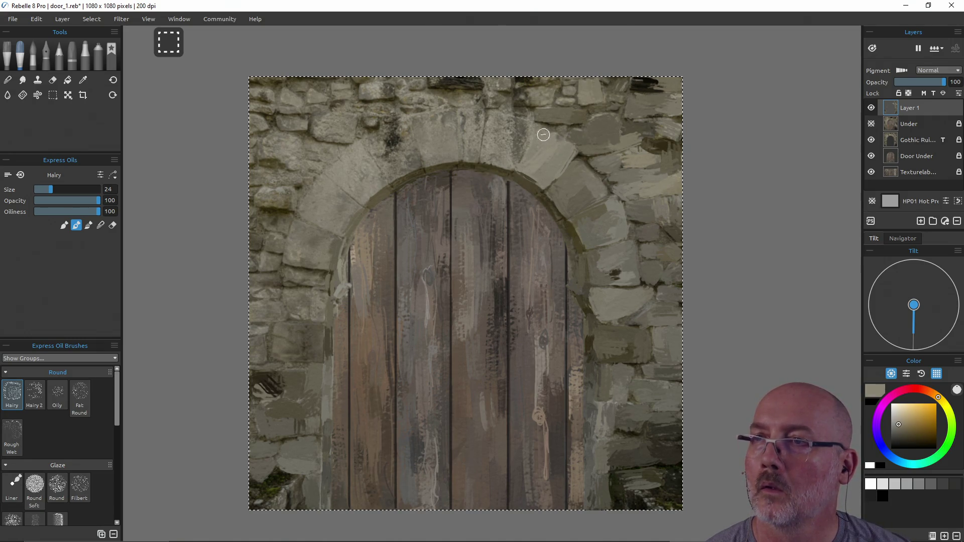
mouse_move(528, 122)
mouse_down()
mouse_move(512, 158)
mouse_move(489, 158)
mouse_move(482, 155)
mouse_move(494, 117)
mouse_move(510, 150)
mouse_move(501, 133)
mouse_move(469, 158)
mouse_move(451, 112)
mouse_move(451, 153)
mouse_up()
alt+click(510, 121)
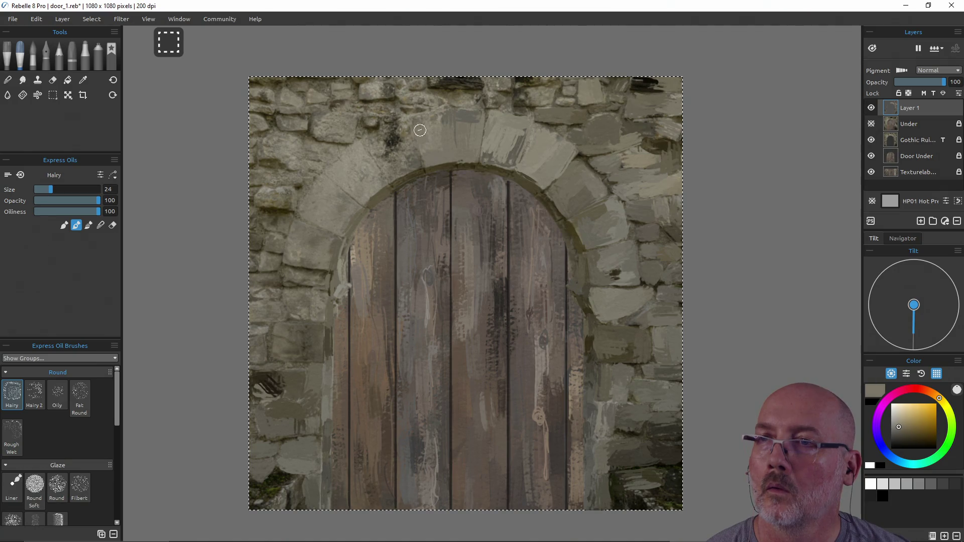
drag(421, 123, 439, 115)
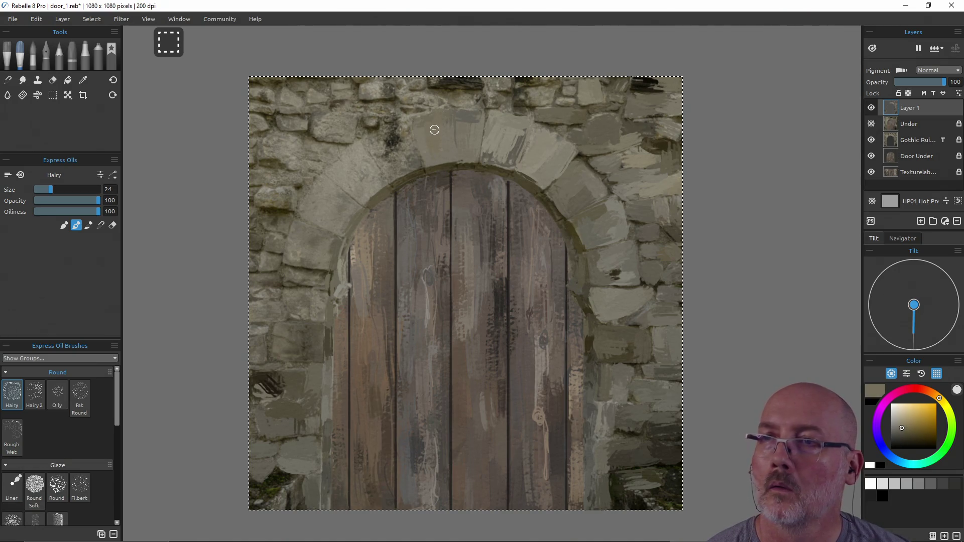
mouse_move(371, 140)
mouse_down()
mouse_move(404, 128)
mouse_move(409, 167)
mouse_move(394, 168)
mouse_move(383, 151)
mouse_move(397, 138)
mouse_move(404, 156)
mouse_move(394, 150)
mouse_move(362, 197)
mouse_move(336, 171)
mouse_move(331, 185)
mouse_move(347, 205)
mouse_up()
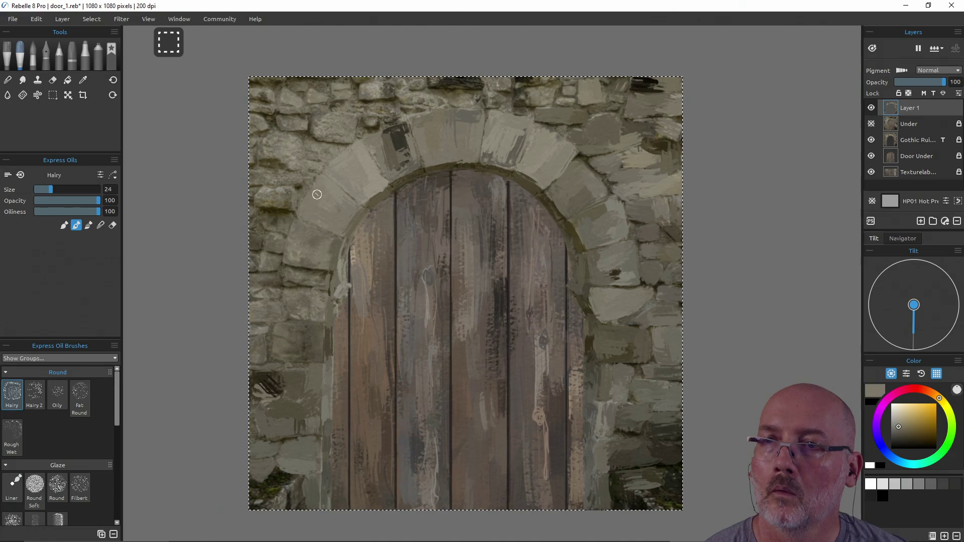
Step: Repaint the stones just left of the arch and door with sampled darker tones
drag(331, 193, 322, 182)
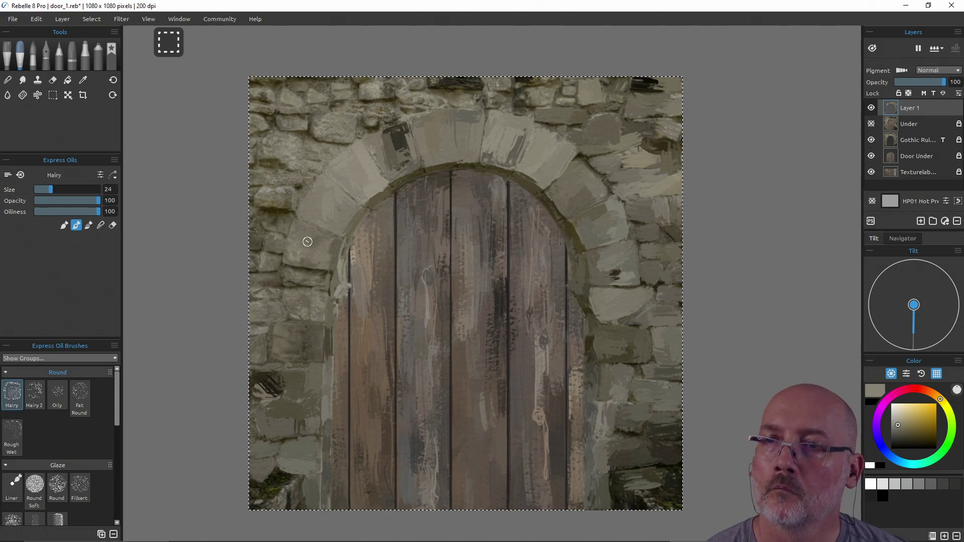
alt+click(325, 241)
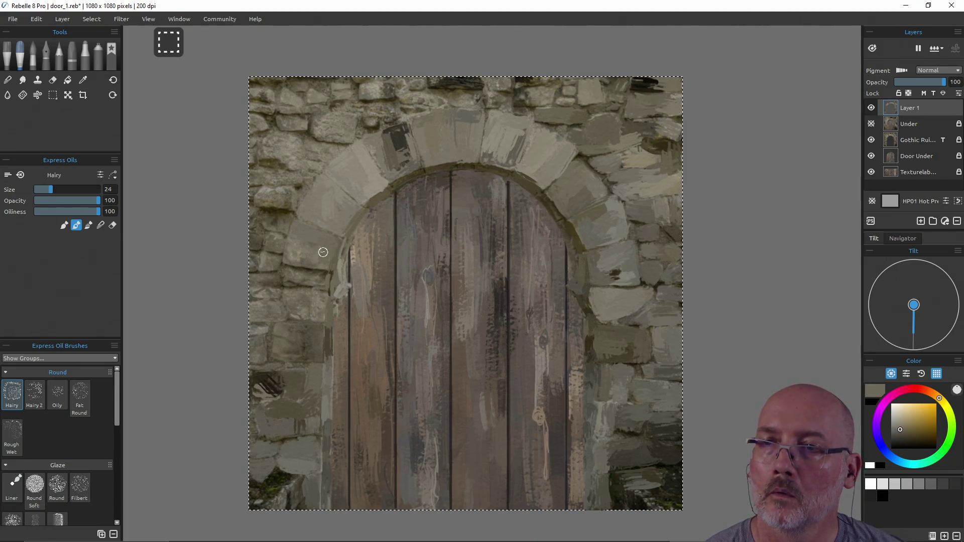
drag(294, 259, 300, 248)
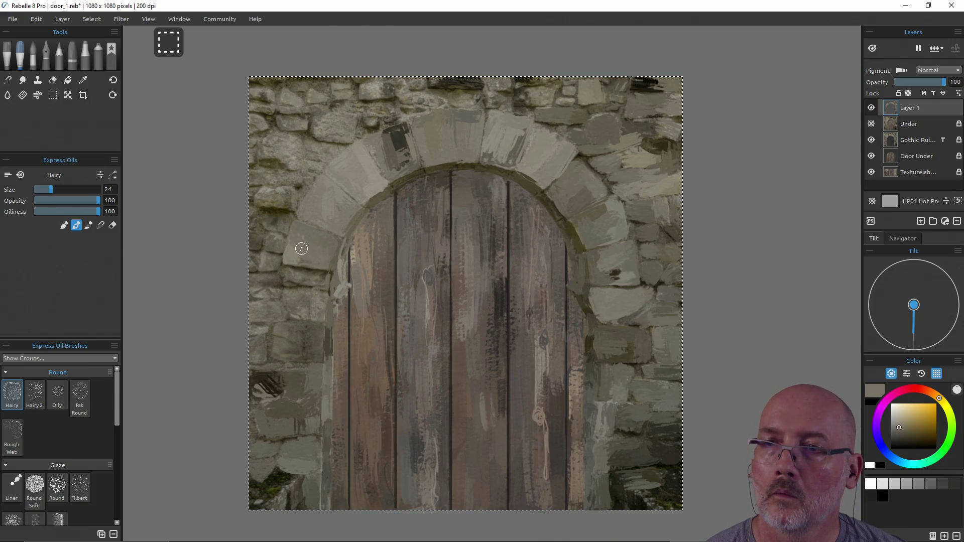
alt+click(304, 277)
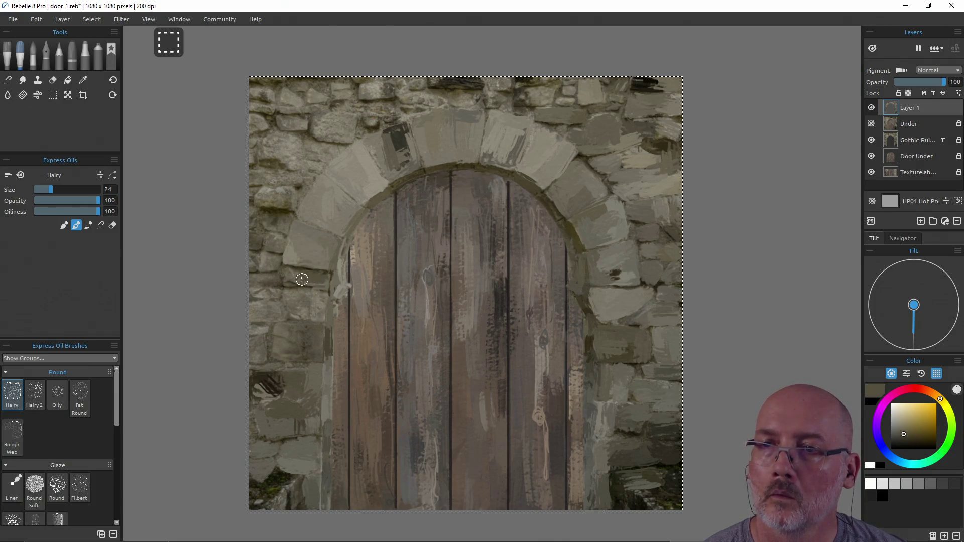
drag(289, 283, 317, 278)
alt+click(307, 277)
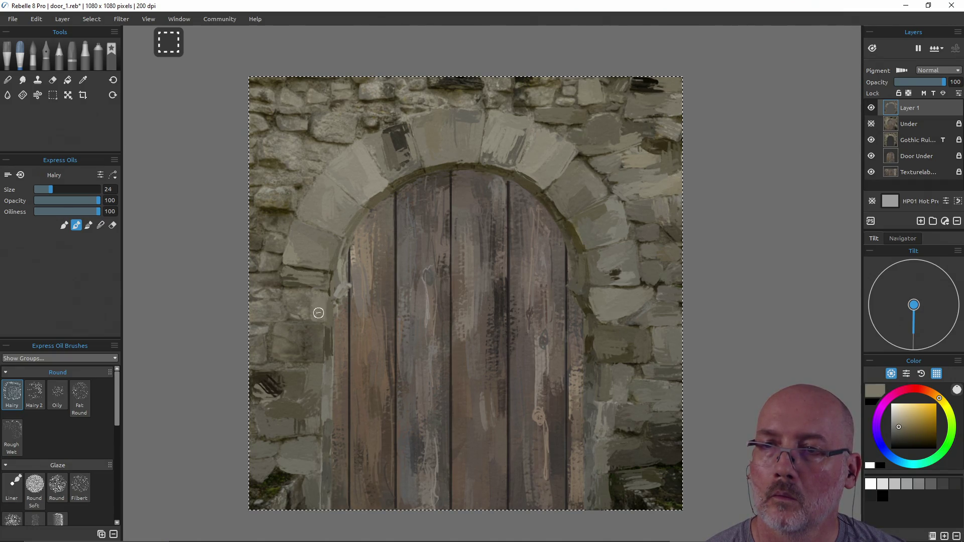
alt+click(298, 307)
mouse_move(286, 293)
mouse_down()
mouse_move(316, 301)
mouse_move(312, 320)
mouse_up()
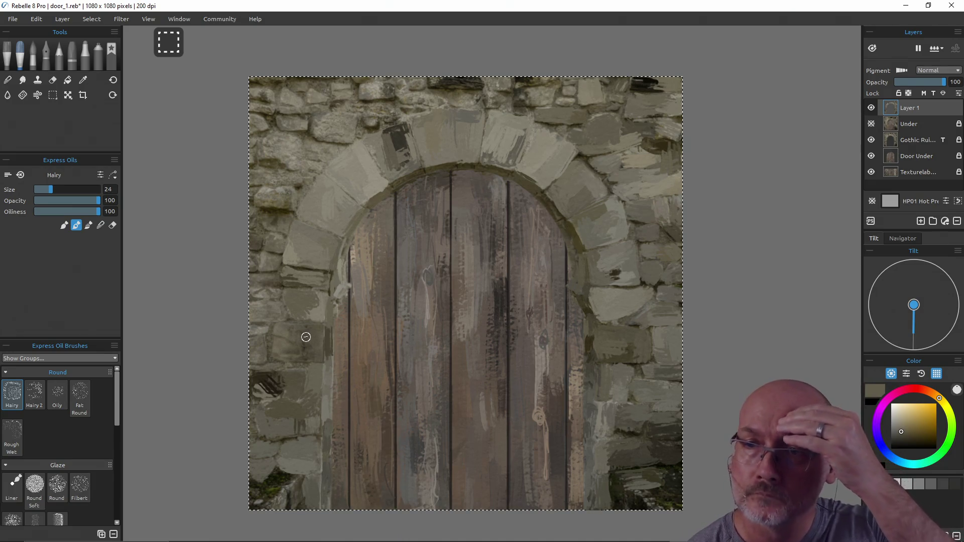
Step: Sample a range of light and dark stone tones from the wall left of the door
alt+click(278, 353)
alt+click(291, 331)
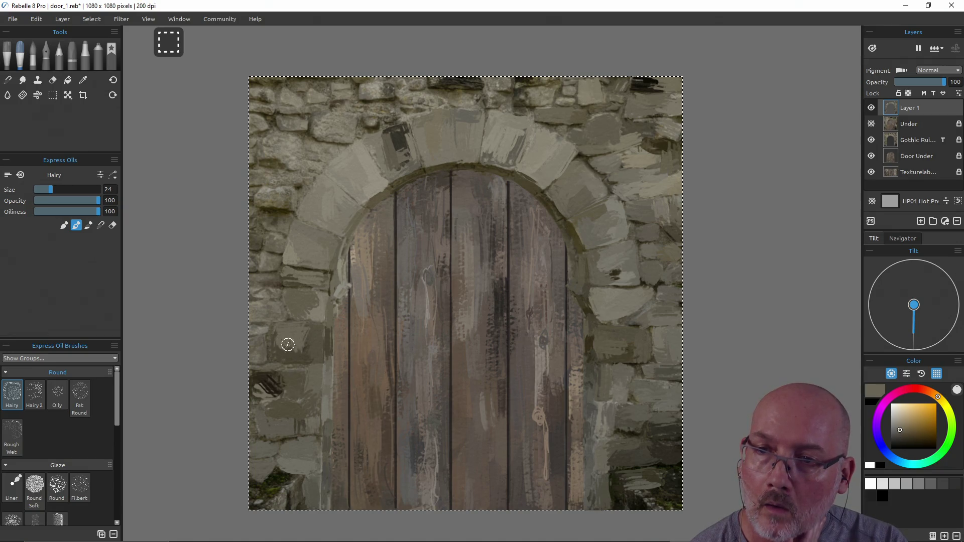
alt+click(285, 332)
alt+click(255, 332)
alt+click(256, 352)
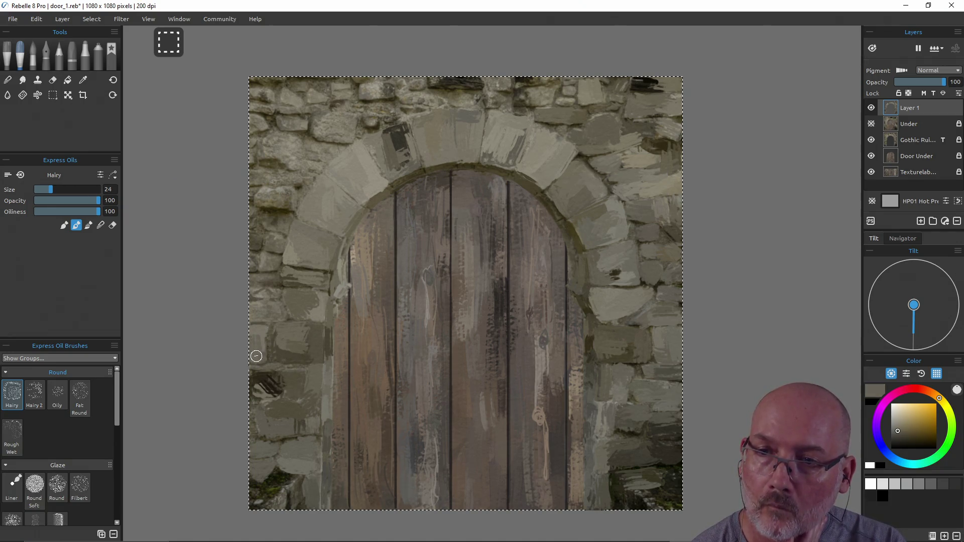
alt+click(282, 369)
alt+click(282, 383)
alt+click(271, 384)
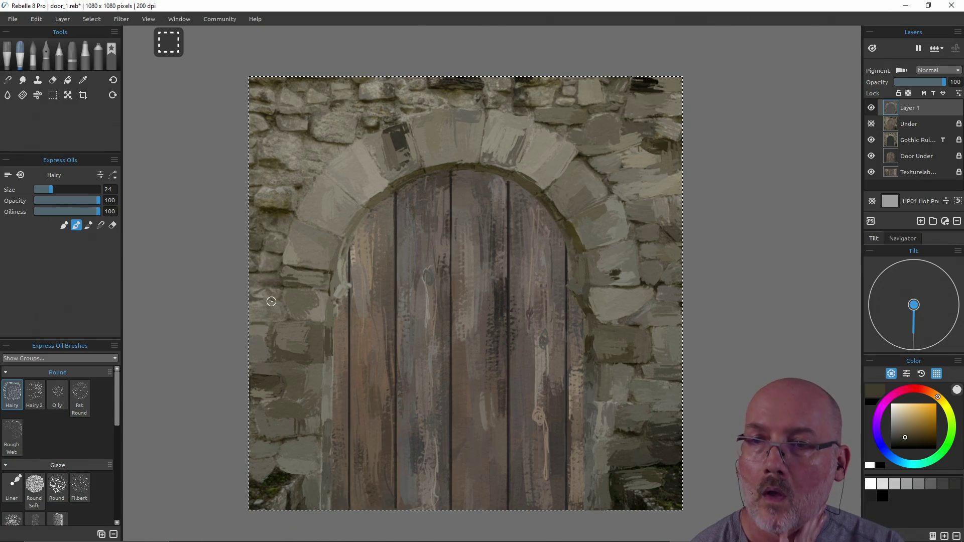
alt+click(257, 313)
alt+click(258, 289)
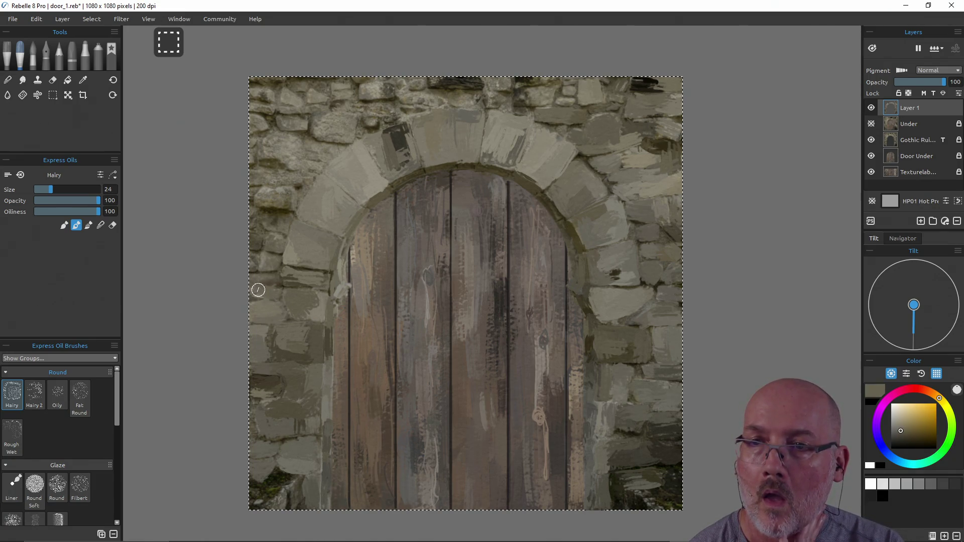
alt+click(265, 262)
alt+click(259, 263)
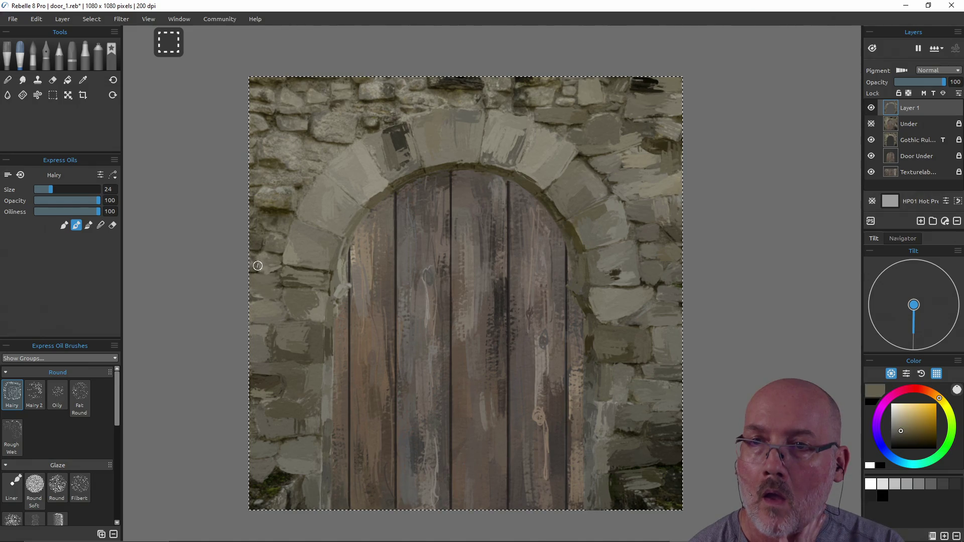
alt+click(255, 243)
alt+click(276, 246)
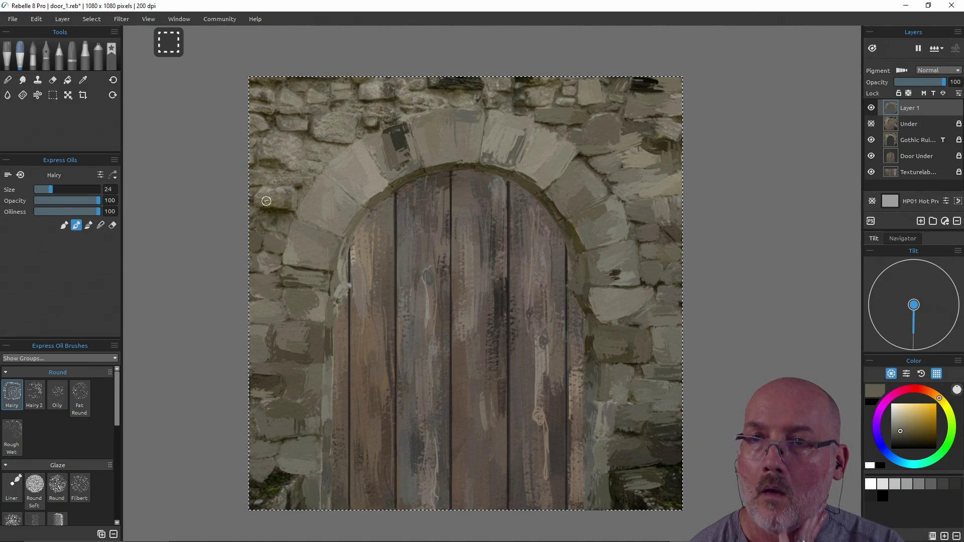
alt+click(285, 220)
Step: Paint a dark olive patch and lighter grey strokes over the upper-left stone
mouse_move(271, 224)
mouse_down()
mouse_move(256, 221)
mouse_move(282, 217)
mouse_move(278, 193)
mouse_move(251, 175)
mouse_move(303, 187)
mouse_up()
alt+click(266, 218)
alt+click(282, 217)
alt+click(292, 196)
alt+click(308, 170)
Step: Sample a series of light and dark olive tones across the top-left stones
alt+click(293, 151)
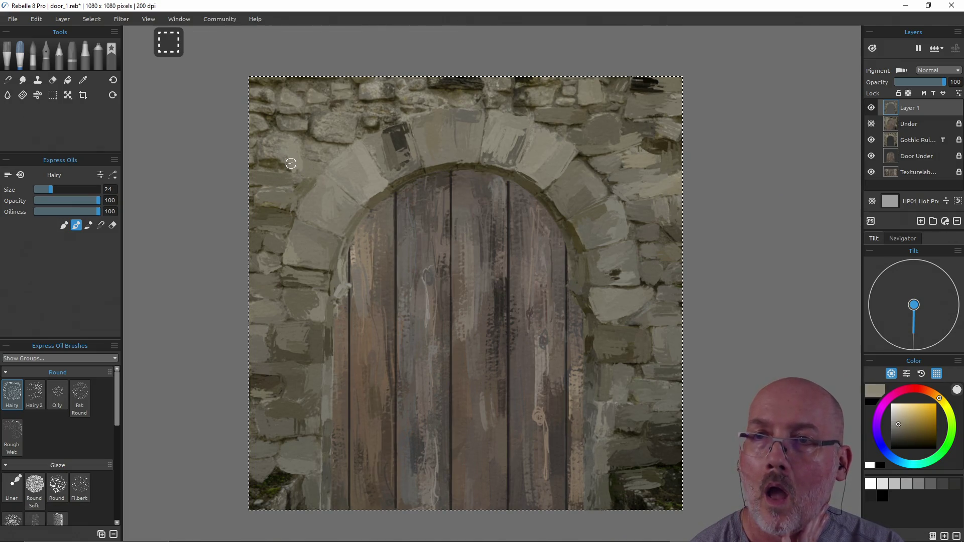
alt+click(283, 150)
alt+click(312, 151)
alt+click(349, 120)
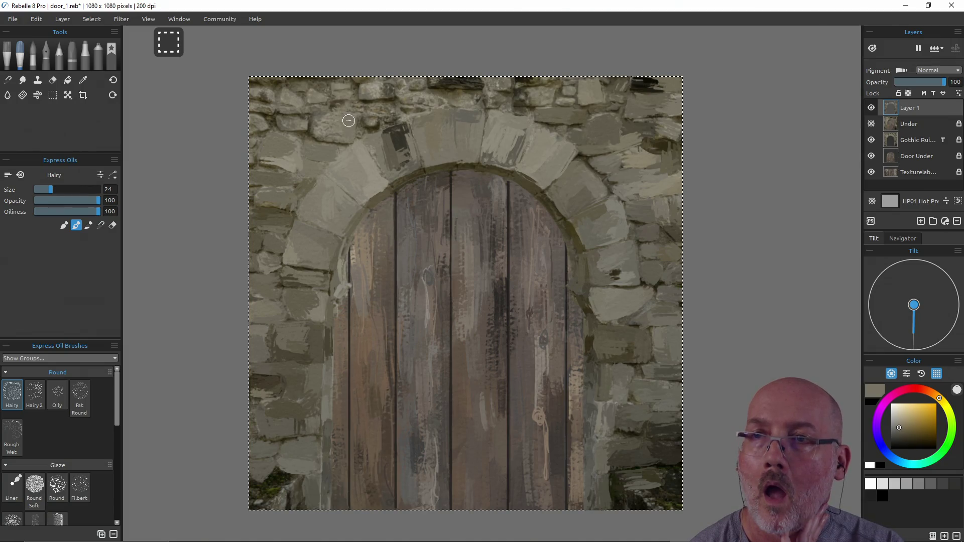
alt+click(321, 126)
alt+click(279, 124)
alt+click(287, 101)
alt+click(264, 99)
alt+click(260, 113)
alt+click(309, 96)
alt+click(339, 91)
alt+click(346, 91)
alt+click(372, 88)
alt+click(414, 96)
alt+click(411, 86)
alt+click(441, 94)
alt+click(470, 98)
alt+click(449, 81)
alt+click(454, 83)
alt+click(502, 83)
alt+click(491, 98)
alt+click(370, 122)
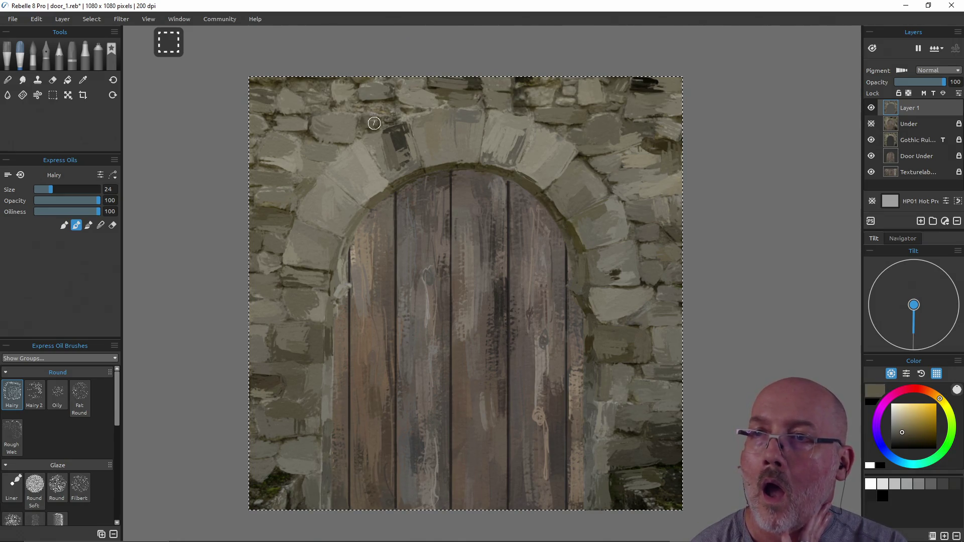
alt+click(376, 113)
alt+click(360, 115)
alt+click(370, 126)
alt+click(350, 93)
alt+click(304, 83)
alt+click(316, 86)
alt+click(321, 84)
alt+click(271, 85)
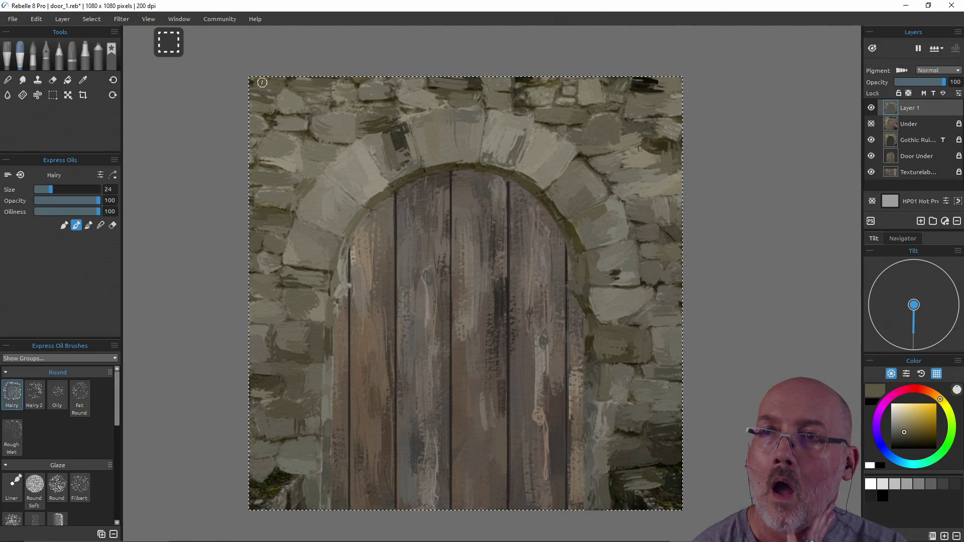
alt+click(276, 84)
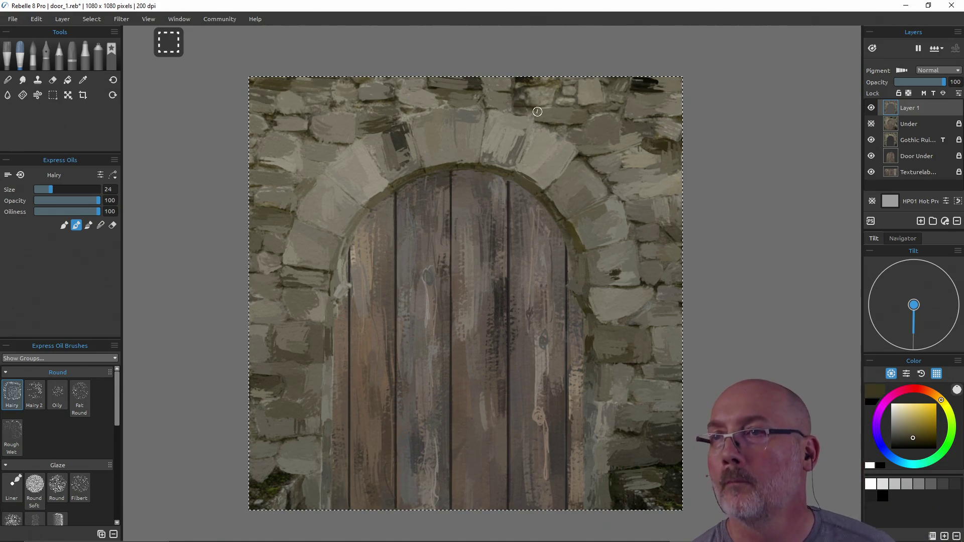
Step: Sample light grey-beige and dark tones from the top-right stones
alt+click(522, 98)
alt+click(533, 100)
alt+click(532, 94)
alt+click(531, 93)
alt+click(562, 101)
alt+click(567, 95)
alt+click(570, 83)
alt+click(533, 79)
alt+click(544, 80)
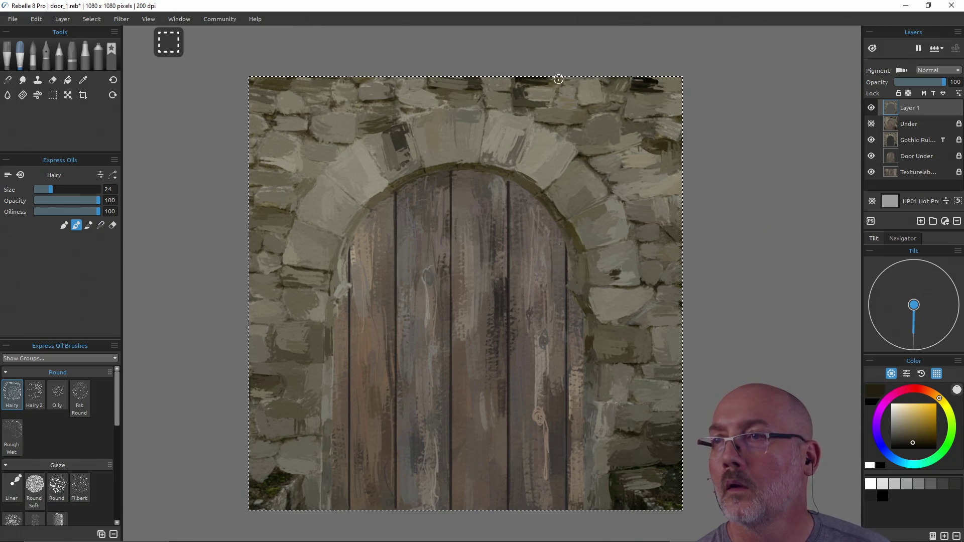
alt+click(615, 106)
alt+click(615, 93)
alt+click(610, 86)
alt+click(617, 104)
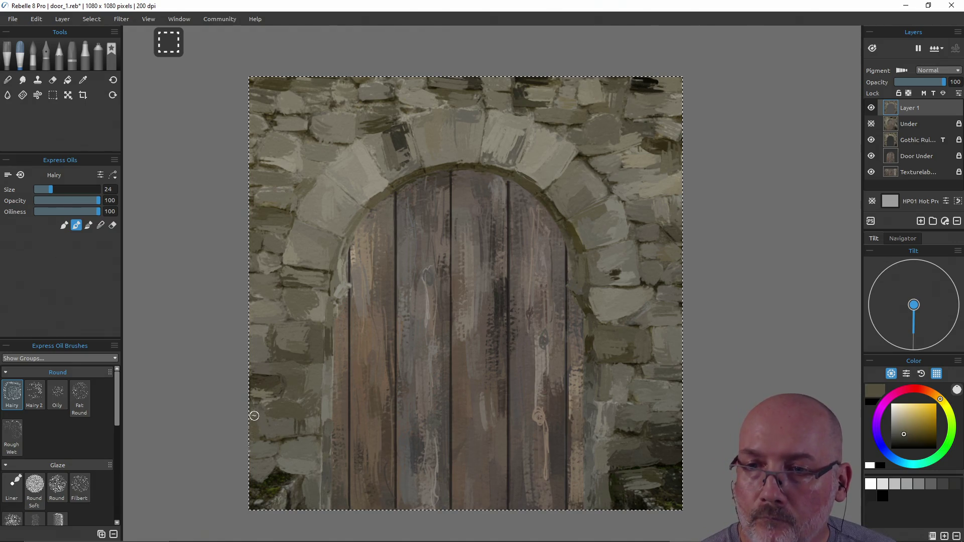
Step: Unlock the ruins reference layer and dab lighter grey-brown onto the lower-right stones
alt+click(262, 463)
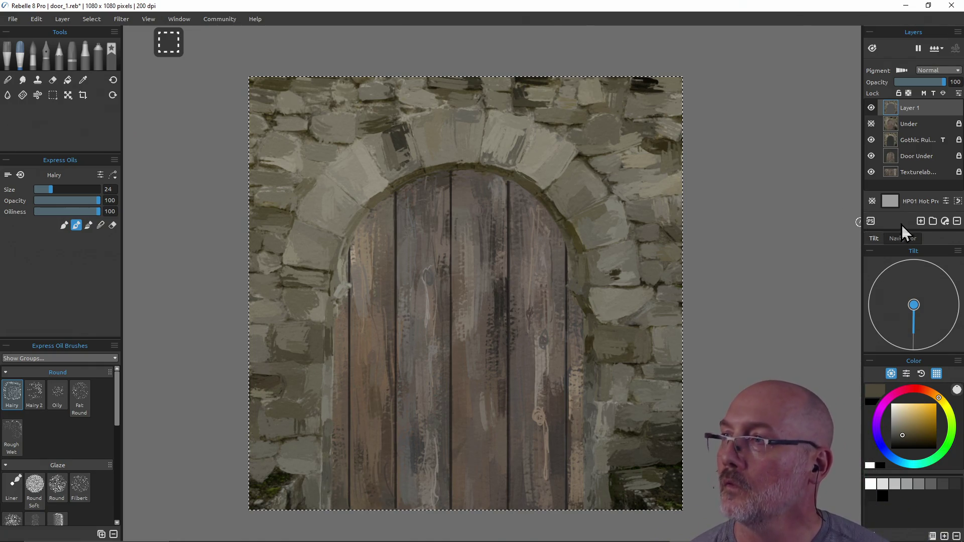
click(958, 140)
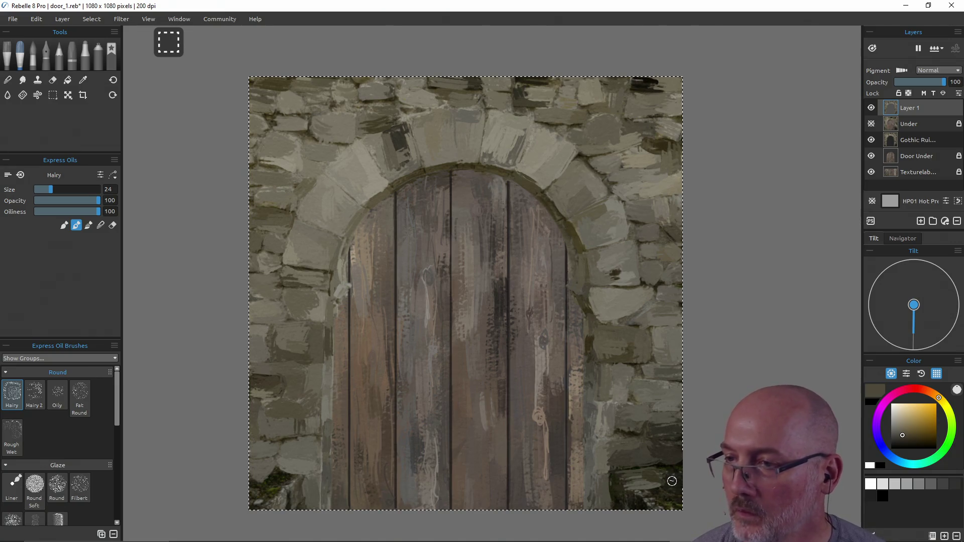
alt+click(633, 463)
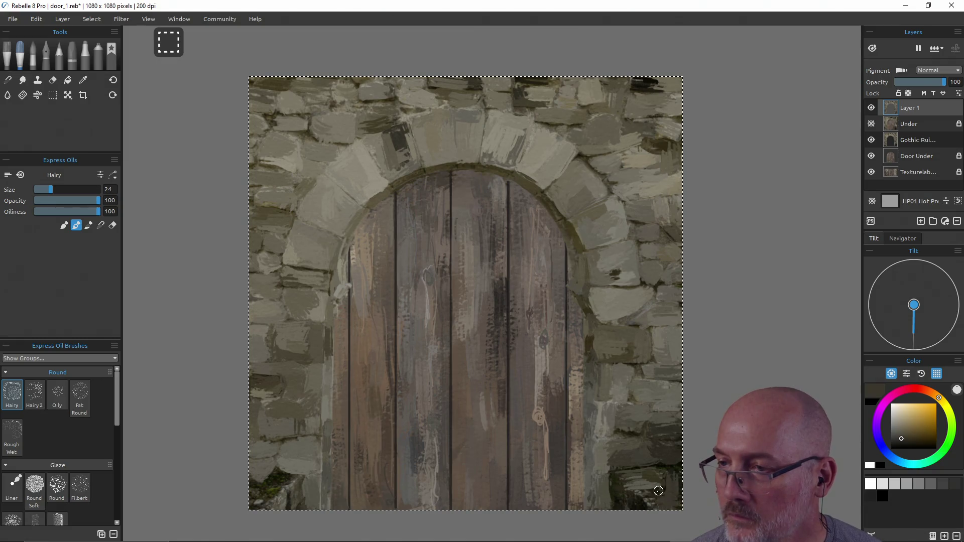
alt+click(641, 490)
drag(630, 497, 652, 499)
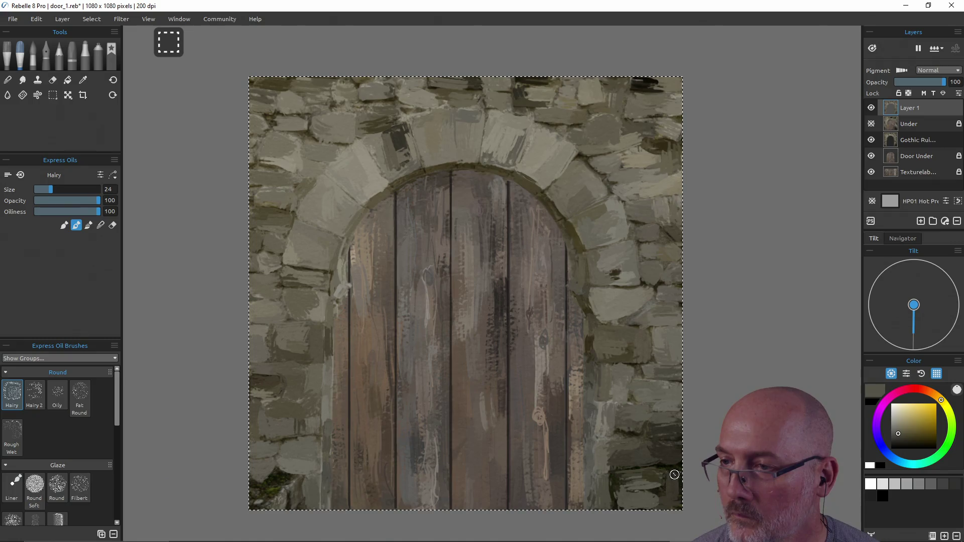
Step: Paint lighter grey over the dark lower-left stones and save door_1.reb
alt+click(295, 474)
alt+click(295, 474)
drag(293, 487, 293, 502)
drag(283, 482, 287, 483)
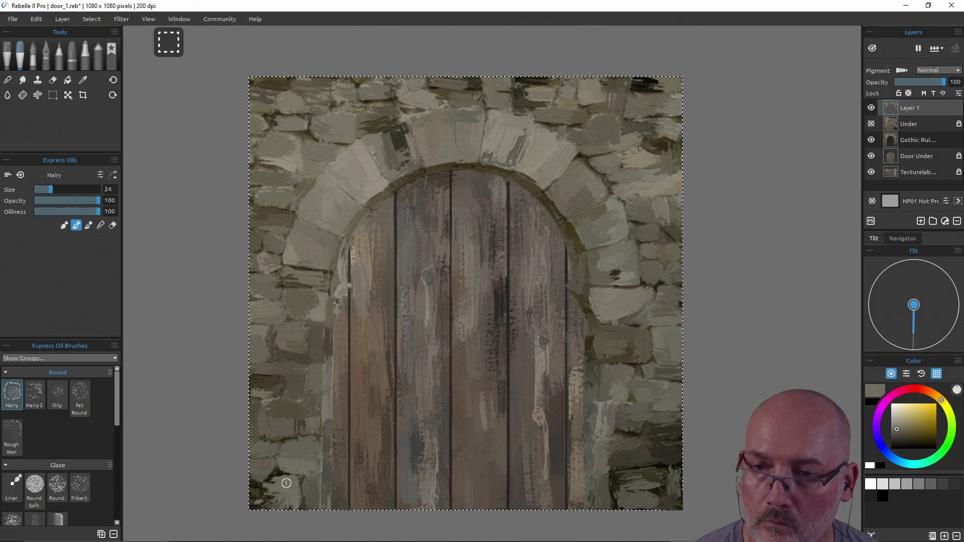
alt+click(262, 471)
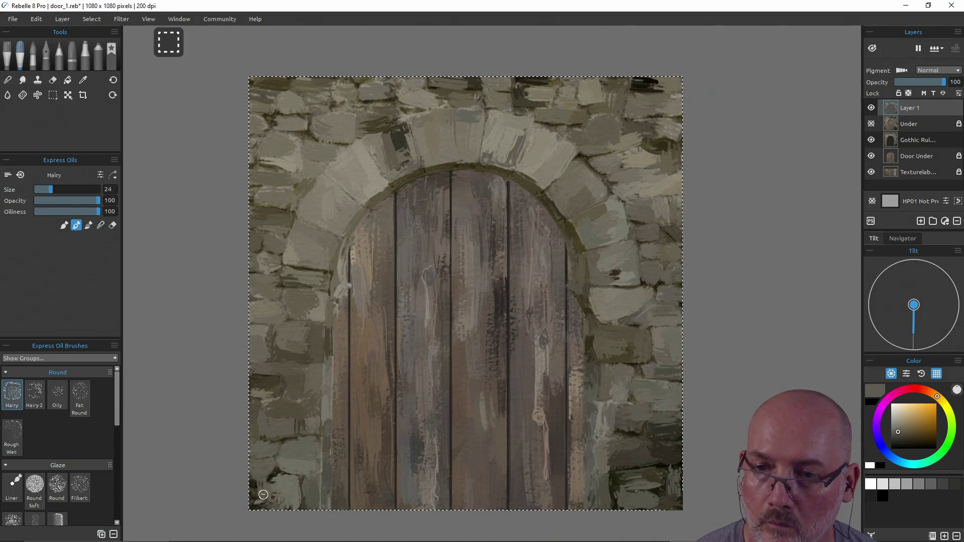
drag(264, 500, 265, 498)
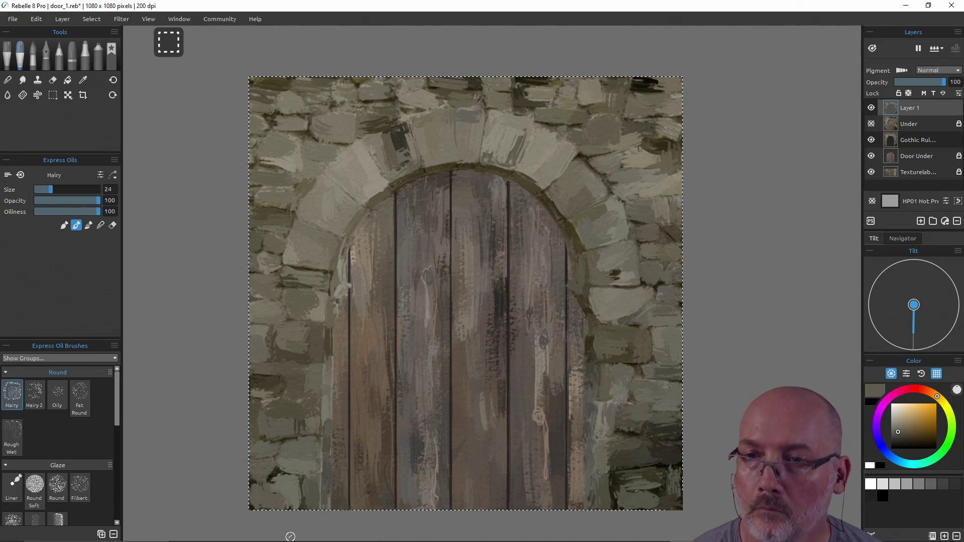
key(ctrl+s)
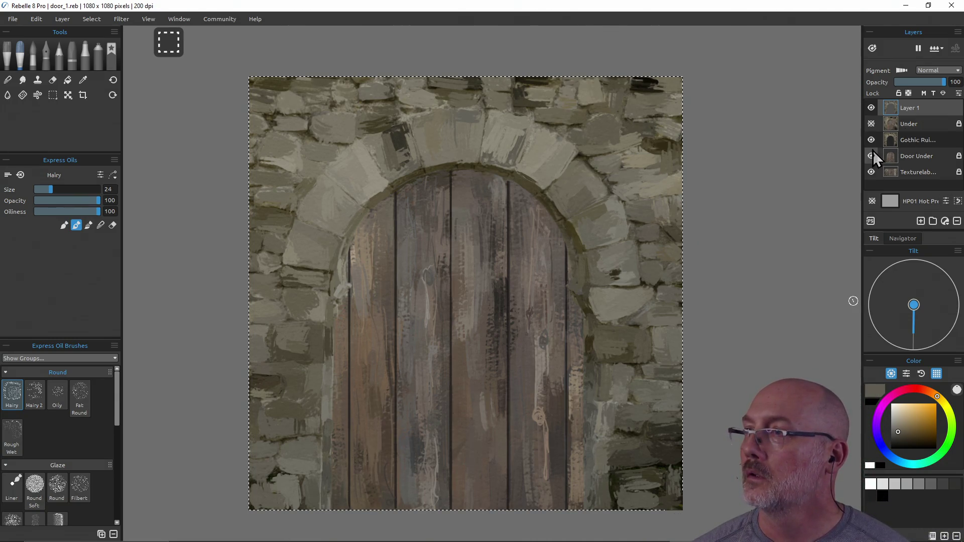
Step: Show the Under underpainting layer, testing Door Under's position and toggling visibility to compare
click(870, 124)
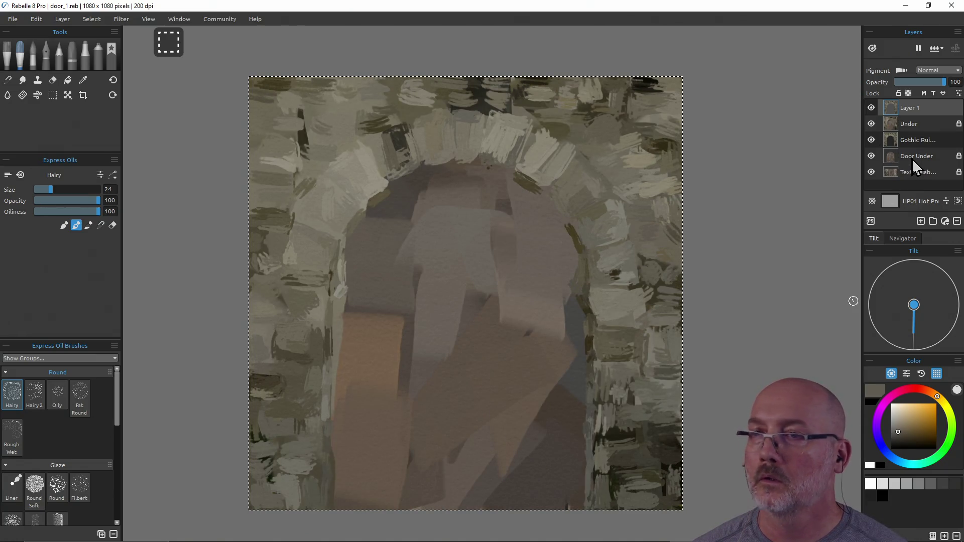
drag(912, 159, 913, 119)
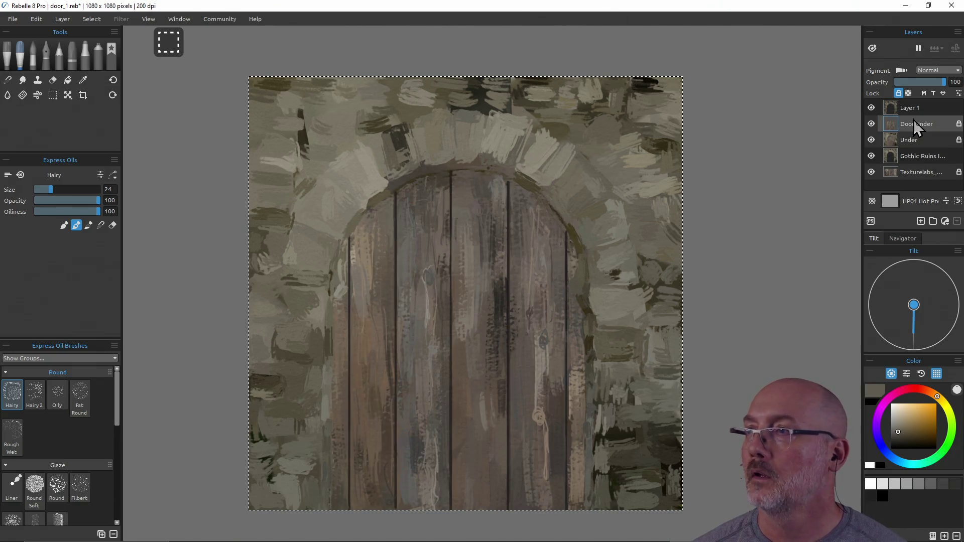
drag(913, 122, 916, 160)
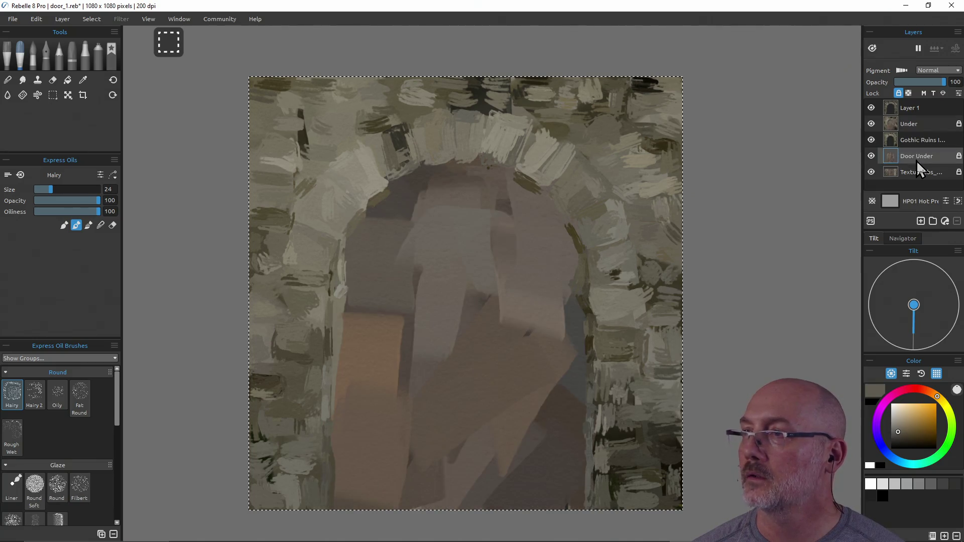
click(871, 124)
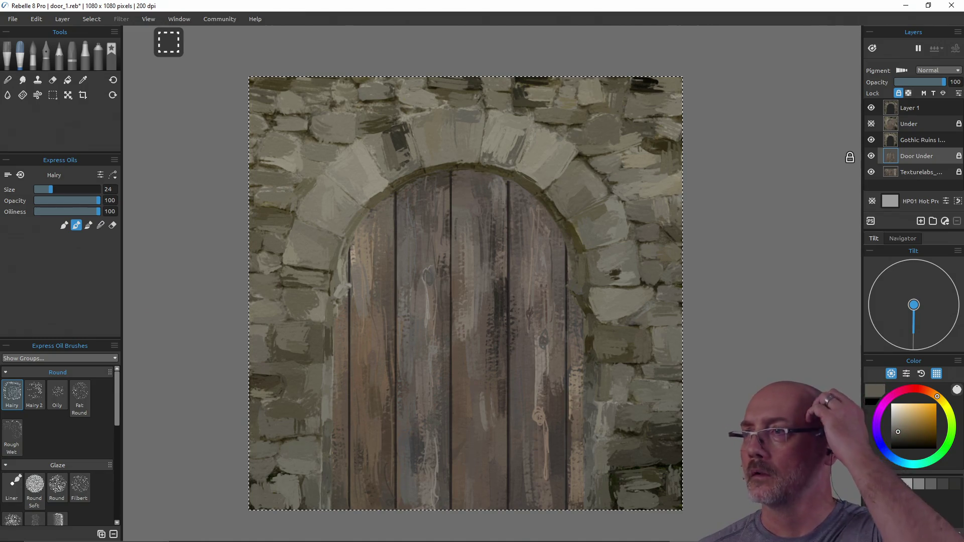
click(873, 129)
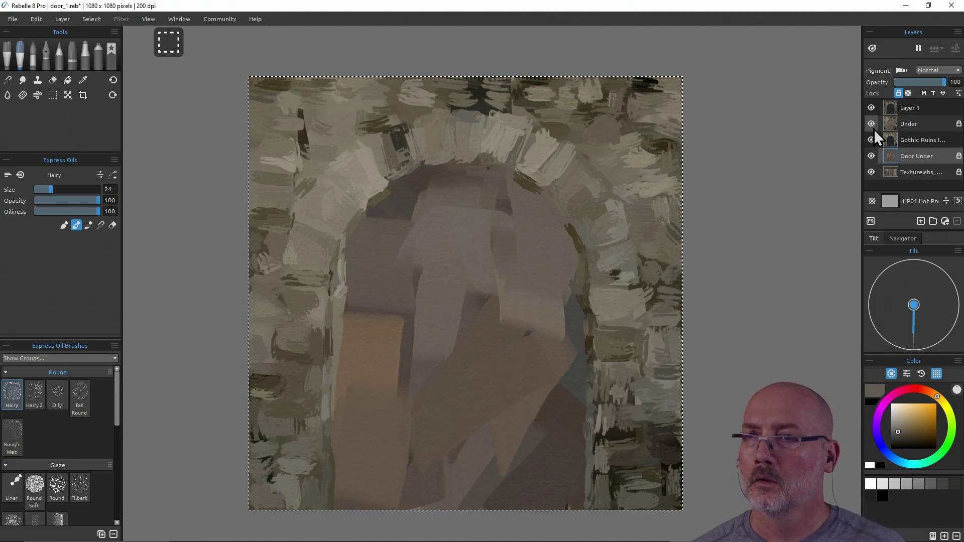
Step: Lock the Gothic Ruins layer, then select and unlock the Under layer
click(918, 140)
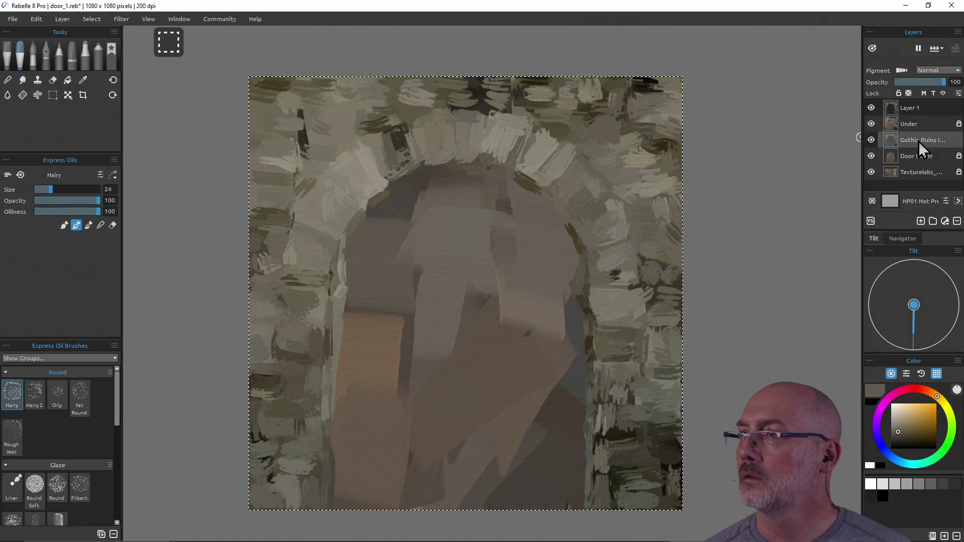
click(899, 93)
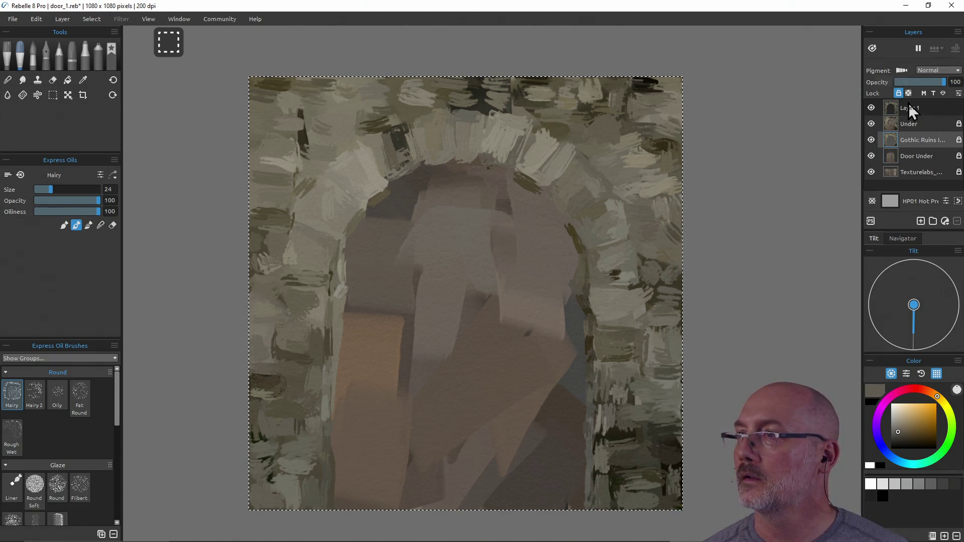
click(959, 125)
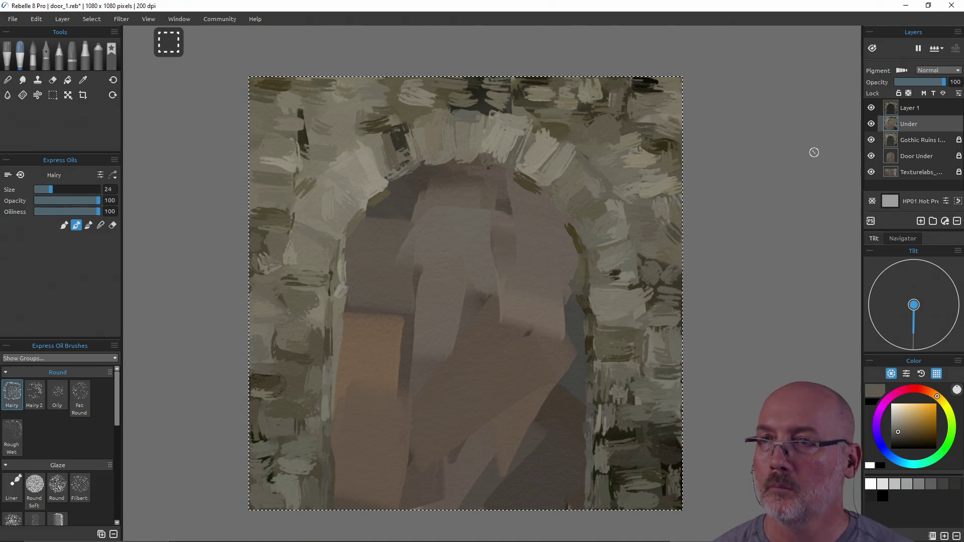
Step: Erase the underpainting along the inner arch band on the Under layer
key(e)
mouse_move(387, 212)
mouse_down()
mouse_move(379, 213)
mouse_move(401, 187)
mouse_move(459, 169)
mouse_move(497, 177)
mouse_move(512, 193)
mouse_up()
key(ctrl)
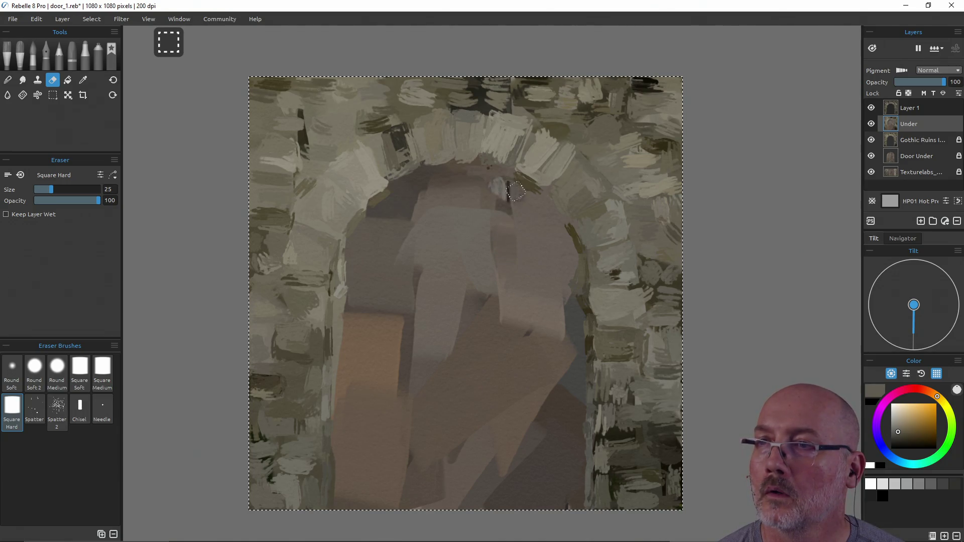
mouse_move(460, 185)
mouse_down()
mouse_move(397, 202)
mouse_move(362, 229)
mouse_move(353, 253)
mouse_up()
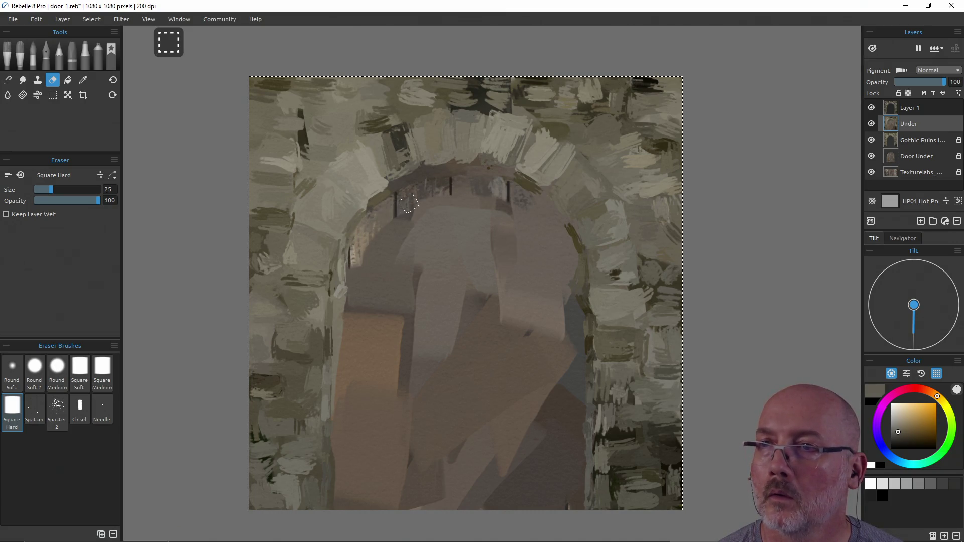
mouse_move(532, 201)
mouse_down()
mouse_move(554, 217)
mouse_move(572, 263)
mouse_move(557, 208)
mouse_up()
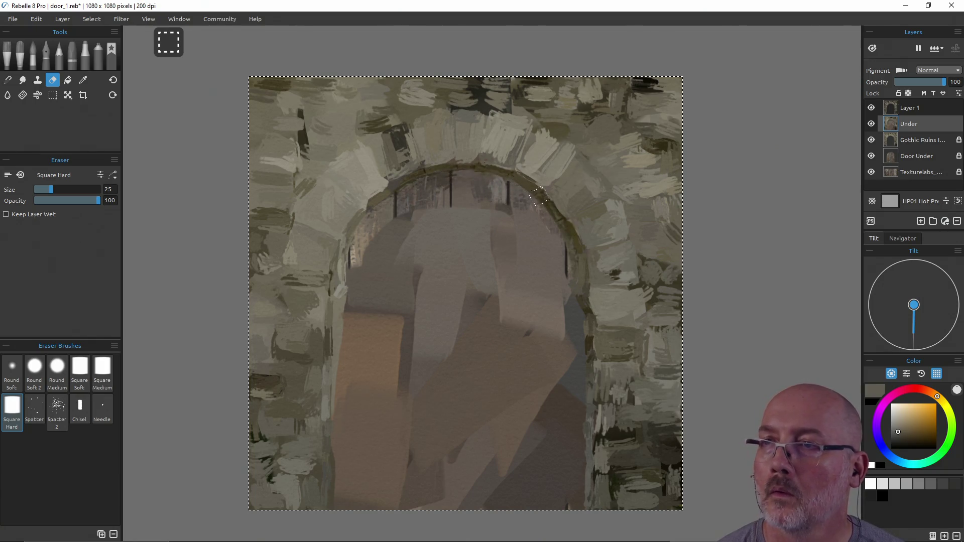
Step: Undo the arch erasing and move the Under layer below Gothic Ruins
key(e)
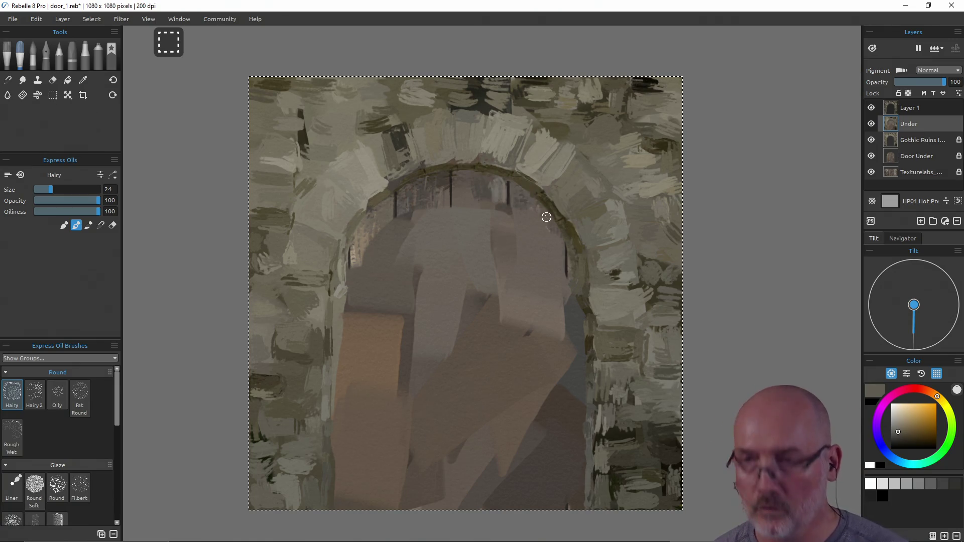
key(ctrl+z)
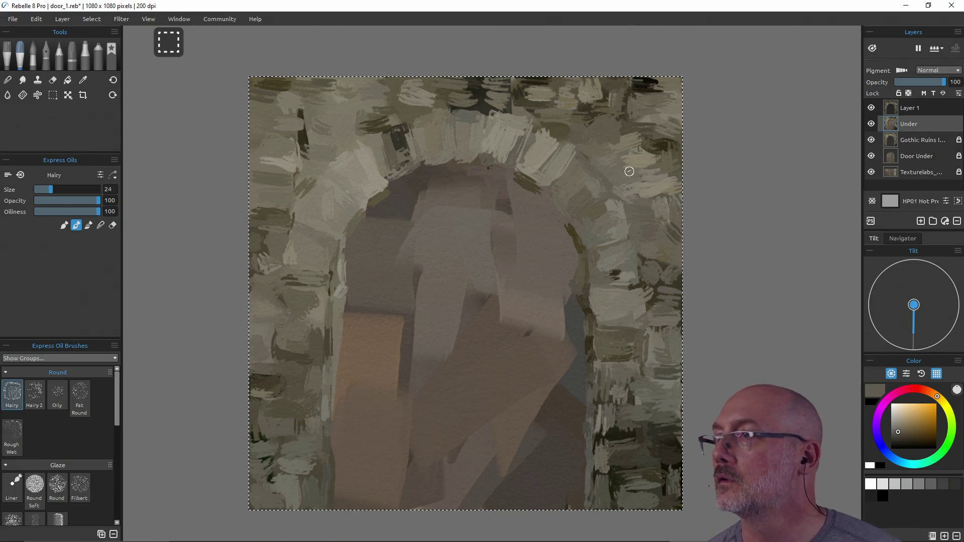
drag(914, 123, 912, 144)
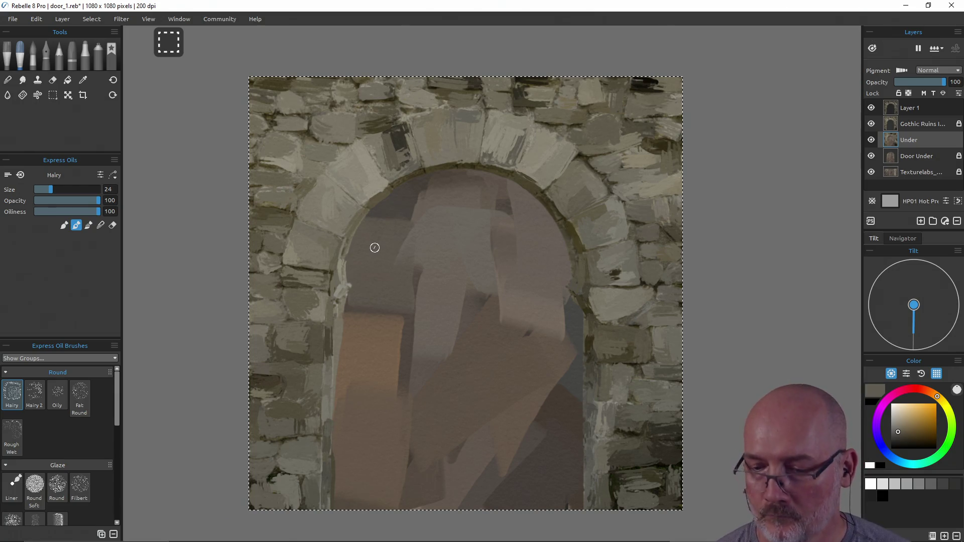
Step: Erase the underpainting from the upper door area and along the door's right edge with the Square Hard eraser
key(e)
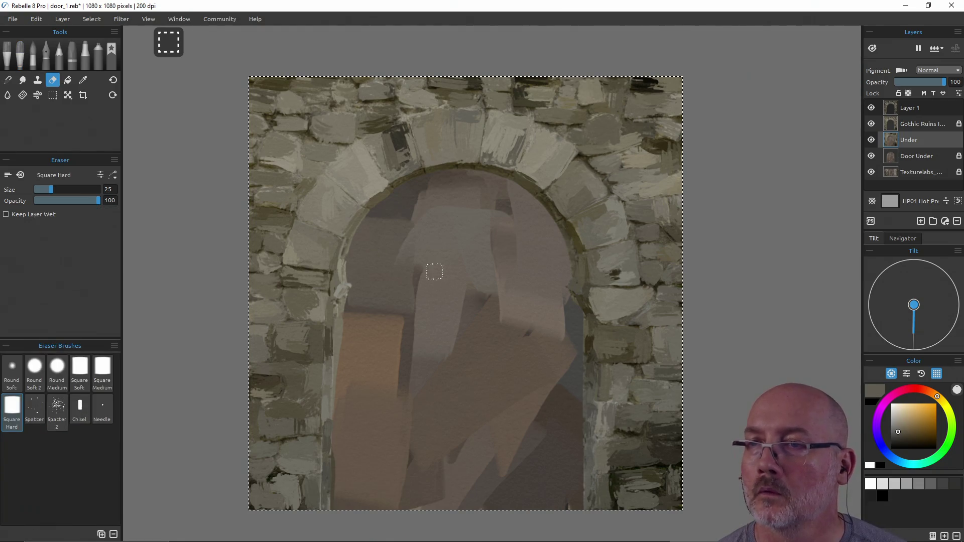
mouse_move(442, 232)
mouse_down()
mouse_move(449, 205)
mouse_move(411, 201)
mouse_move(408, 191)
mouse_up()
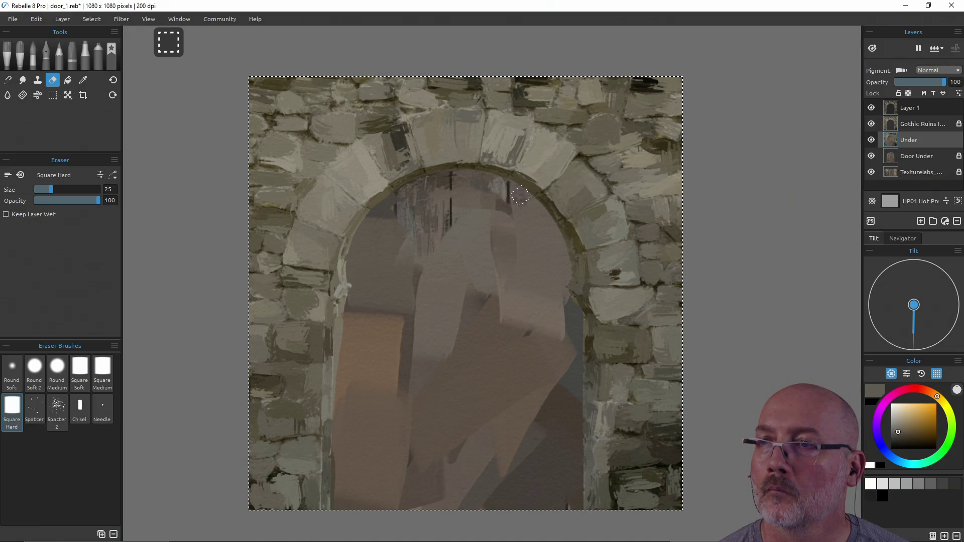
drag(562, 262, 576, 509)
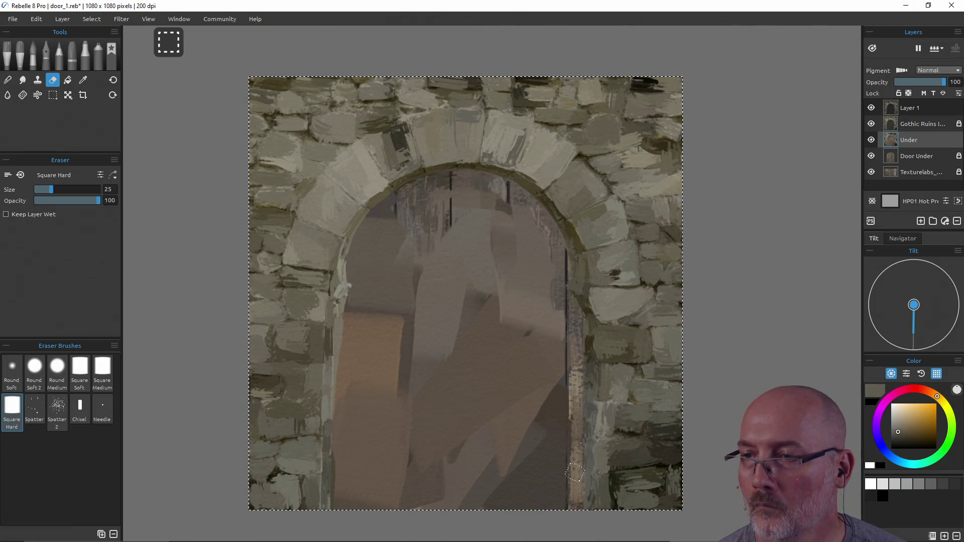
drag(555, 337, 546, 451)
mouse_move(554, 405)
mouse_down()
mouse_move(546, 510)
mouse_move(542, 247)
mouse_up()
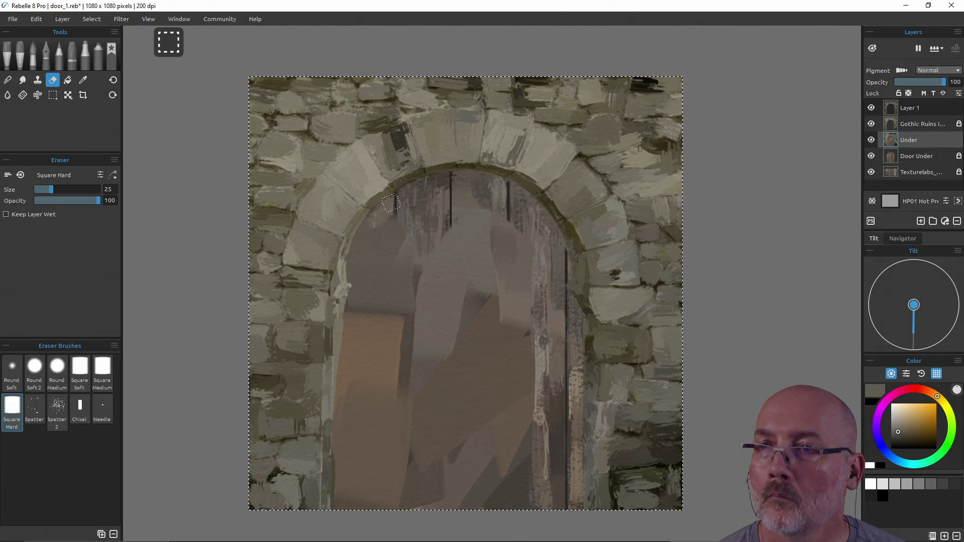
Step: Erase the underpainting along the door's inner left edge and lower-left corner
drag(392, 200, 361, 243)
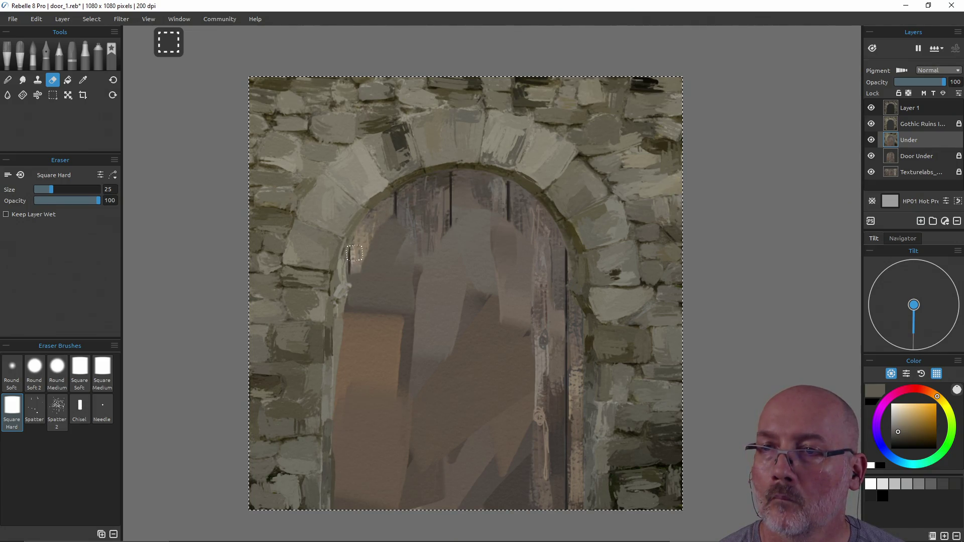
drag(355, 276, 357, 296)
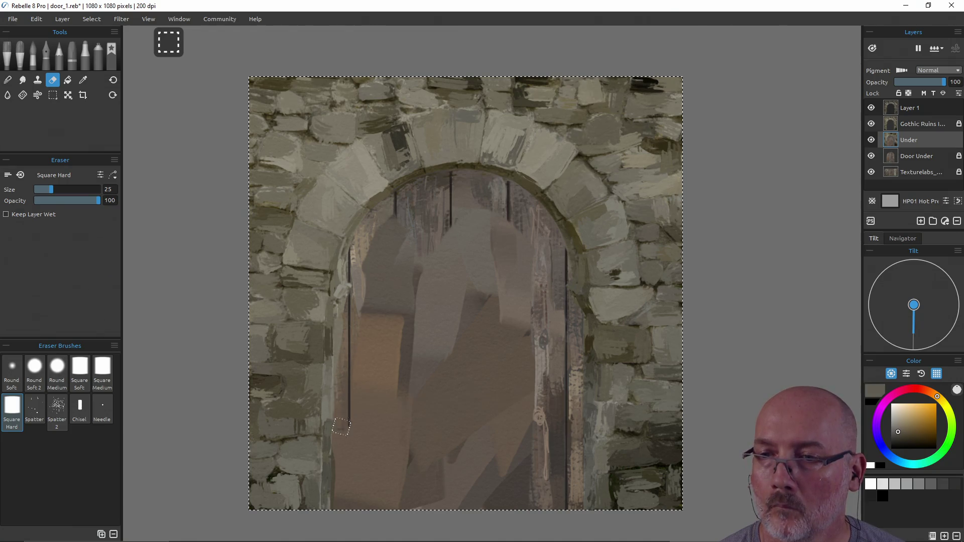
drag(342, 474, 340, 488)
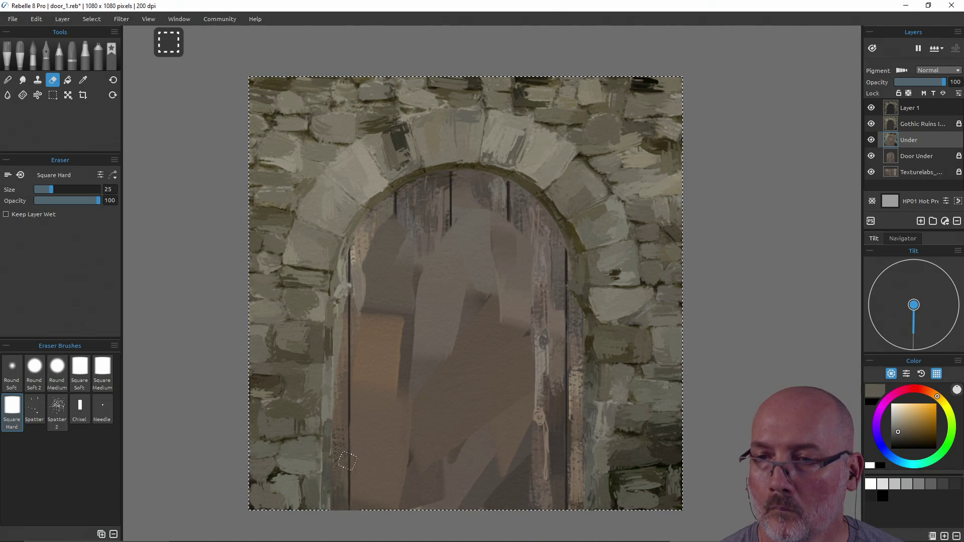
drag(359, 427, 364, 467)
mouse_move(387, 436)
mouse_down()
mouse_move(378, 476)
mouse_move(396, 502)
mouse_move(410, 497)
mouse_up()
drag(364, 387, 379, 253)
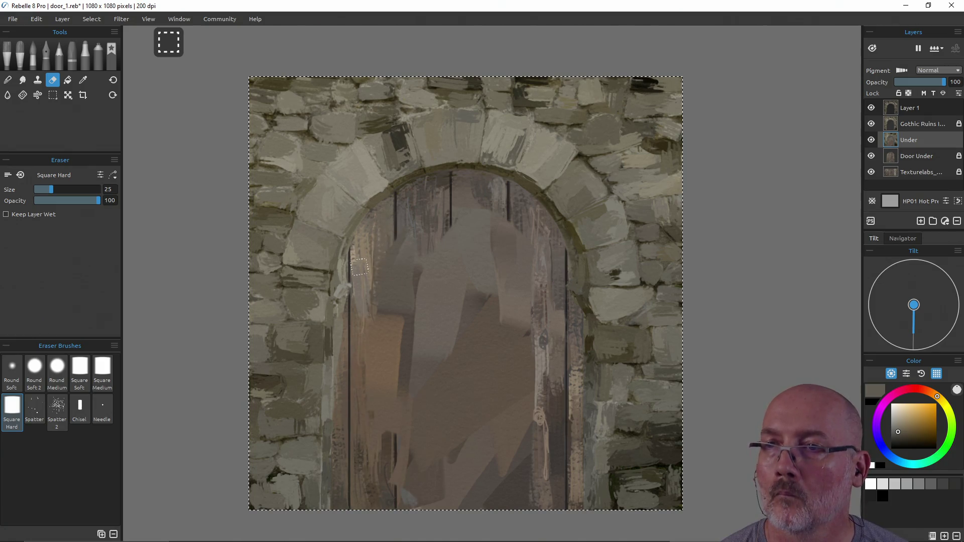
Step: Enlarge the eraser to 47 and clear the door's middle and left plank, then return to the oil brush
key(ctrl)
mouse_move(424, 285)
mouse_down()
mouse_move(441, 285)
mouse_move(482, 216)
mouse_move(507, 281)
mouse_move(521, 250)
mouse_move(526, 432)
mouse_move(500, 502)
mouse_move(494, 322)
mouse_move(475, 240)
mouse_move(440, 497)
mouse_move(414, 304)
mouse_up()
drag(395, 257, 378, 396)
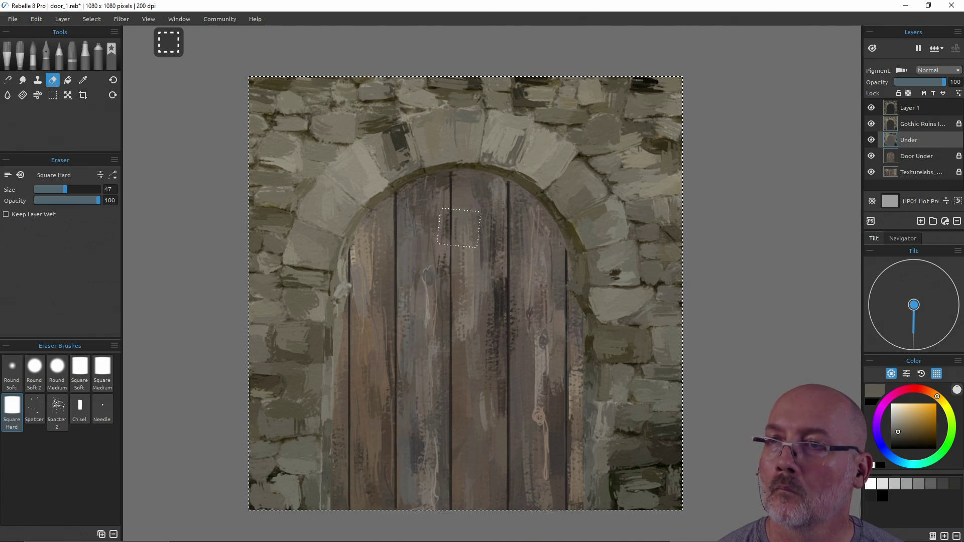
key(b)
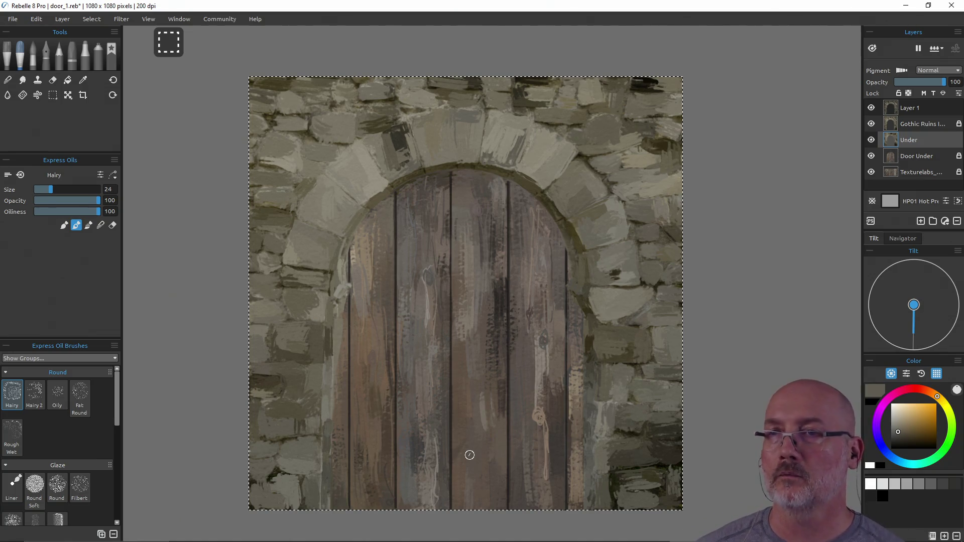
Step: Deselect the canvas and toggle the Under layer's visibility to compare the painting
key(ctrl+d)
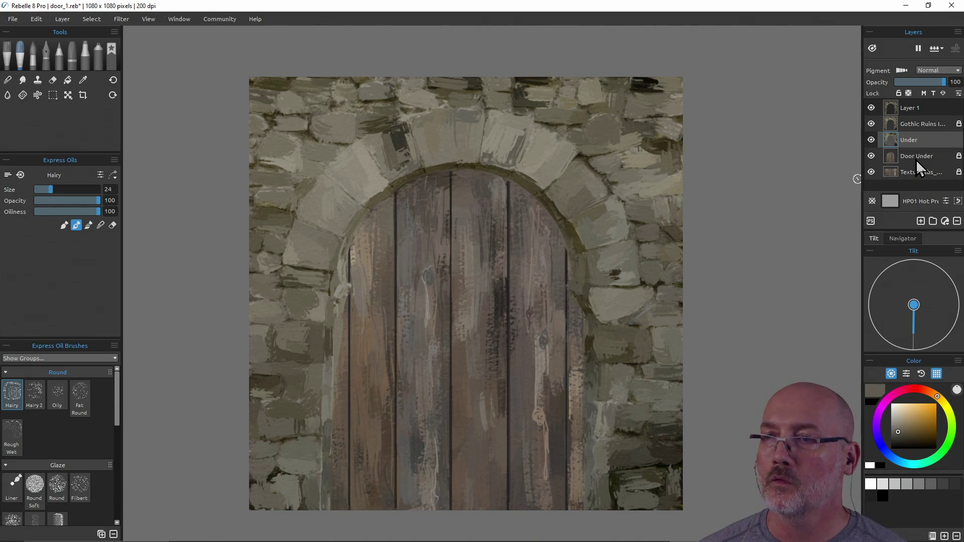
click(870, 141)
click(870, 143)
click(870, 143)
click(870, 142)
click(870, 143)
click(869, 142)
click(870, 142)
click(870, 143)
Step: Move Gothic Ruins below the Under layer and compare the painting with the photo reference
drag(905, 125, 914, 146)
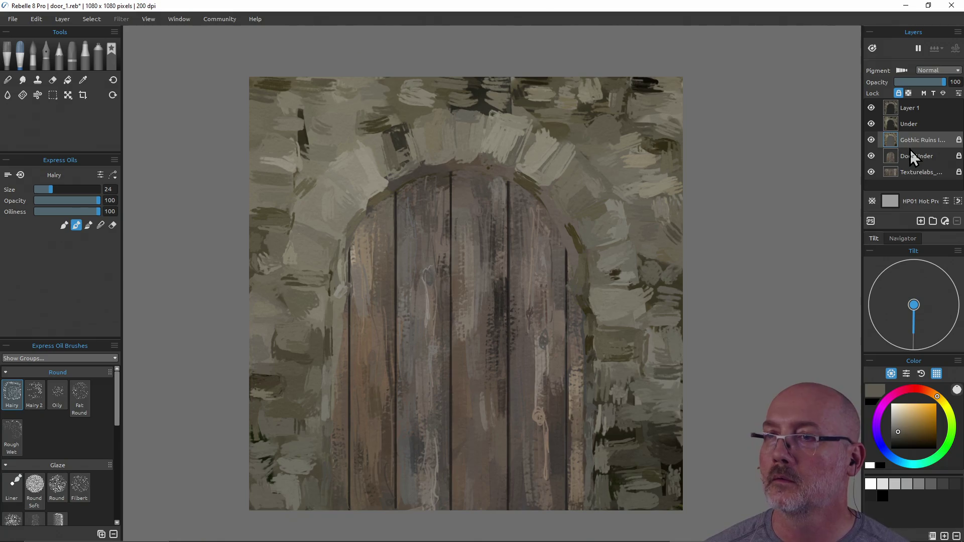
click(870, 126)
click(870, 126)
click(869, 126)
click(870, 126)
click(870, 125)
click(870, 126)
Step: Hide the Under layer and add a new empty layer above it
click(871, 123)
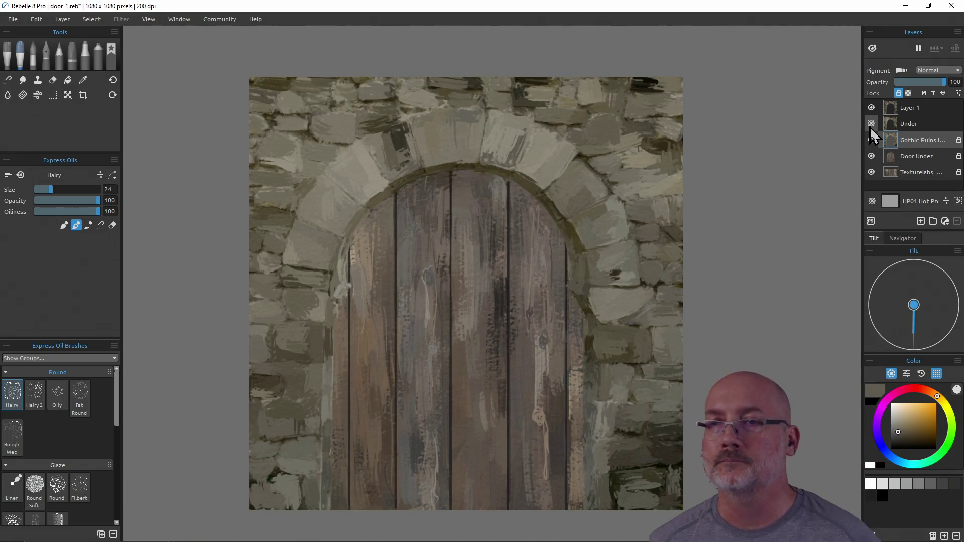
click(870, 126)
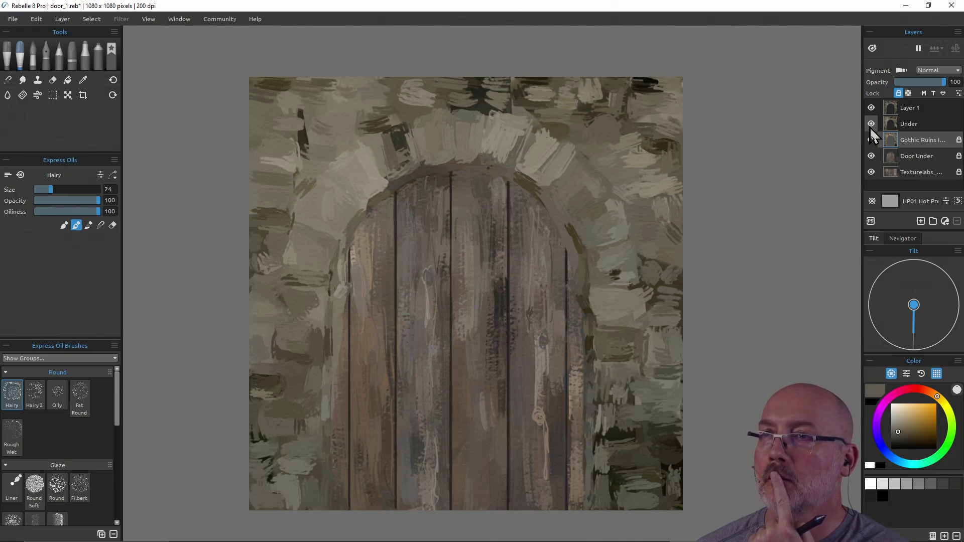
click(871, 124)
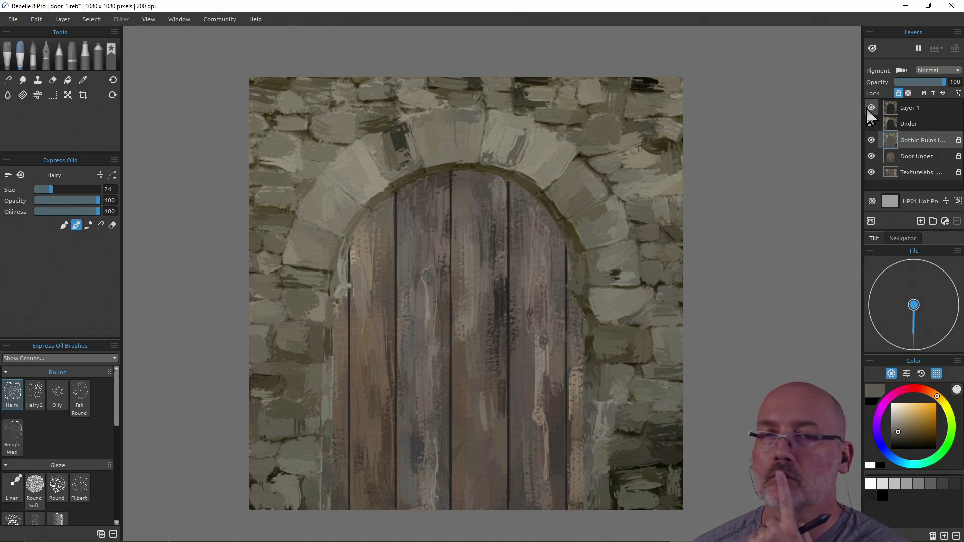
click(894, 128)
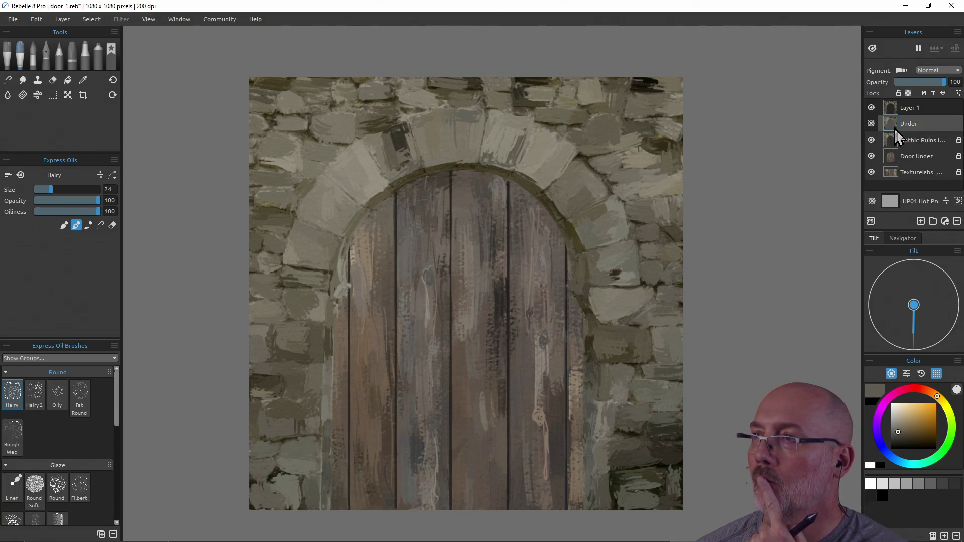
click(920, 221)
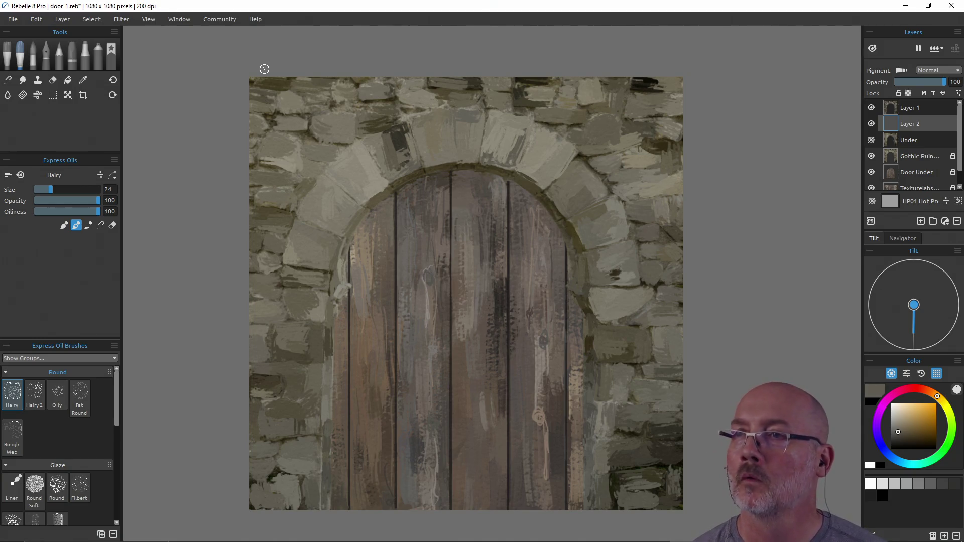
Step: Fill Layer 2 with a dark brown sampled from the top of the arch
alt+click(531, 85)
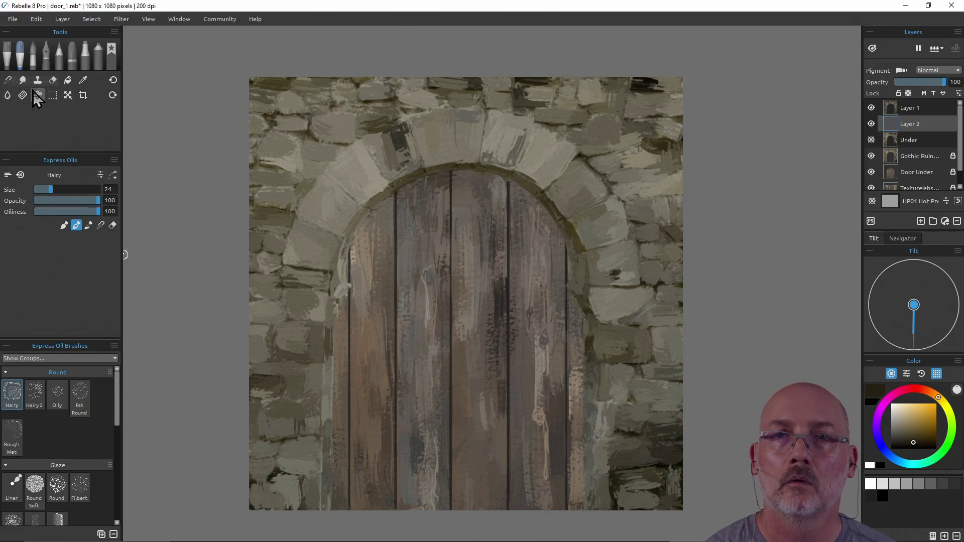
click(67, 82)
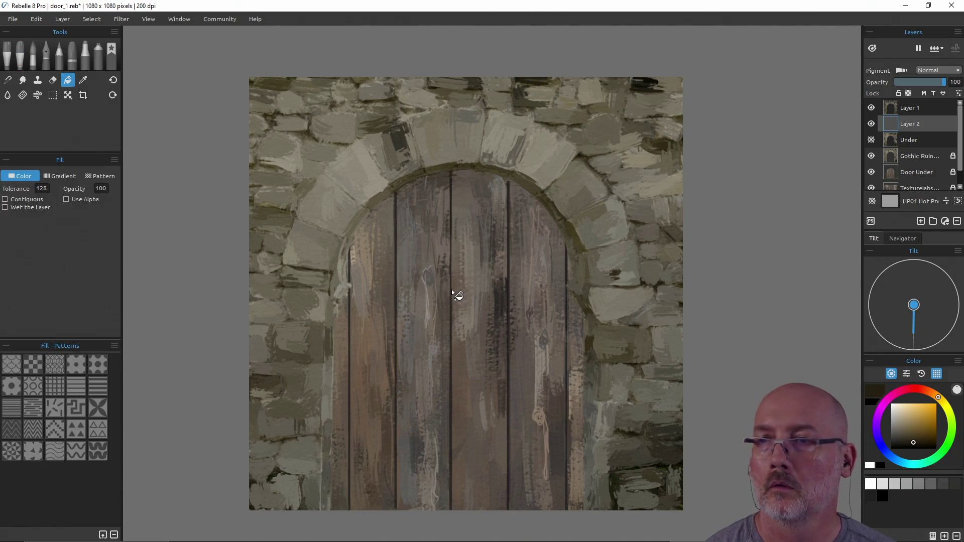
click(462, 301)
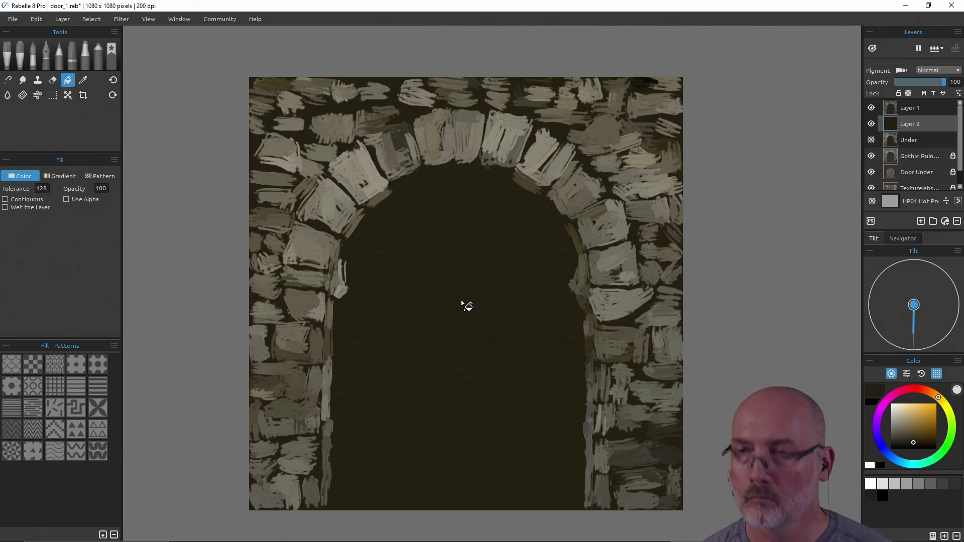
key(ctrl+z)
key(alt)
alt+click(641, 89)
click(481, 274)
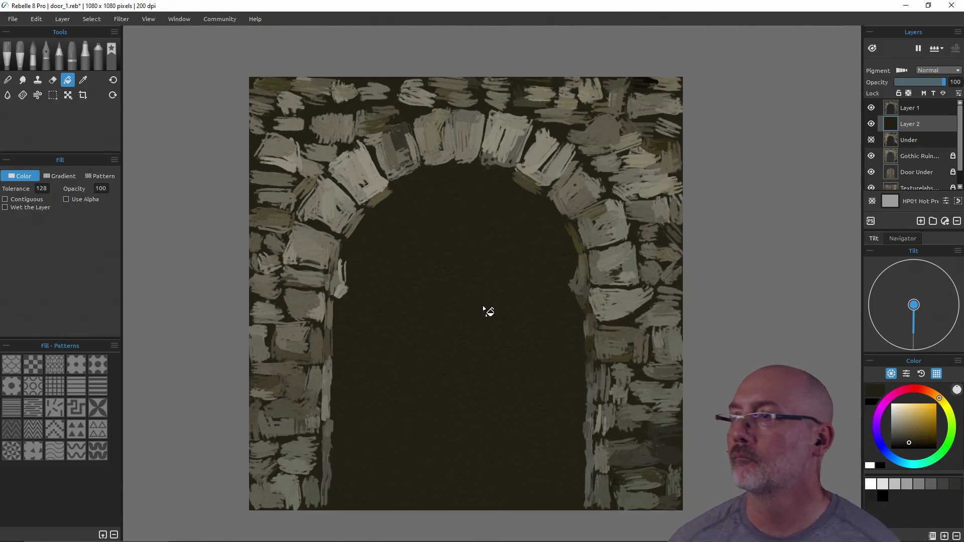
Step: Move the Door Under layer above Layer 2 and select the Under layer
click(922, 173)
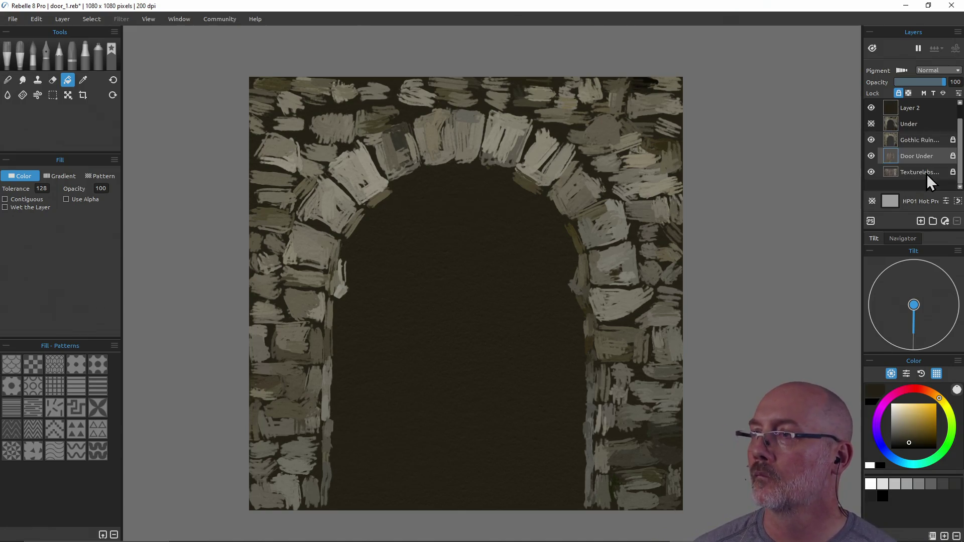
drag(918, 174, 919, 116)
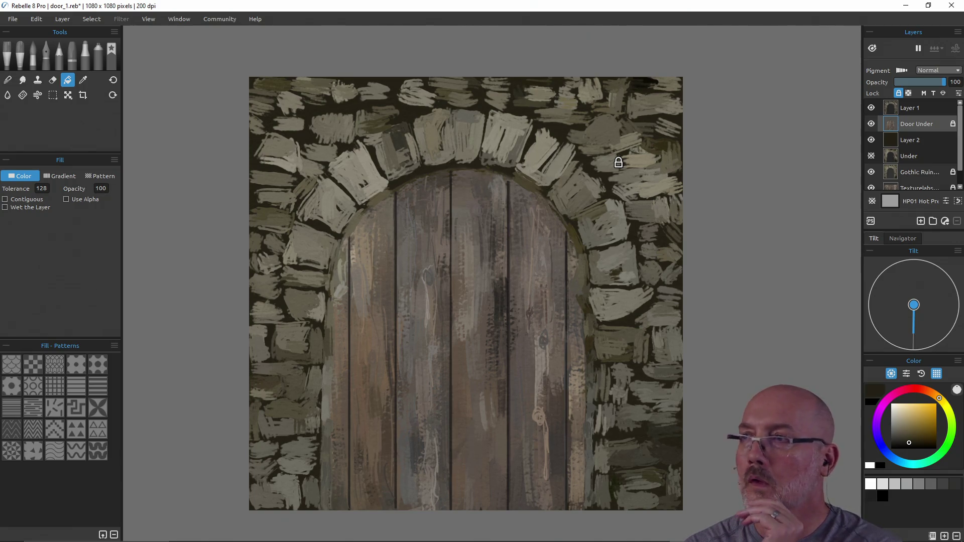
click(911, 156)
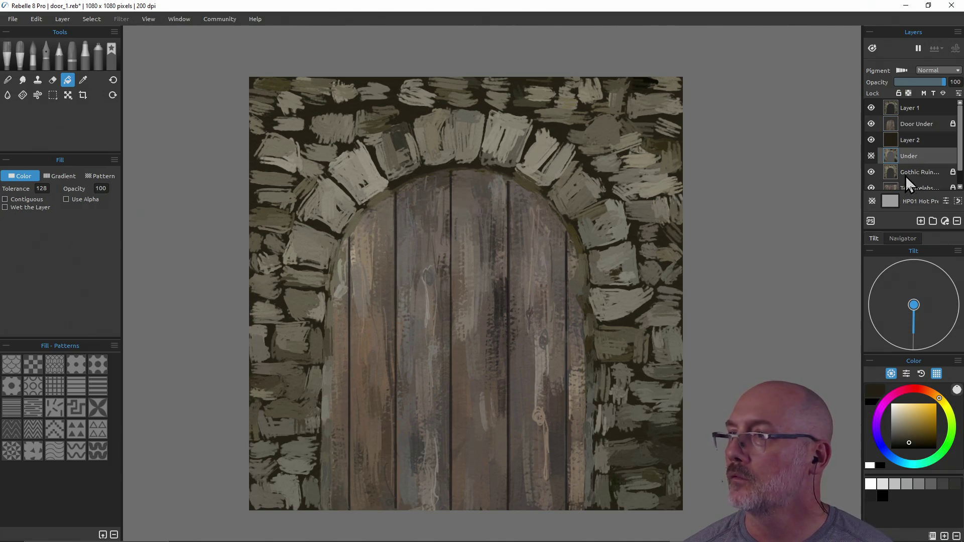
Step: Remove the Under layer and rename Layer 2 to 'Frame Under'
click(64, 20)
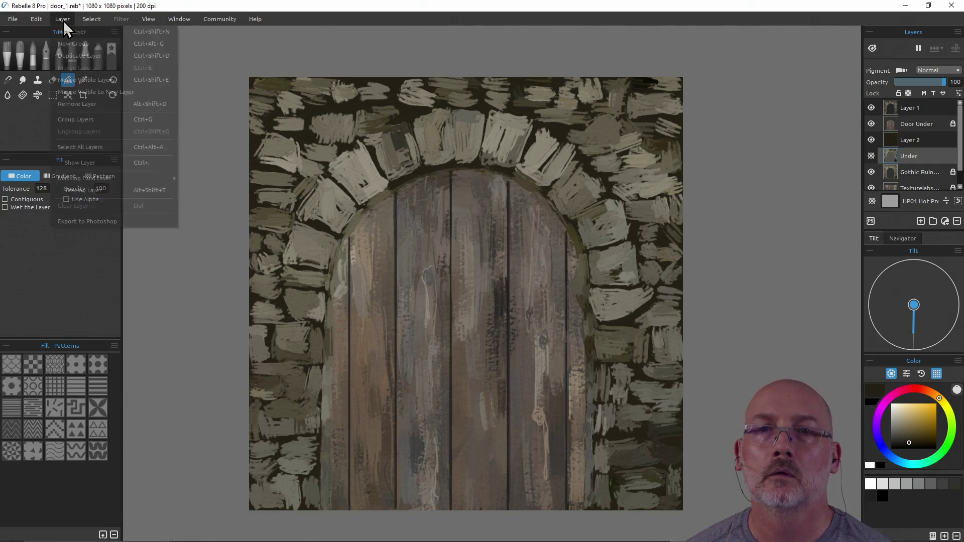
click(78, 103)
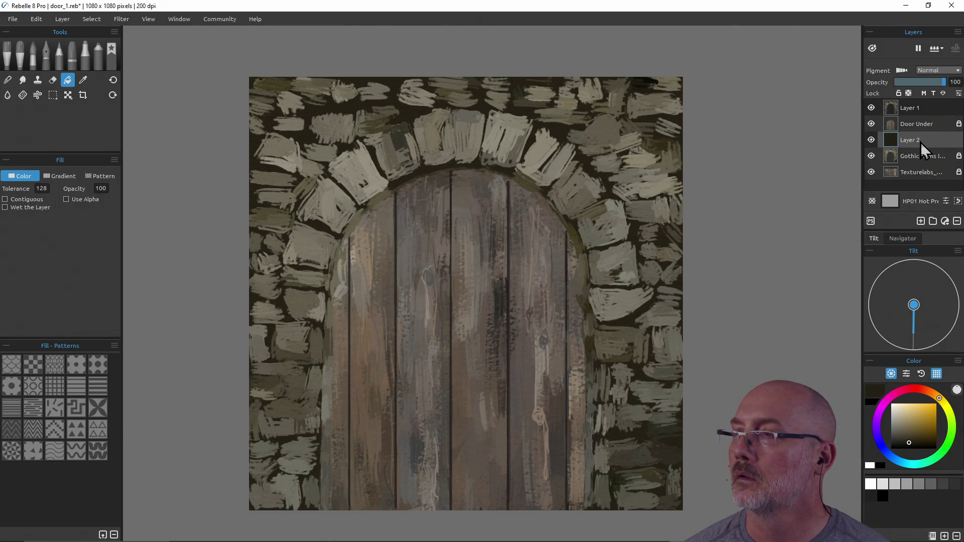
double_click(913, 141)
text(Frame Under)
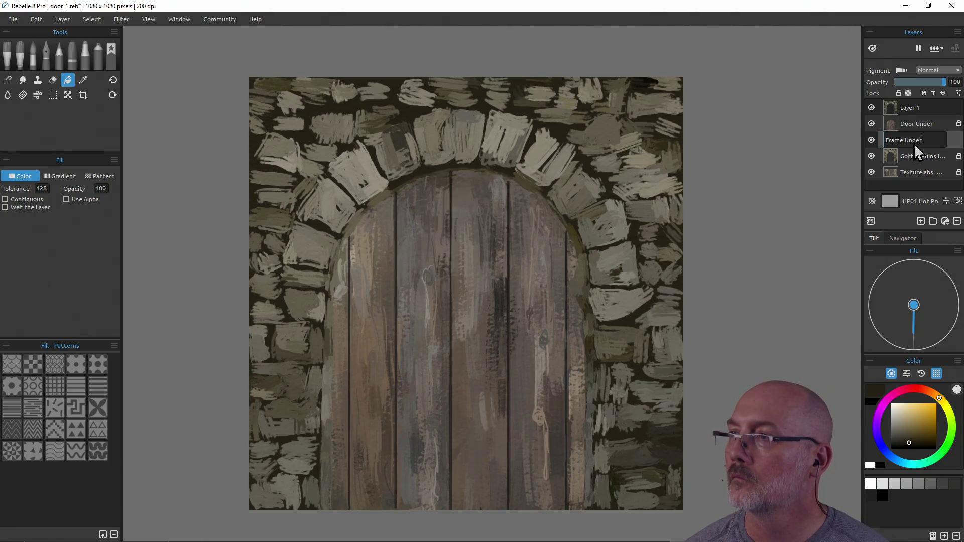
click(929, 129)
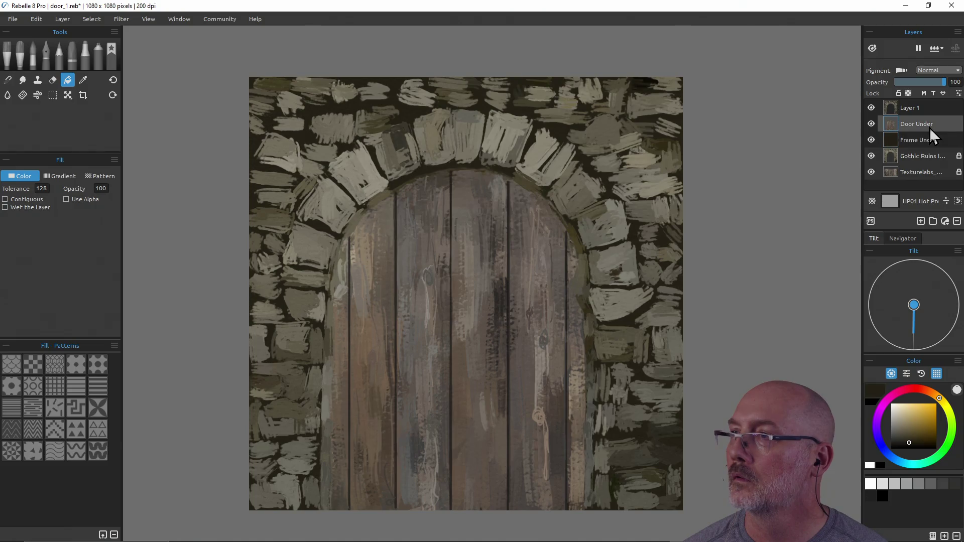
Step: Rename Door Under to 'Door' and Layer 1 to 'Frame'
double_click(938, 124)
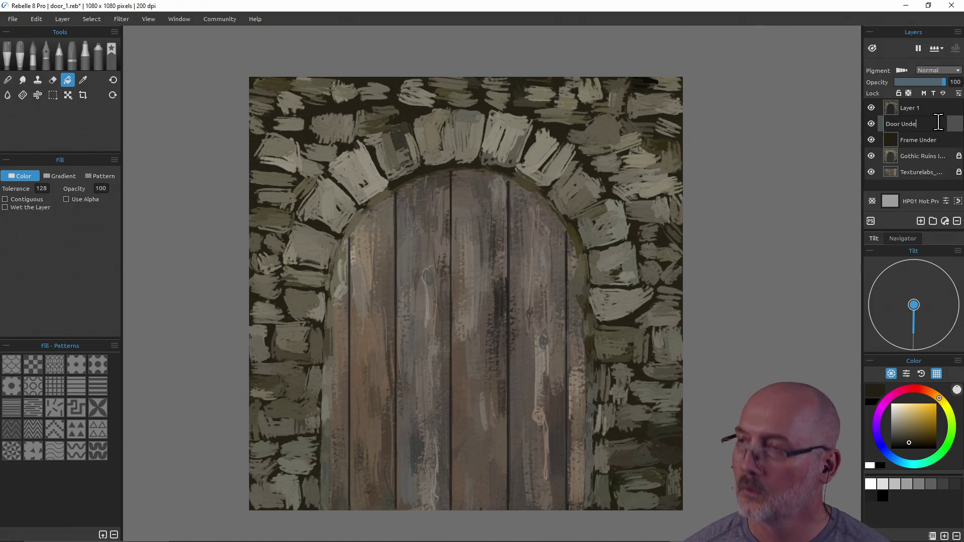
key(BackSpace)
key(BackSpace)
key(Return)
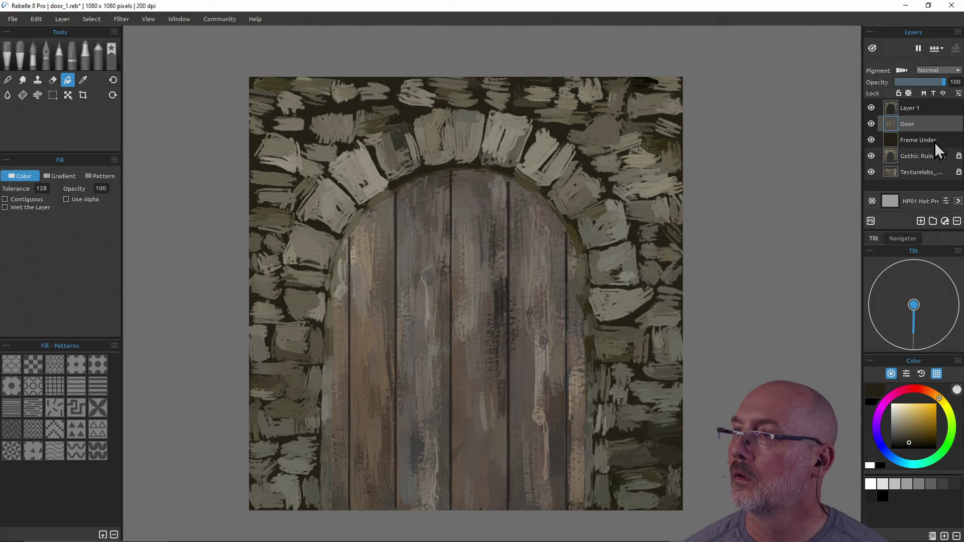
double_click(914, 107)
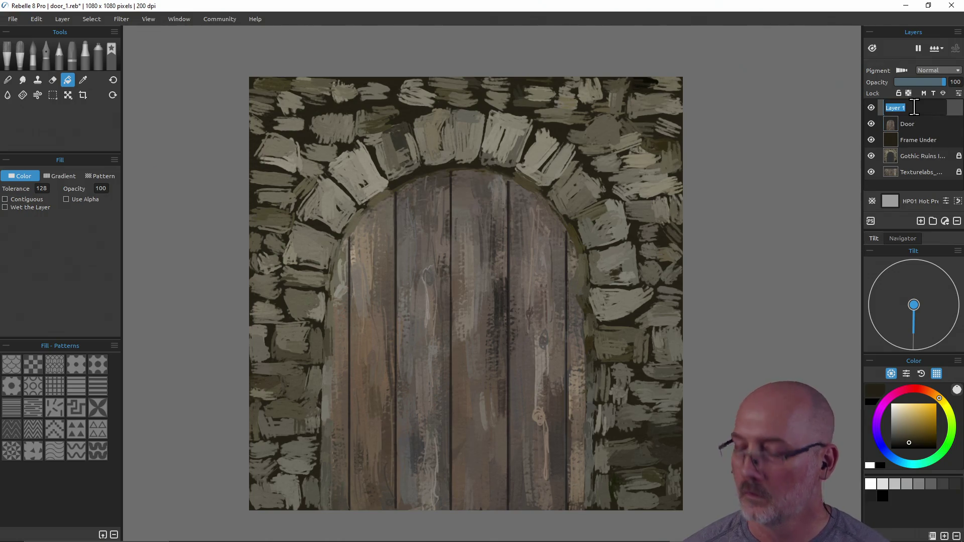
text(Frame)
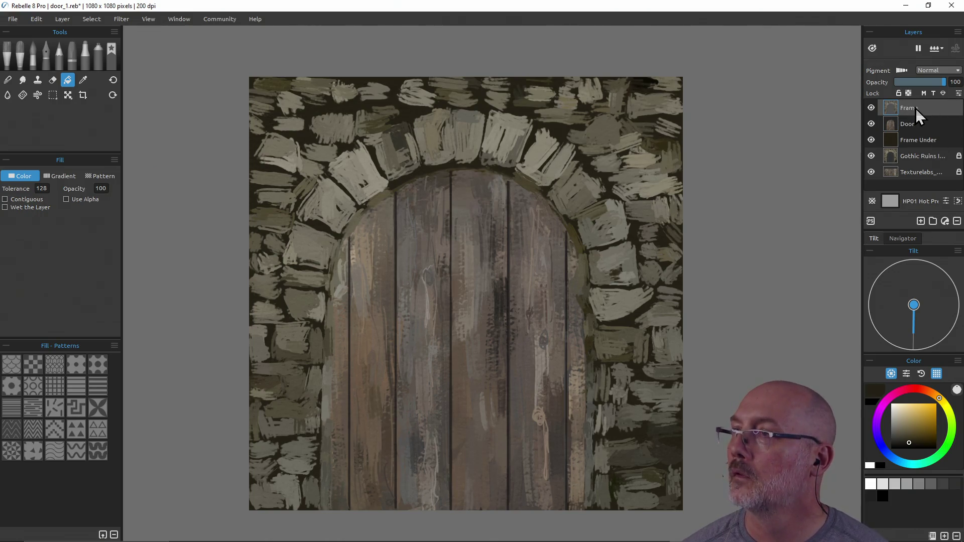
Step: Make Gothic Ruins a tracing layer, lock Frame Under and Door, and select Frame
click(917, 125)
click(920, 142)
click(924, 159)
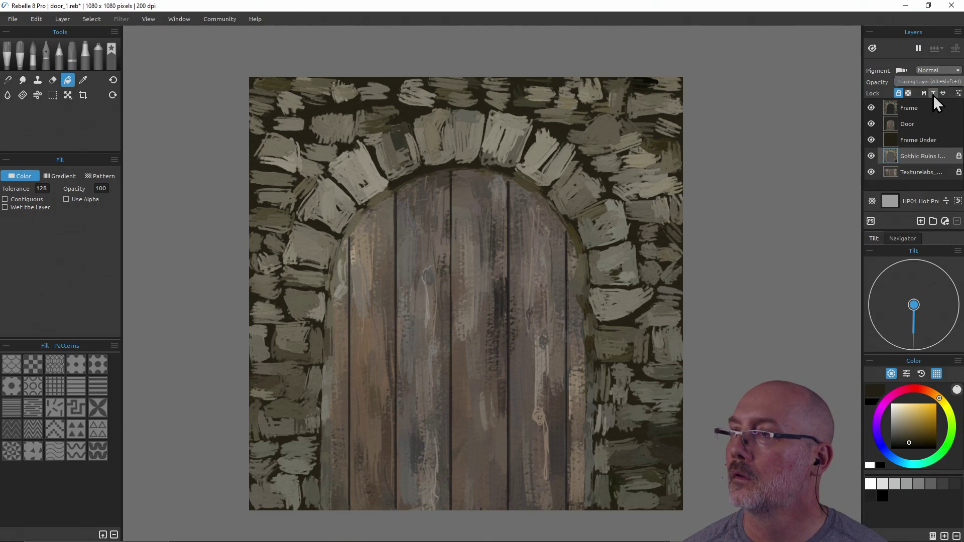
click(932, 95)
click(924, 140)
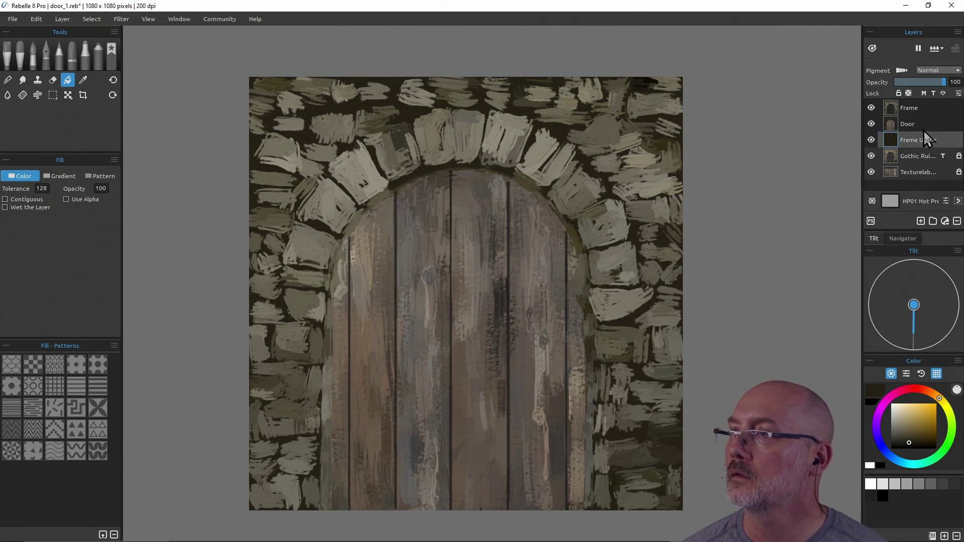
click(898, 93)
click(909, 124)
click(898, 93)
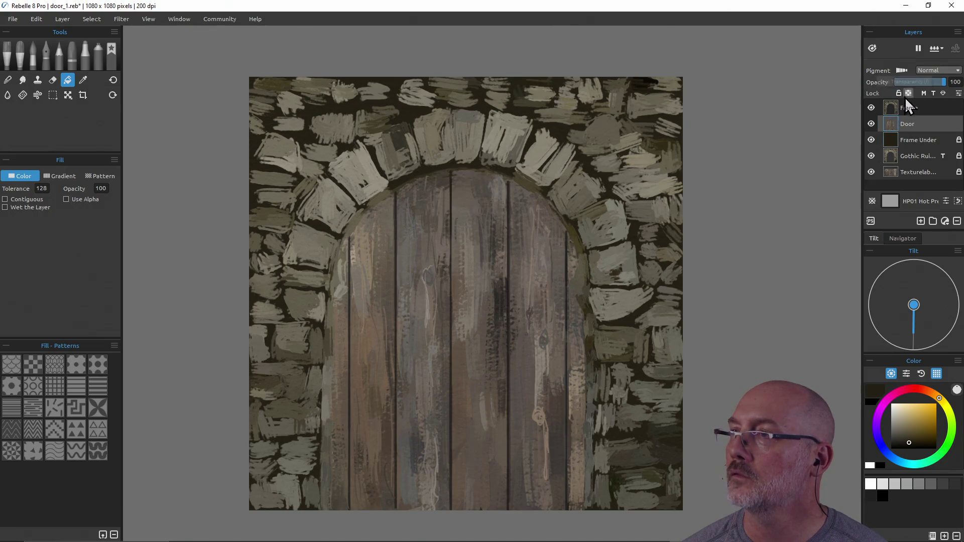
click(920, 109)
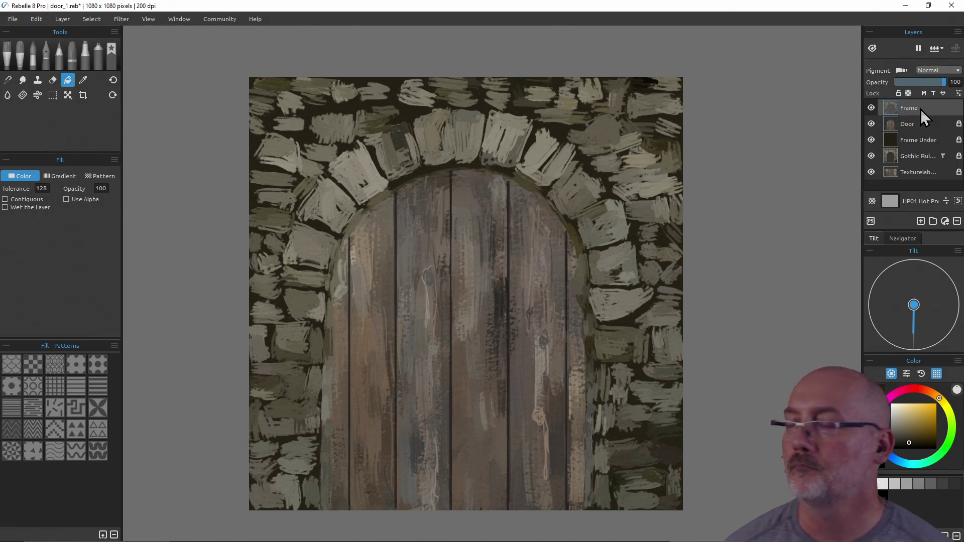
Step: With the Hairy oil brush, sample stone colours and lighten the stone right of the door
click(19, 57)
alt+click(635, 343)
alt+click(634, 344)
alt+click(656, 356)
alt+click(657, 367)
alt+click(642, 370)
alt+click(642, 369)
alt+click(652, 372)
alt+click(669, 374)
alt+click(660, 342)
mouse_move(653, 334)
mouse_down()
mouse_move(677, 332)
mouse_move(659, 332)
mouse_up()
Step: Sample grey-green stone colours around the arch and dab lighter grey onto the right arch stones
alt+click(648, 321)
alt+click(641, 320)
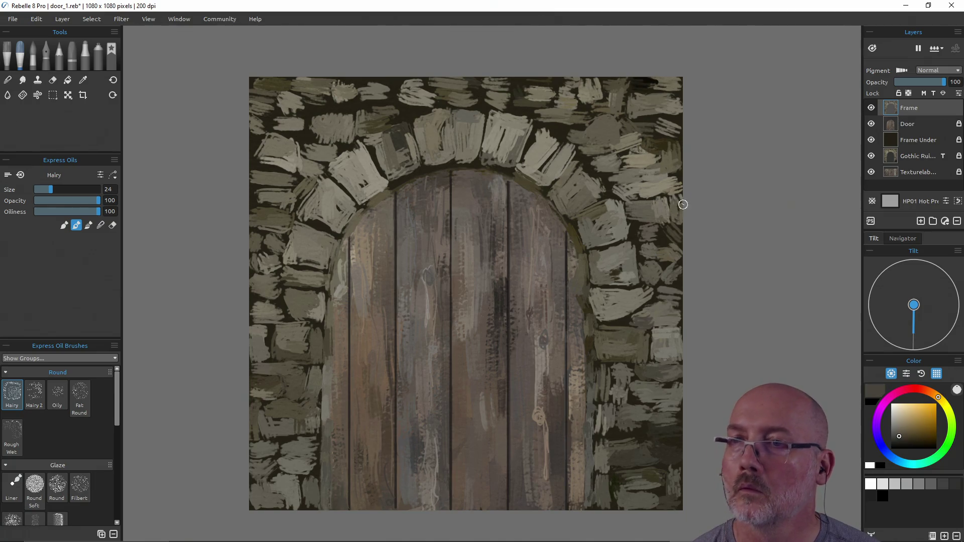
alt+click(670, 299)
alt+click(678, 289)
alt+click(670, 271)
alt+click(654, 278)
alt+click(650, 268)
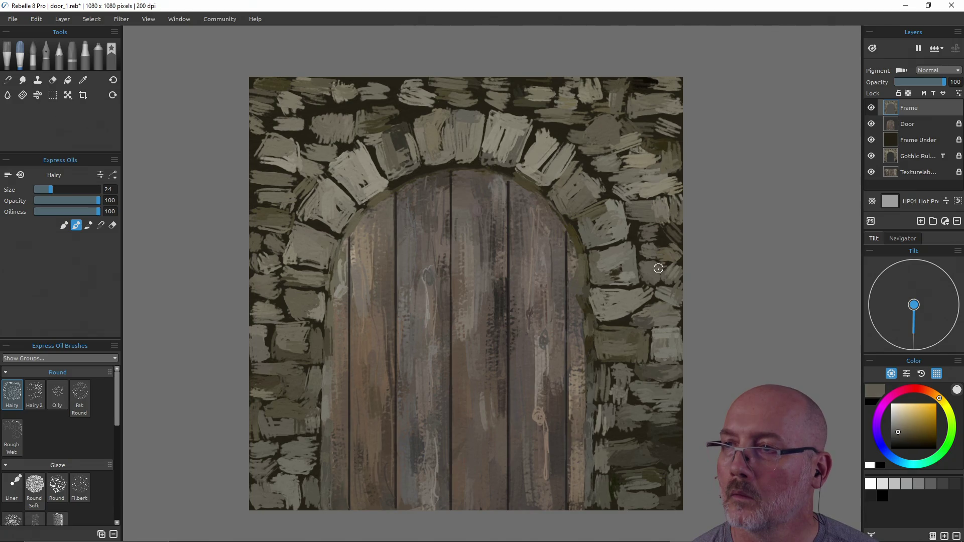
alt+click(648, 247)
alt+click(646, 231)
alt+click(652, 236)
alt+click(624, 267)
alt+click(610, 277)
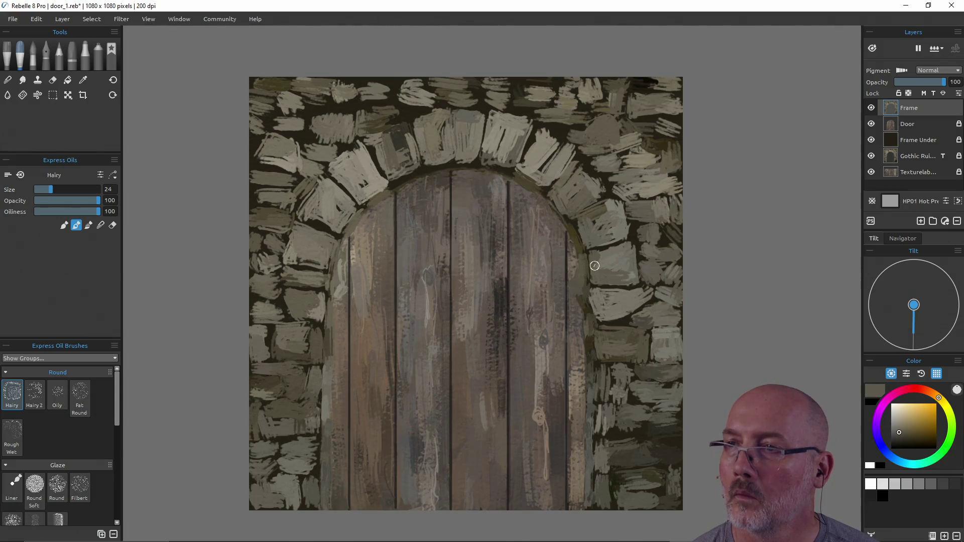
alt+click(567, 224)
alt+click(575, 236)
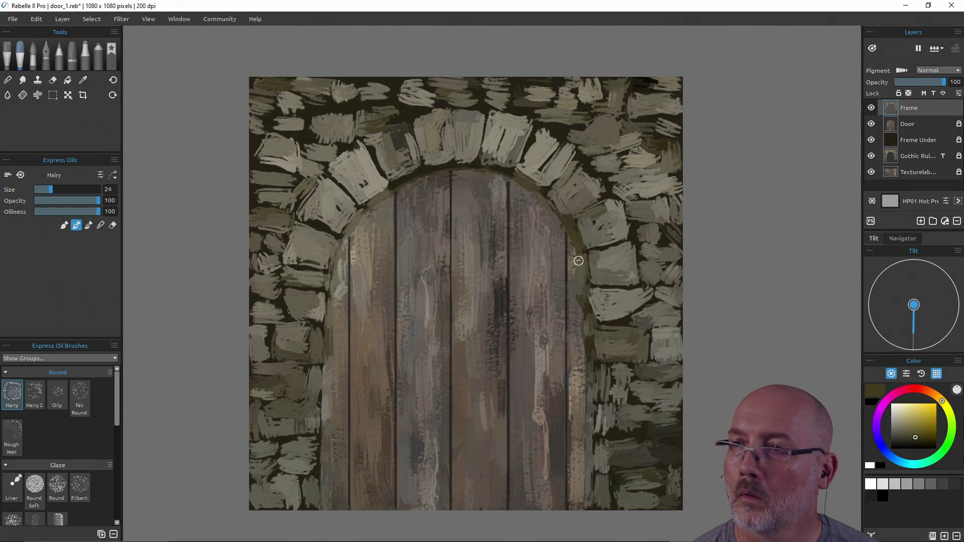
alt+click(587, 307)
alt+click(590, 344)
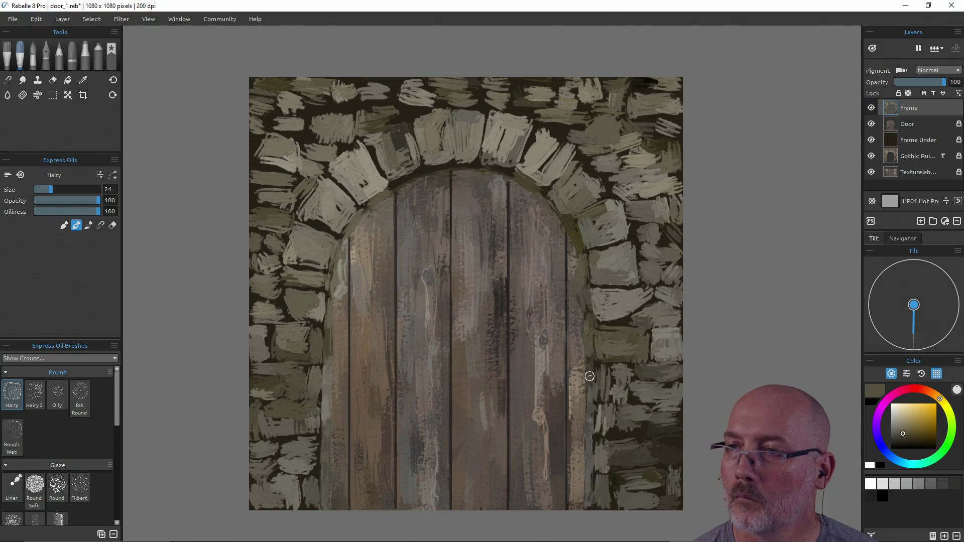
alt+click(590, 379)
alt+click(613, 393)
alt+click(613, 395)
drag(610, 383, 620, 374)
alt+click(624, 374)
Step: Sample lighter and darker stone colours beside the door and select the Gothic Ruins layer
alt+click(624, 395)
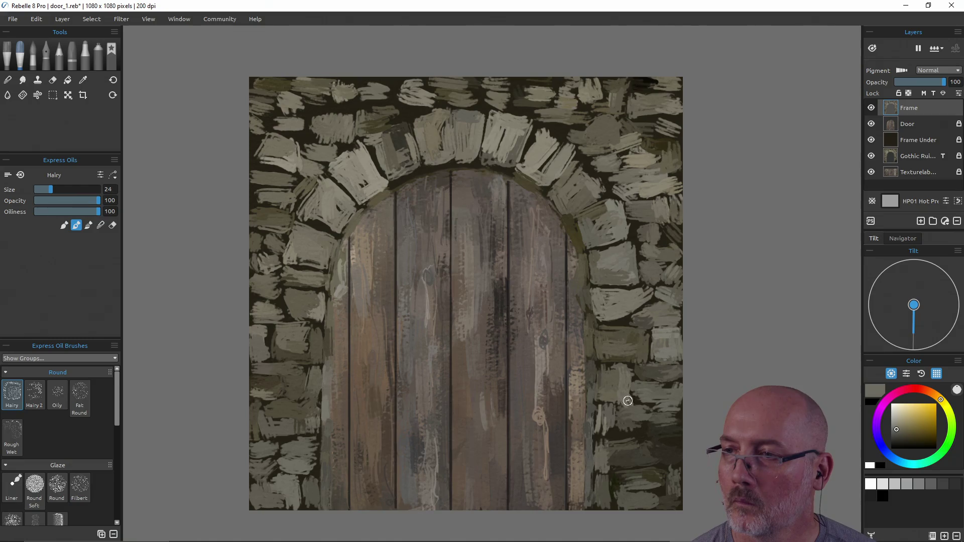
alt+click(671, 371)
alt+click(665, 389)
alt+click(646, 396)
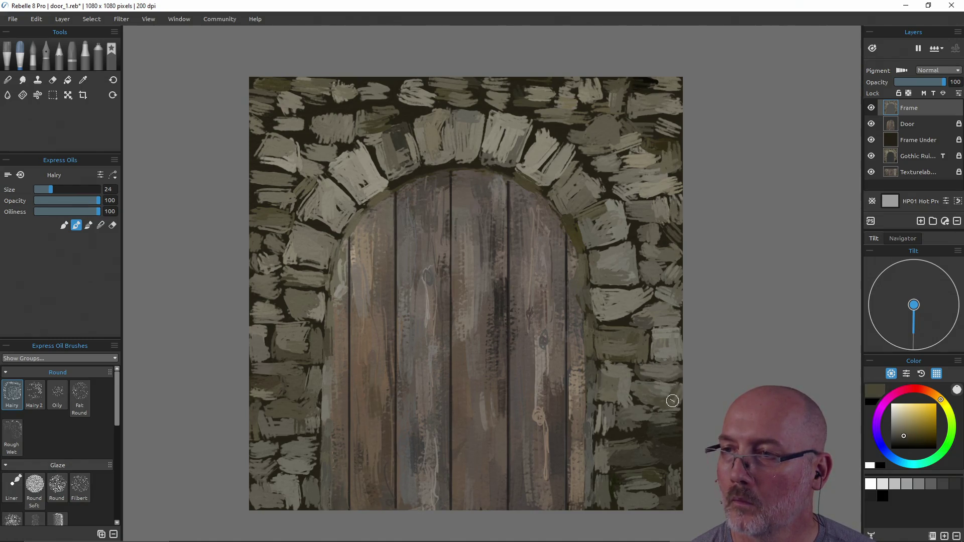
alt+click(650, 390)
alt+click(599, 417)
alt+click(602, 426)
alt+click(608, 420)
alt+click(609, 428)
alt+click(598, 421)
alt+click(592, 401)
alt+click(591, 386)
alt+click(588, 430)
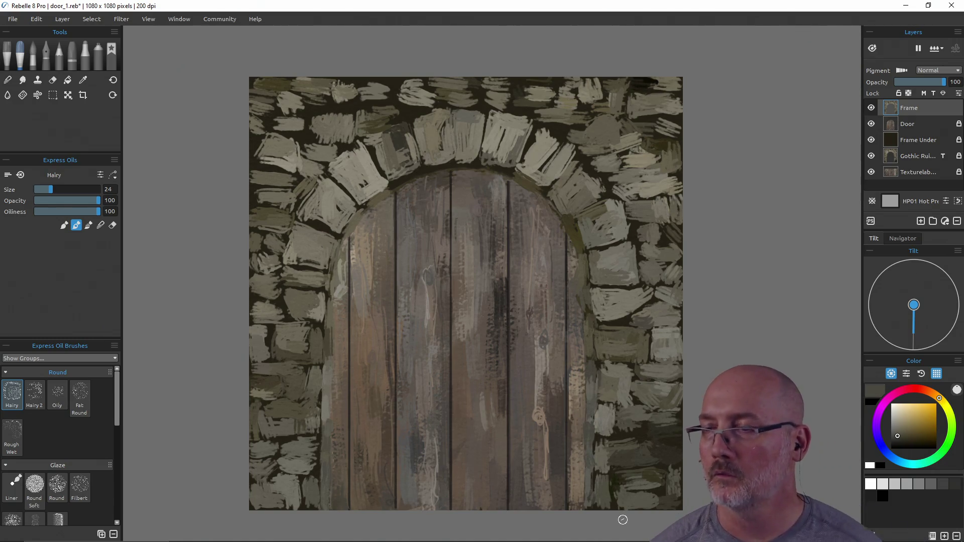
alt+click(617, 399)
alt+click(623, 389)
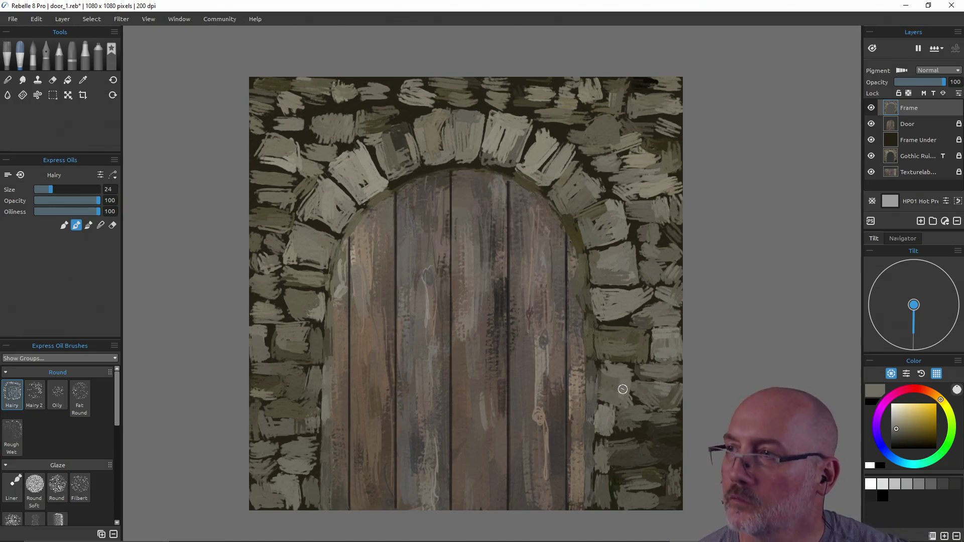
click(913, 157)
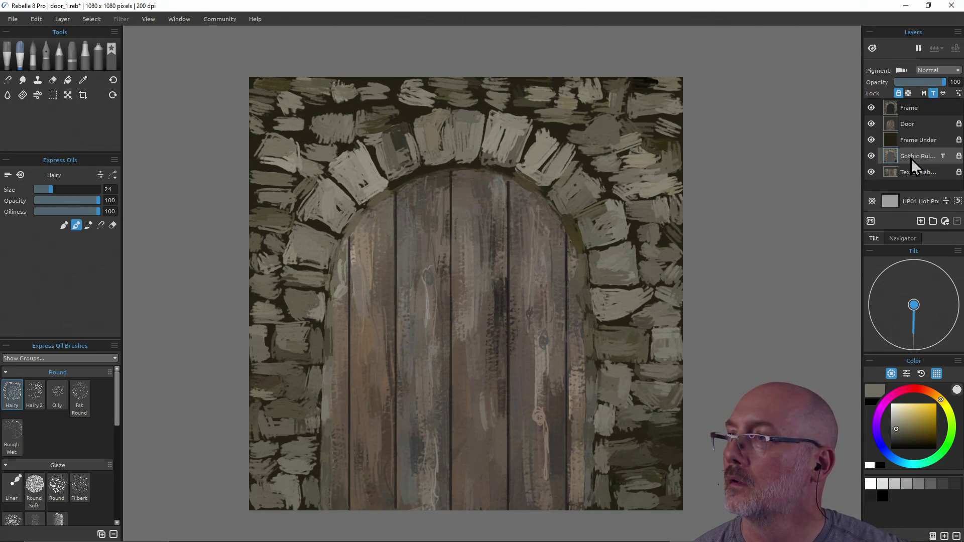
Step: Move Gothic Ruins above Door at partial opacity, then return to the Frame layer
drag(911, 157, 912, 119)
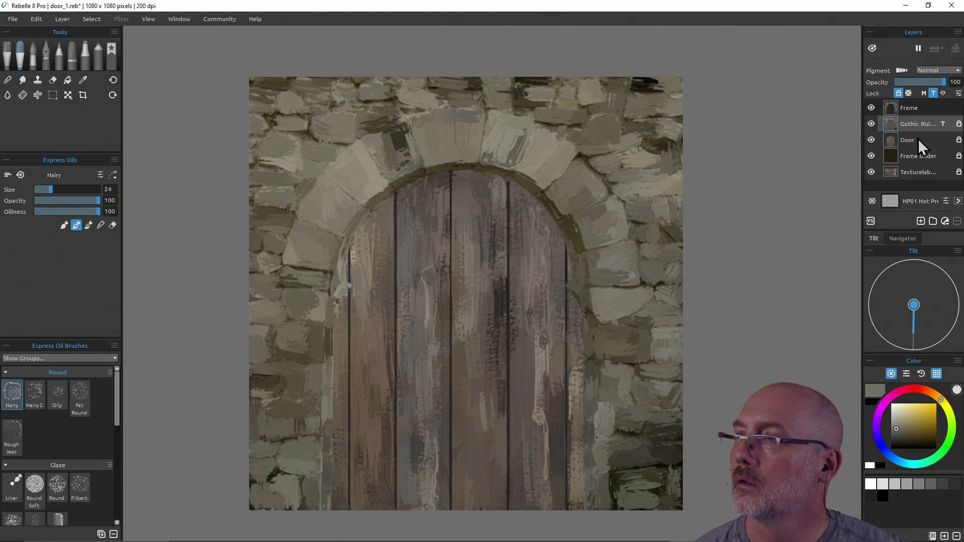
drag(944, 83, 916, 92)
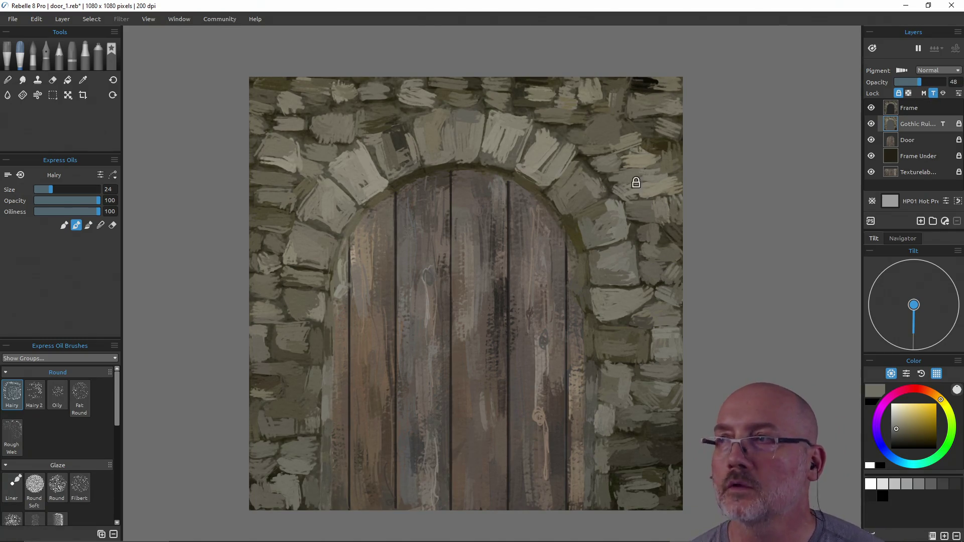
click(913, 108)
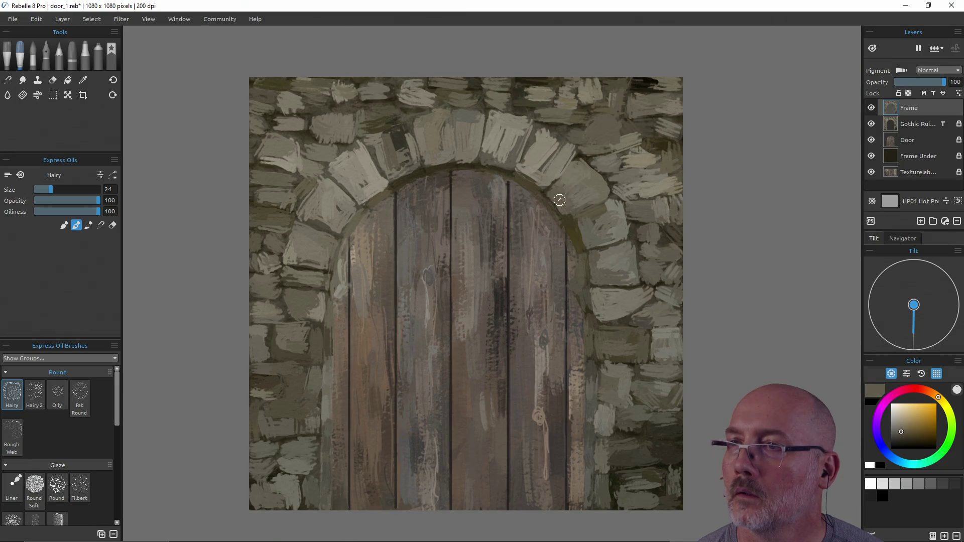
Step: Sample stone tones and dark olive gap colours across the arch from the reference
alt+click(595, 228)
alt+click(622, 225)
alt+click(647, 232)
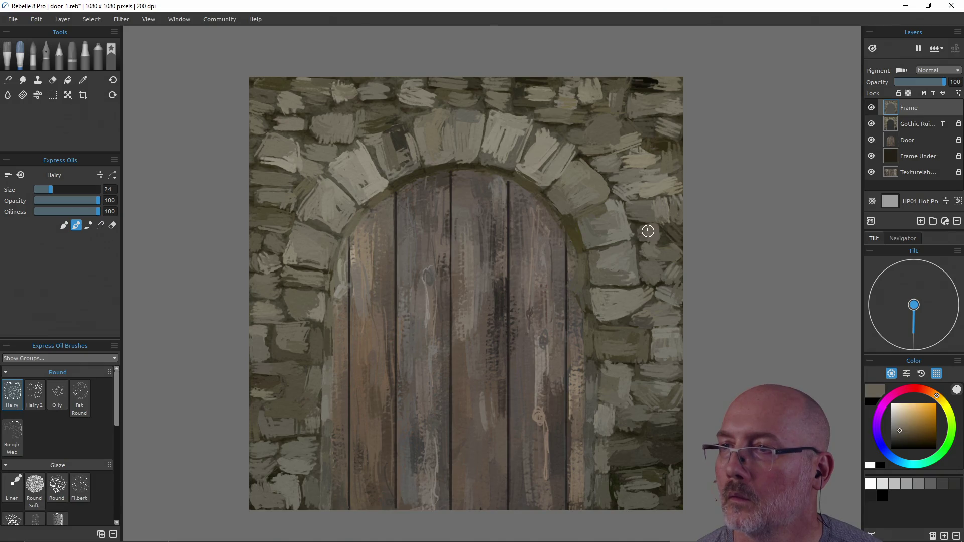
alt+click(645, 235)
alt+click(651, 237)
alt+click(650, 240)
alt+click(657, 252)
alt+click(670, 255)
alt+click(680, 239)
alt+click(673, 226)
alt+click(673, 211)
alt+click(650, 205)
alt+click(631, 207)
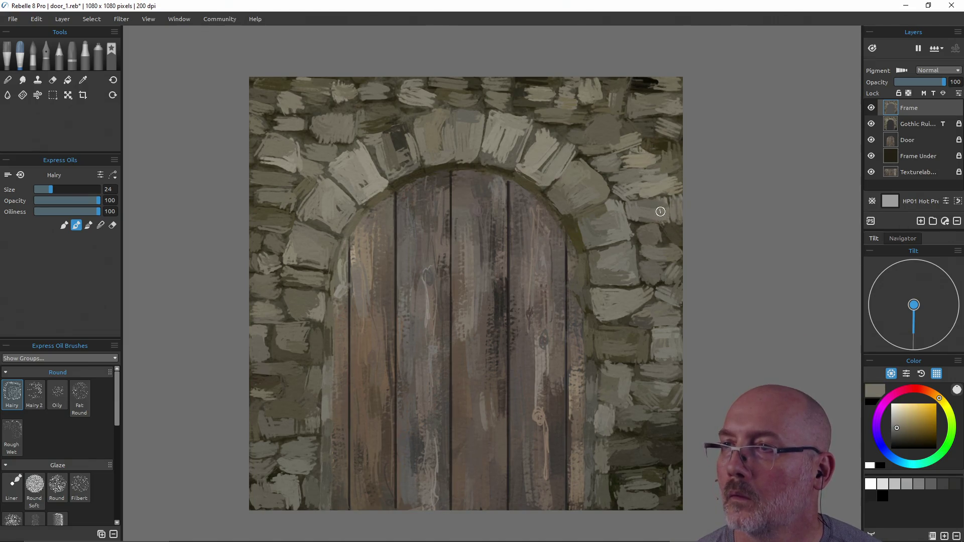
alt+click(661, 189)
alt+click(675, 182)
alt+click(656, 173)
alt+click(651, 176)
alt+click(673, 165)
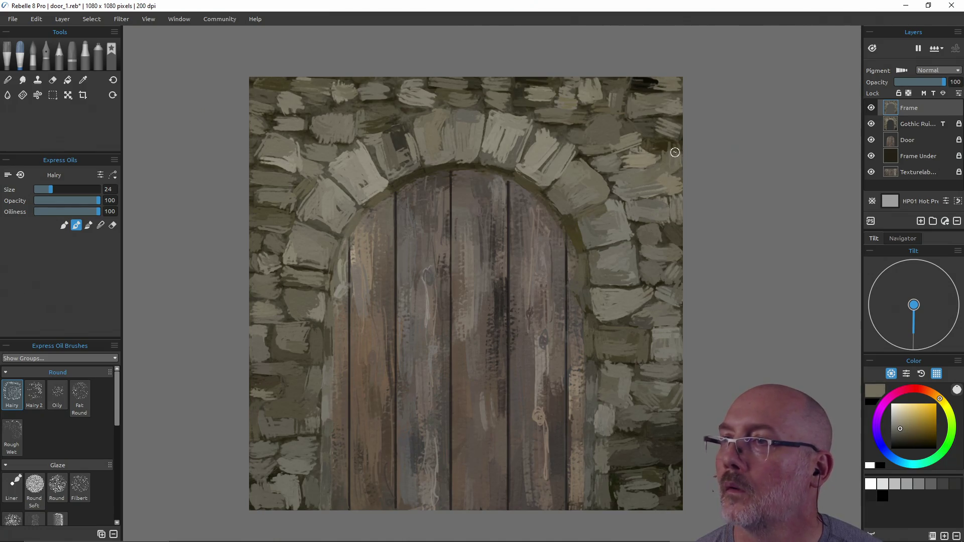
alt+click(629, 157)
alt+click(641, 157)
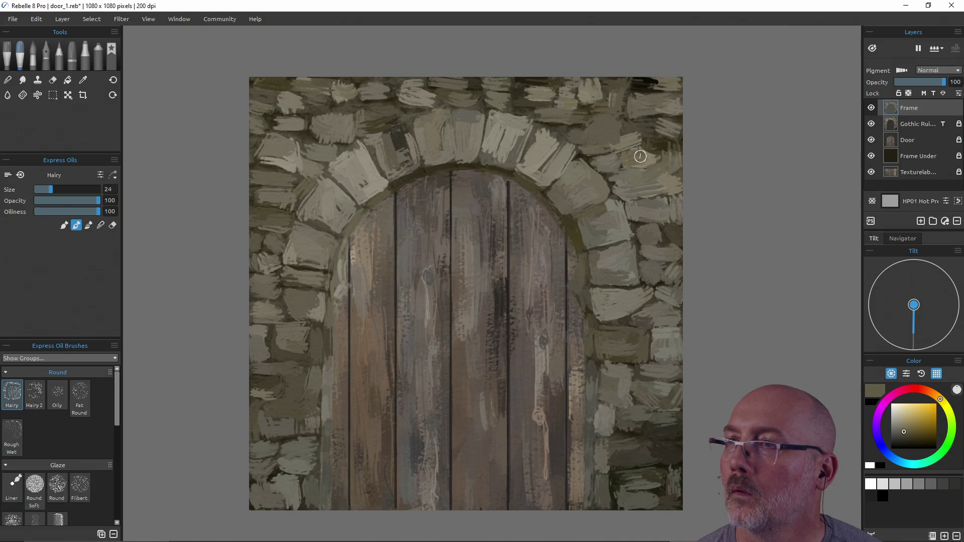
alt+click(661, 129)
alt+click(665, 128)
alt+click(651, 130)
alt+click(653, 126)
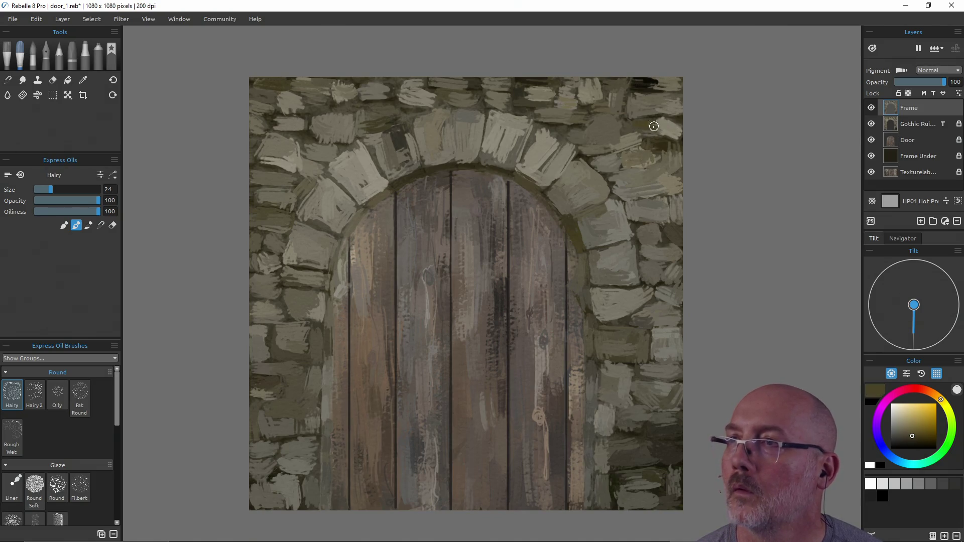
Step: Compare against the reference, then paint light grey-beige over the upper right arch stone
click(872, 124)
click(872, 124)
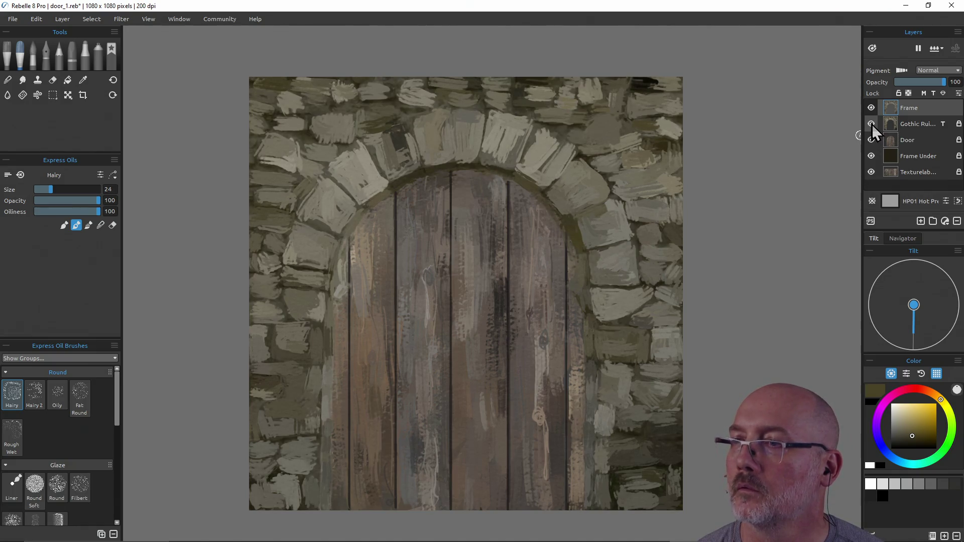
click(872, 124)
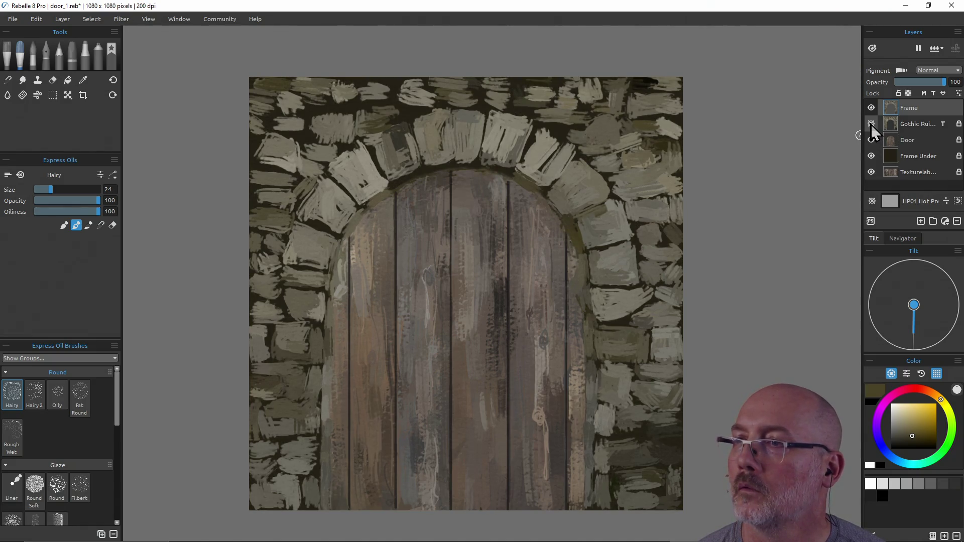
click(870, 125)
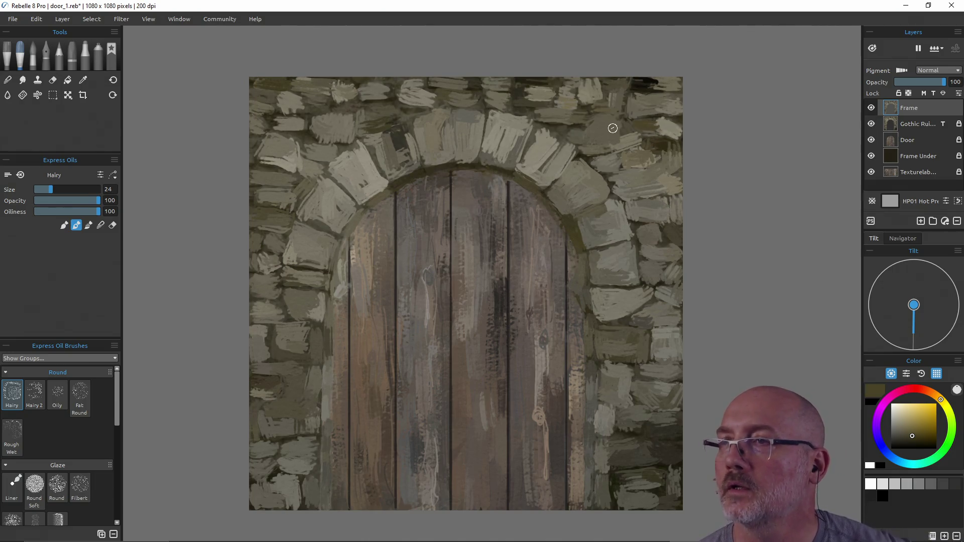
alt+click(555, 150)
mouse_move(550, 139)
mouse_down()
mouse_move(565, 148)
mouse_move(545, 138)
mouse_move(527, 153)
mouse_move(532, 145)
mouse_up()
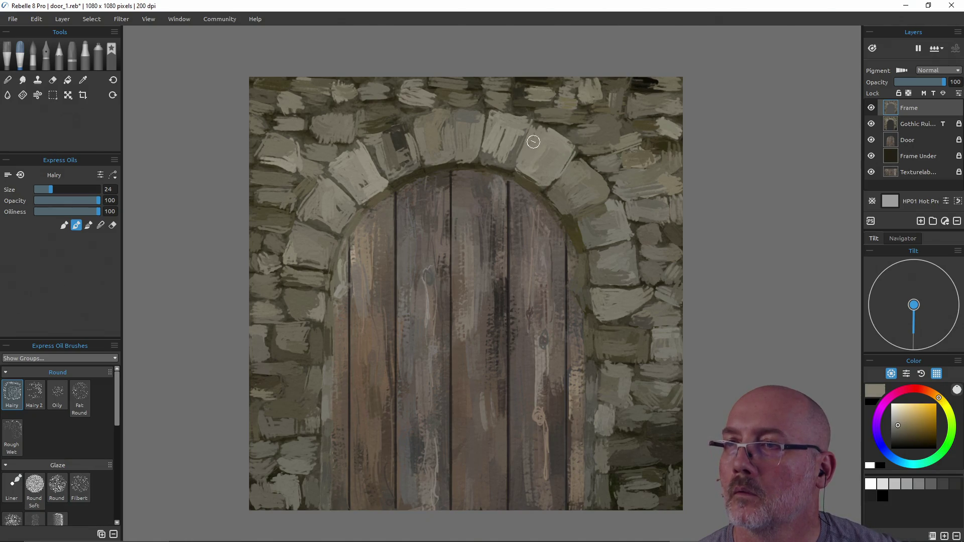
Step: Repaint the top and top-left arch stones in darker grey, ending with Gothic Ruins hidden
alt+click(542, 132)
alt+click(563, 159)
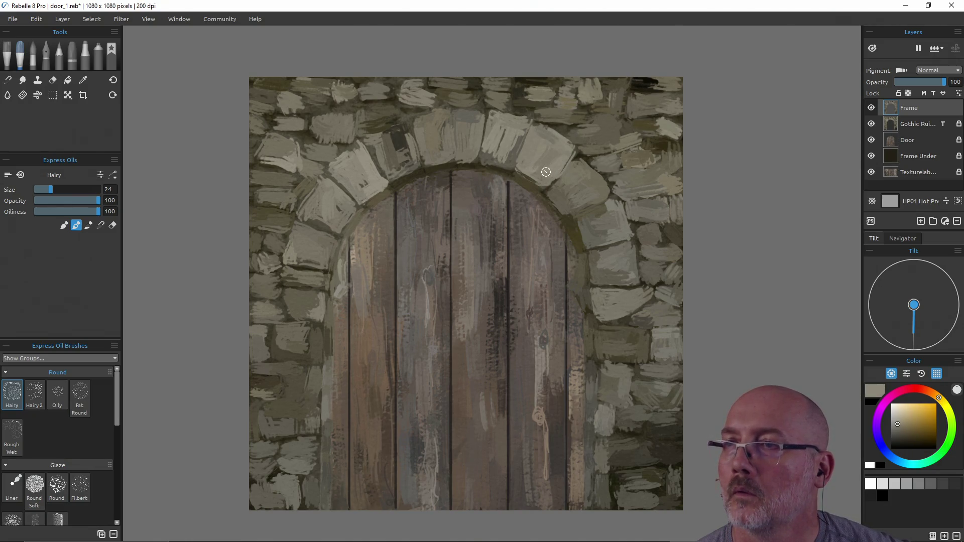
mouse_move(513, 133)
mouse_down()
mouse_move(507, 153)
mouse_move(520, 125)
mouse_move(493, 149)
mouse_move(493, 128)
mouse_move(458, 122)
mouse_move(468, 125)
mouse_move(471, 158)
mouse_move(439, 121)
mouse_move(448, 145)
mouse_move(437, 157)
mouse_move(431, 120)
mouse_move(429, 159)
mouse_up()
alt+click(464, 120)
alt+click(472, 148)
alt+click(420, 128)
alt+click(424, 144)
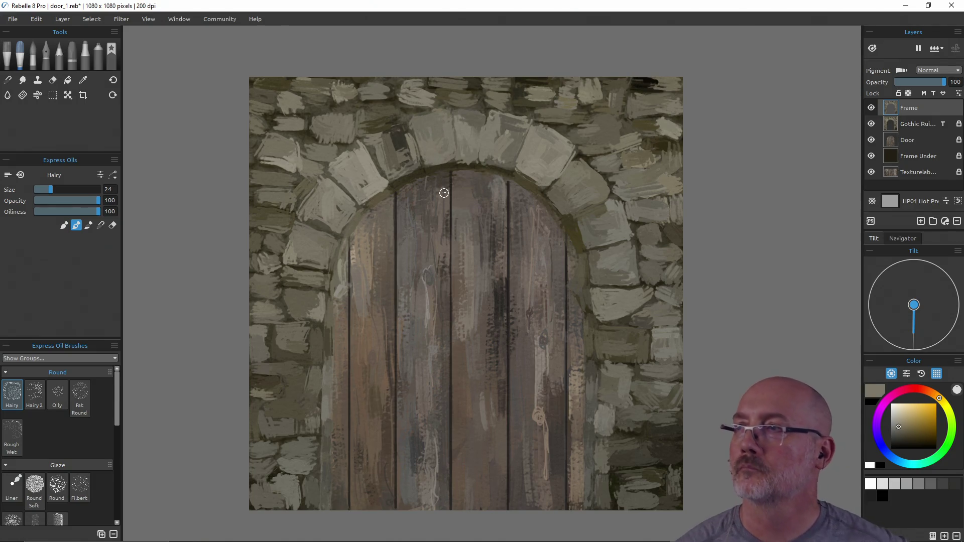
click(871, 124)
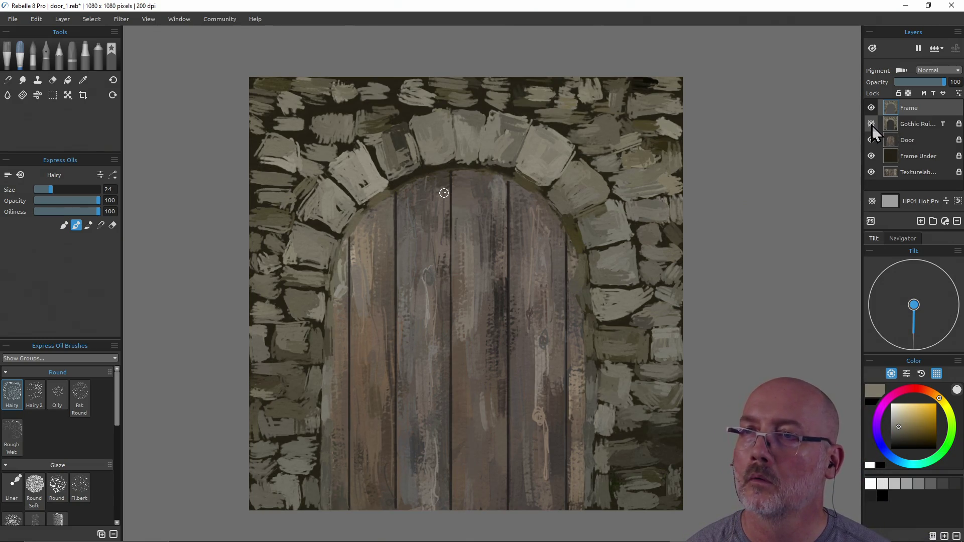
click(871, 124)
click(870, 124)
Step: Shrink the brush to 13 and sample olive and grey-beige tones from the arch edge
drag(455, 197, 445, 201)
alt+click(404, 179)
alt+click(419, 173)
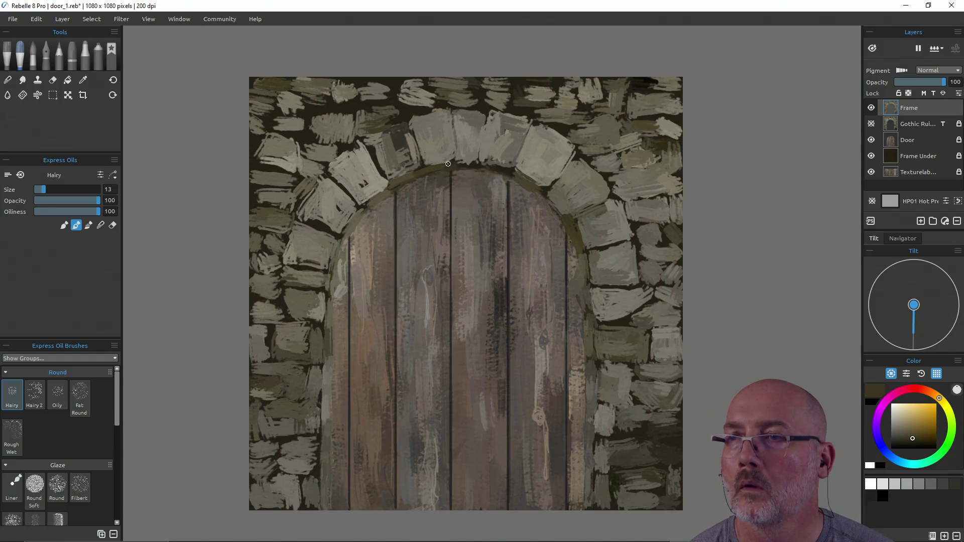
alt+click(496, 169)
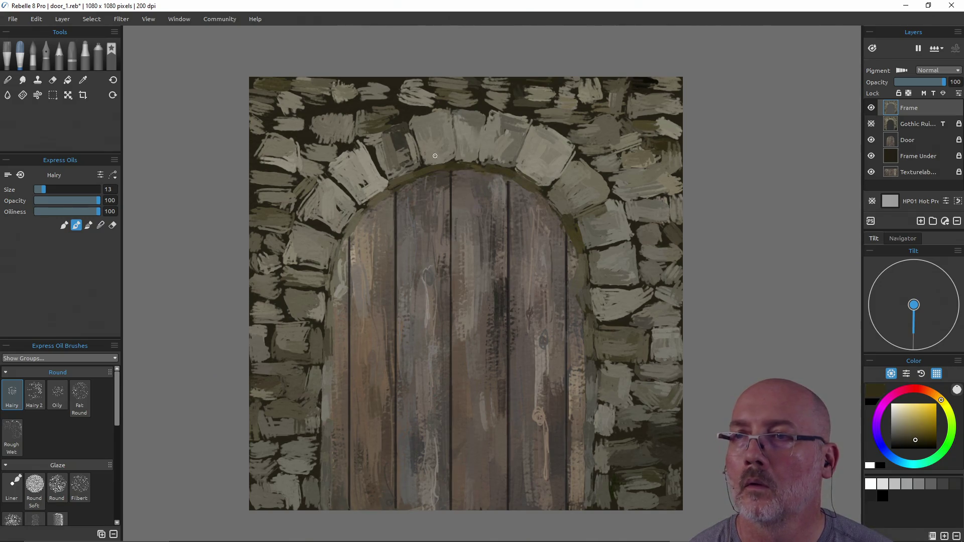
alt+click(409, 146)
alt+click(416, 157)
alt+click(401, 133)
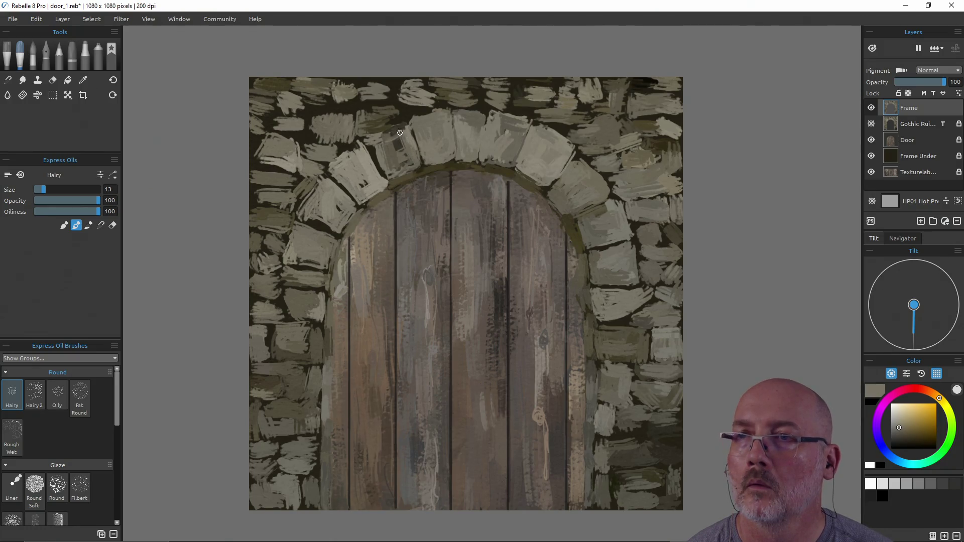
alt+click(392, 146)
Step: At brush size 25, paint dark and light tan strokes over the upper-left and left arch stones
key(bracketright)
drag(397, 132, 403, 158)
alt+click(404, 144)
mouse_move(408, 151)
mouse_down()
mouse_move(394, 140)
mouse_move(381, 150)
mouse_move(378, 180)
mouse_move(347, 150)
mouse_move(333, 196)
mouse_move(347, 211)
mouse_move(327, 220)
mouse_move(312, 208)
mouse_move(330, 237)
mouse_move(294, 261)
mouse_move(300, 231)
mouse_up()
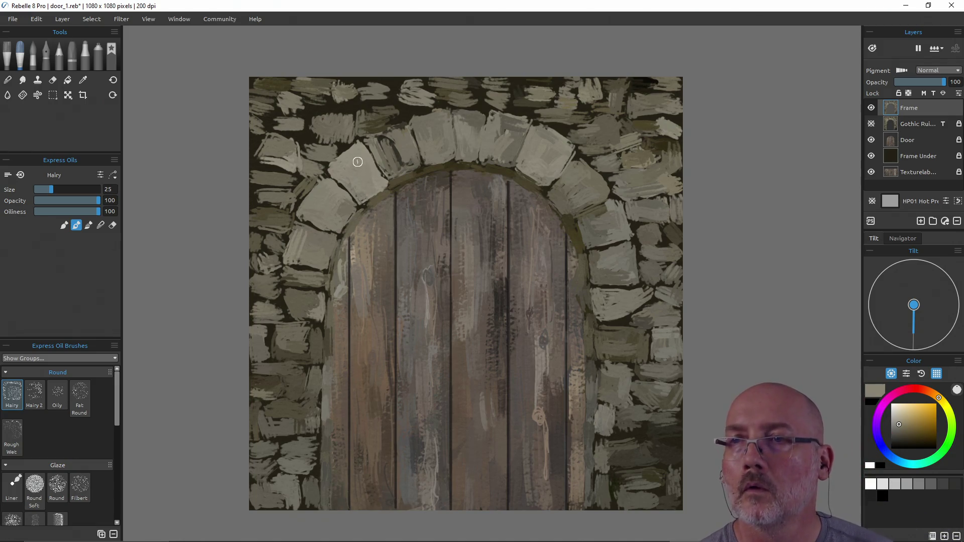
drag(323, 240, 308, 223)
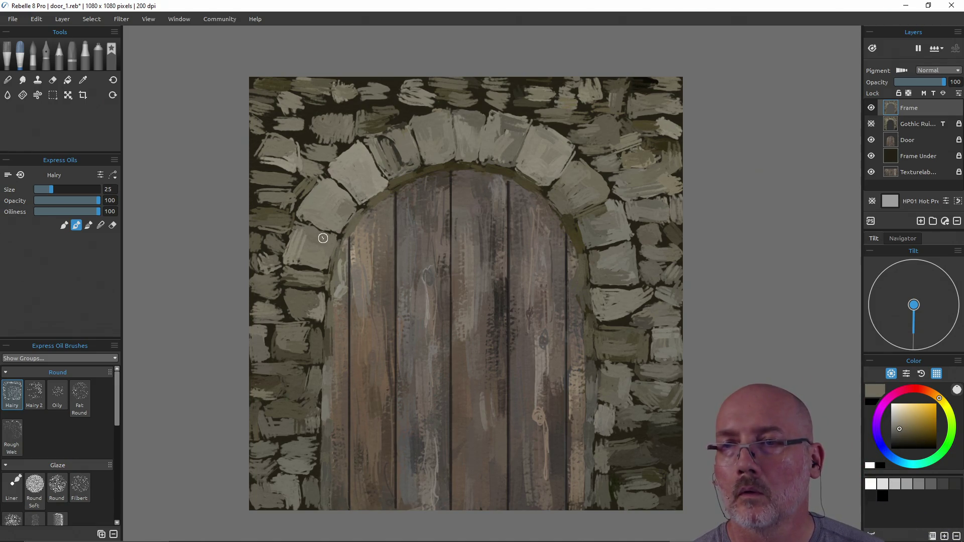
mouse_move(316, 257)
mouse_down()
mouse_move(296, 263)
mouse_move(316, 278)
mouse_move(288, 276)
mouse_move(291, 304)
mouse_move(311, 299)
mouse_move(318, 311)
mouse_move(294, 311)
mouse_move(311, 311)
mouse_move(301, 347)
mouse_move(312, 351)
mouse_move(301, 336)
mouse_move(278, 334)
mouse_move(276, 353)
mouse_move(279, 329)
mouse_move(299, 355)
mouse_up()
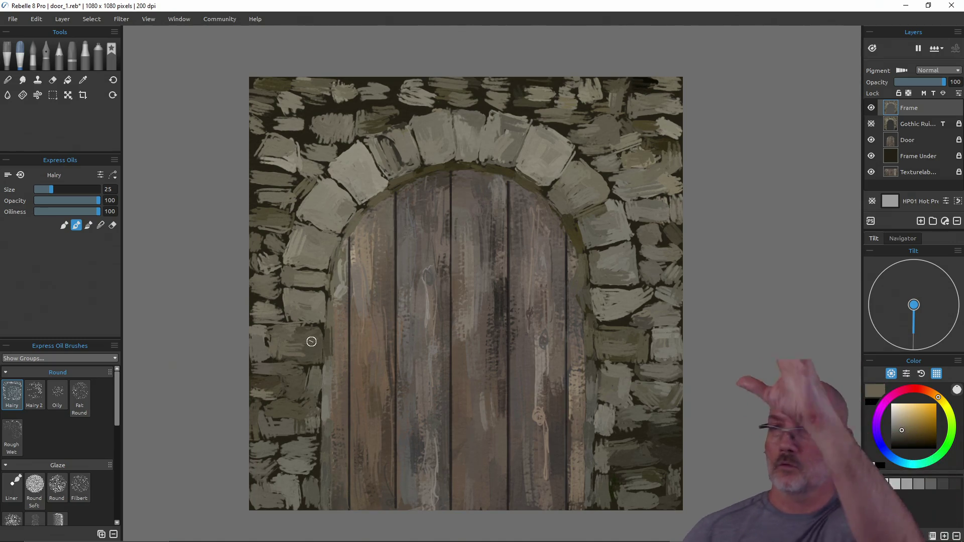
alt+click(602, 317)
alt+click(642, 297)
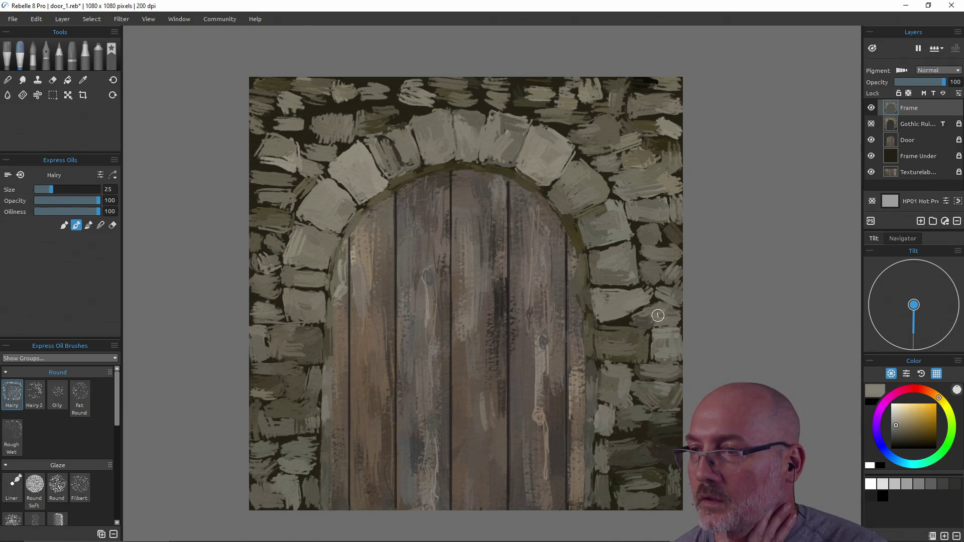